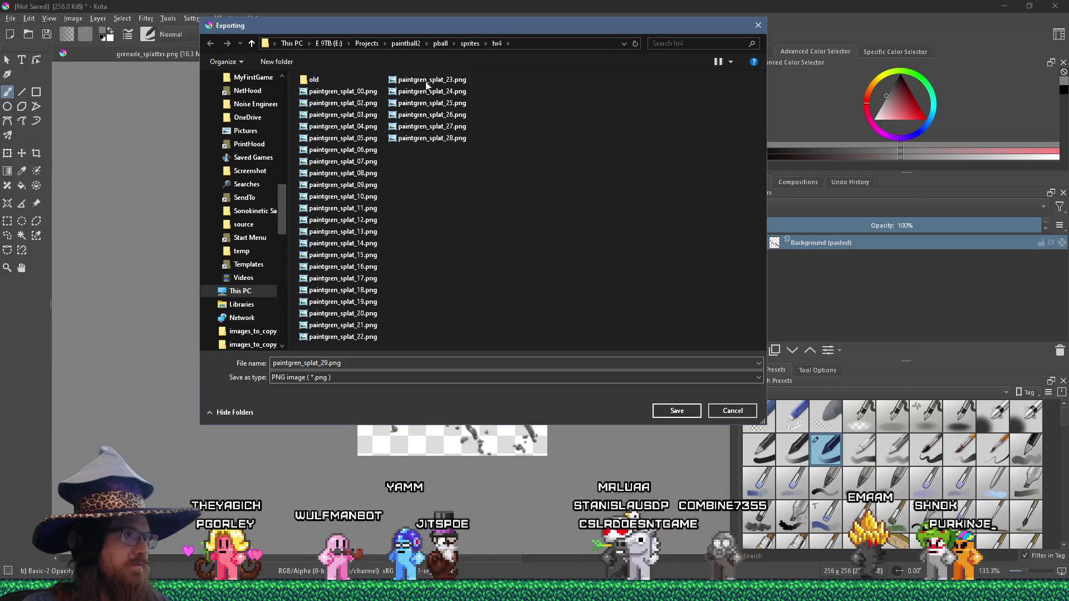
Move paintgren_splat_28.png into the old subfolder and open the hr4 folder in File Explorer.
left_click_drag(408, 128, 312, 80)
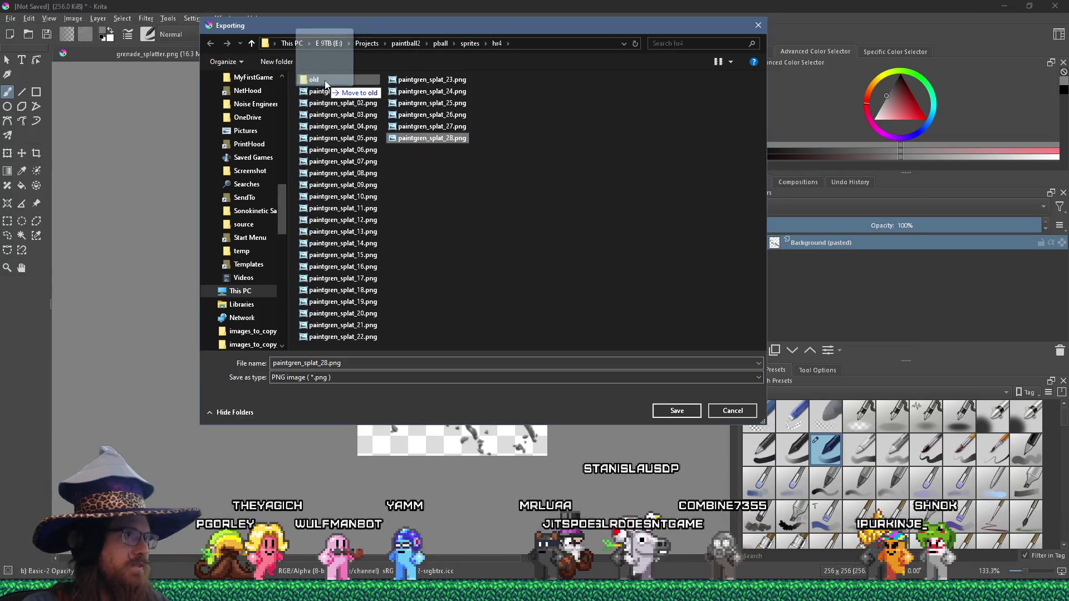
left_click(540, 44)
key("Return")
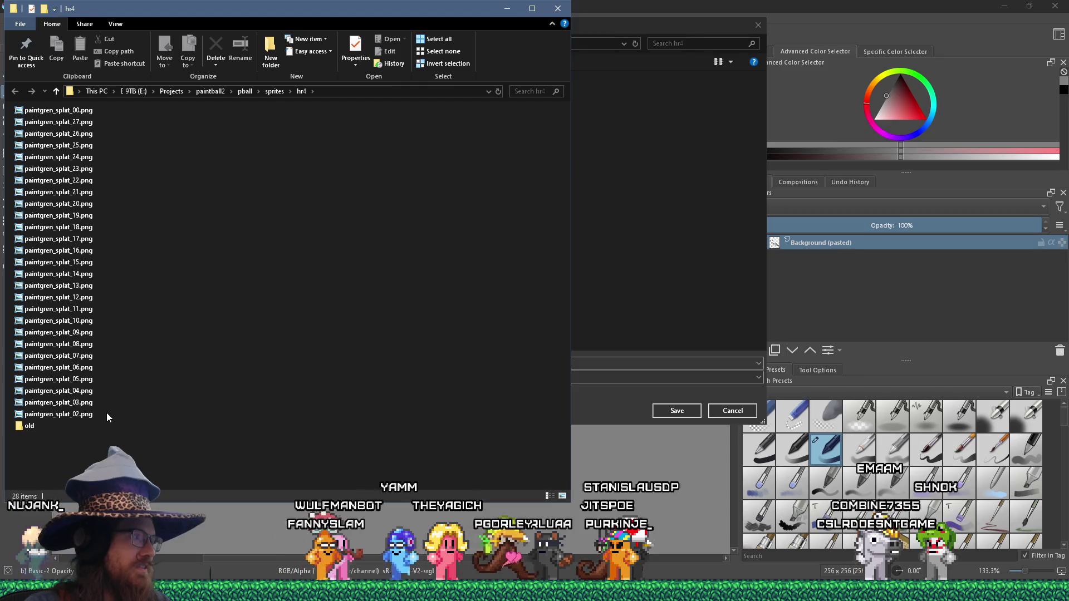
Move splat frames 02–27 into the old folder, then select paintgren_splat_00.png's name in Krita's export dialog.
mouse_move(128, 414)
left_mouse_down()
mouse_move(100, 211)
mouse_move(67, 118)
mouse_move(47, 383)
mouse_move(33, 424)
left_mouse_up()
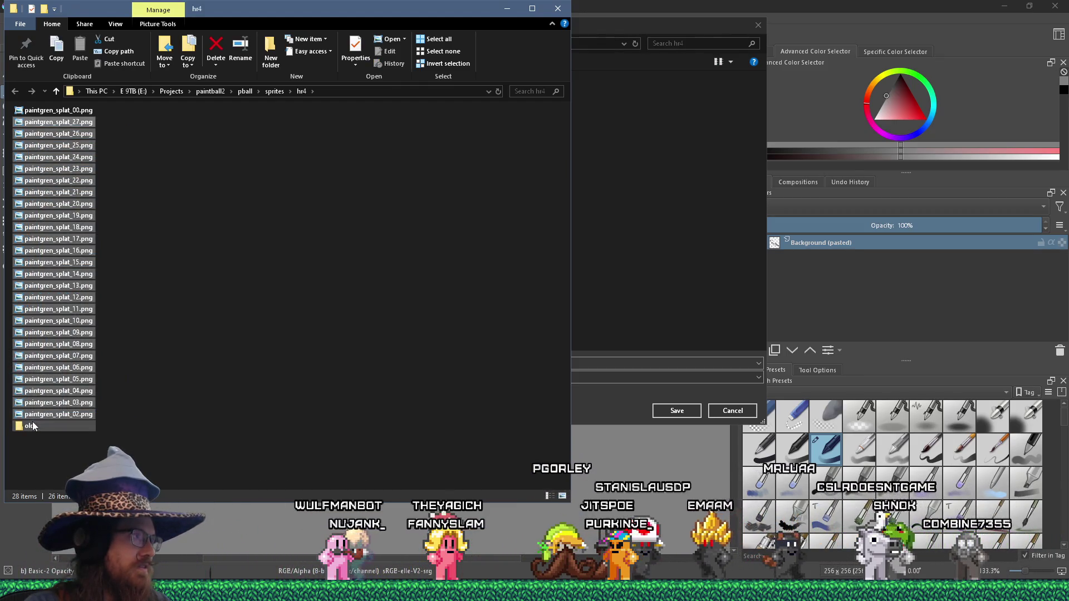
left_click(501, 17)
left_click(343, 92)
double_click(325, 365)
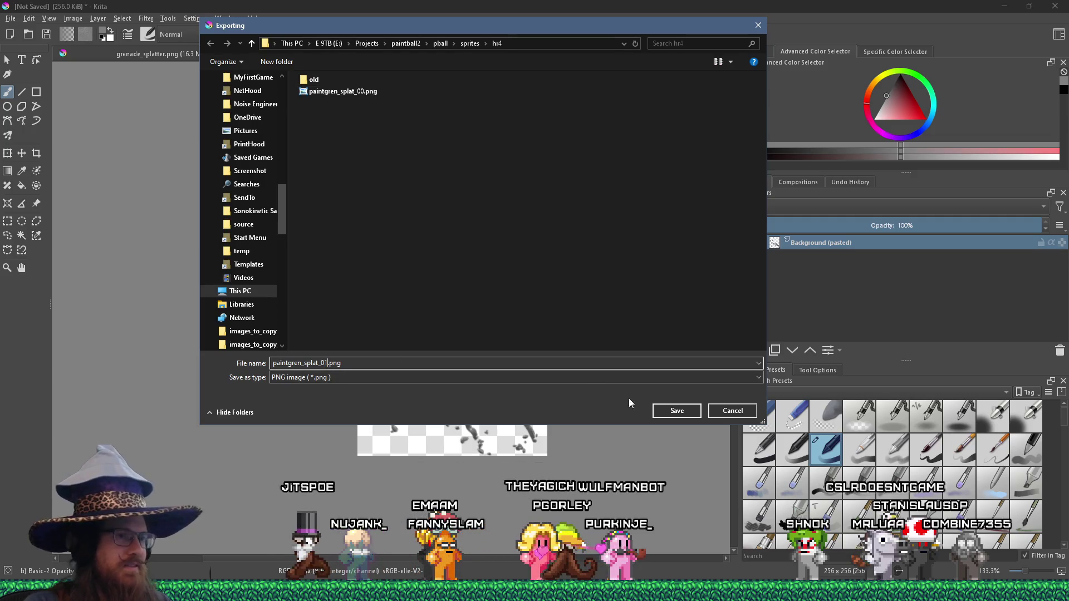
Export the frame as paintgren_splat_01.png with default PNG options, then return to grenade_splatter.png.
left_click(662, 411)
left_click(583, 399)
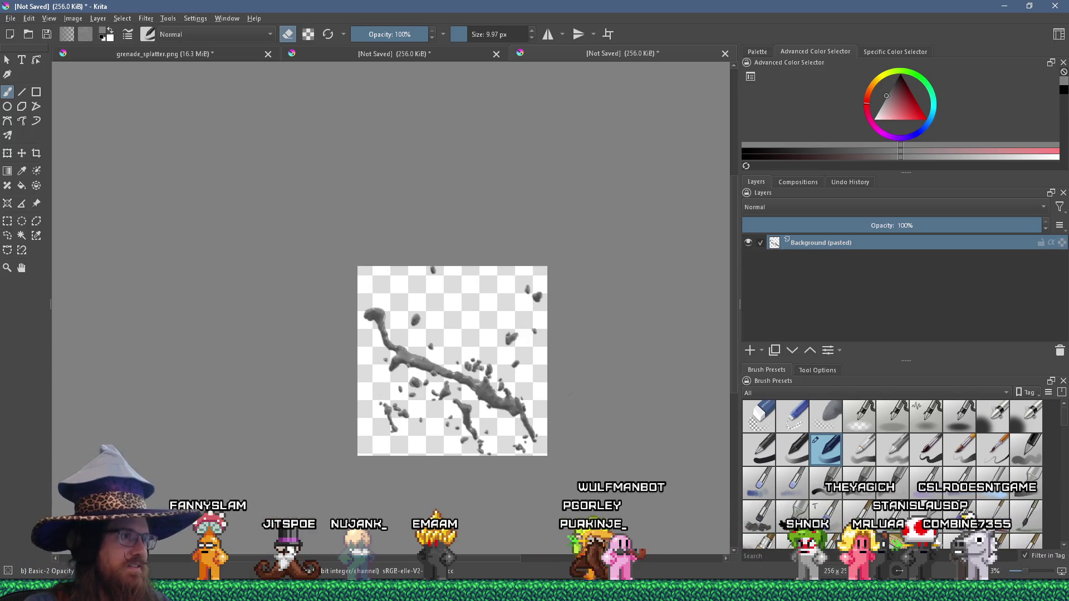
left_click(436, 58)
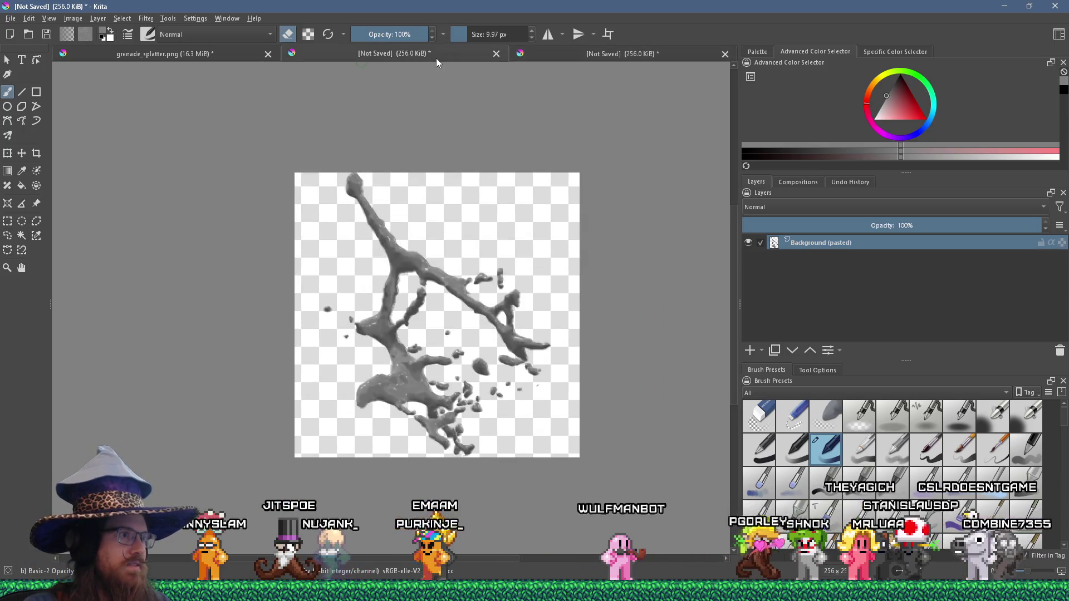
left_click(156, 56)
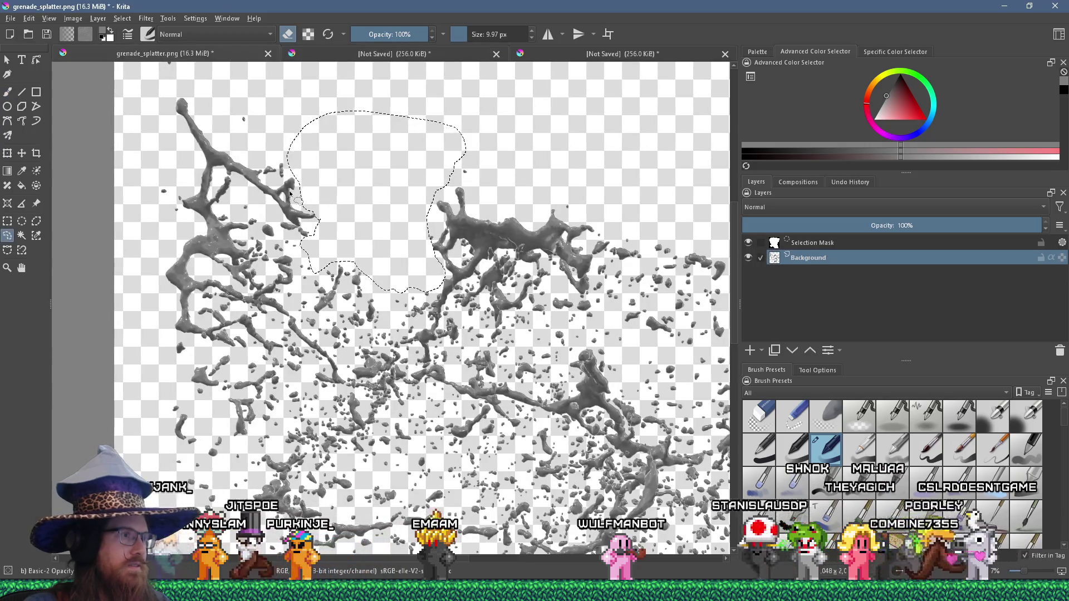
Clear the selection and lasso the upper-middle splatter clump in grenade_splatter.png.
key("ctrl+shift+a")
mouse_move(426, 265)
left_mouse_down()
mouse_move(419, 211)
mouse_move(533, 170)
mouse_move(604, 215)
mouse_move(611, 251)
mouse_move(595, 290)
left_mouse_up()
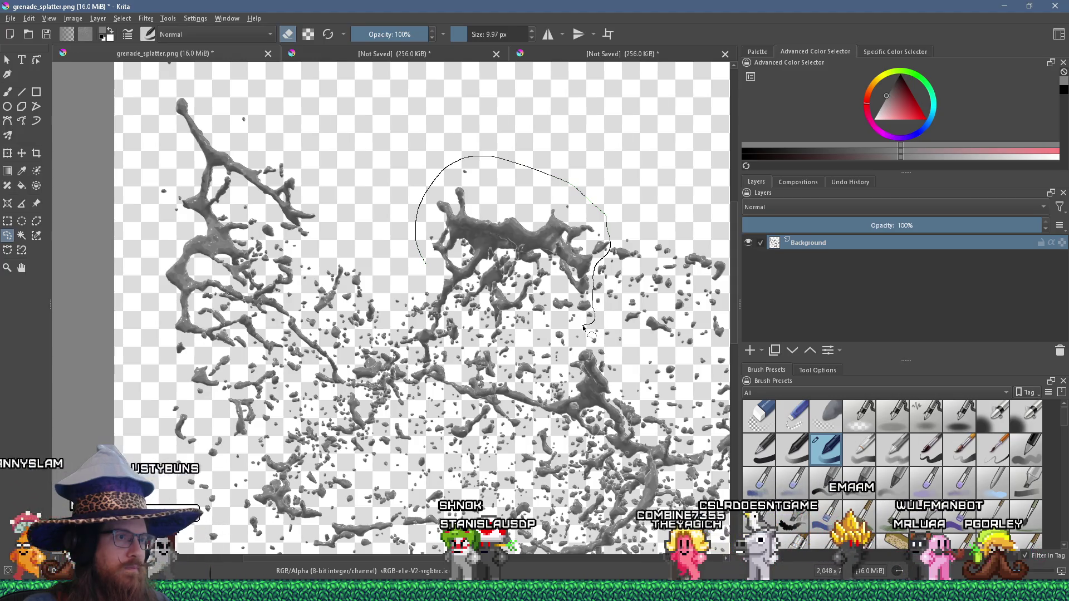
left_click_drag(551, 326, 522, 333)
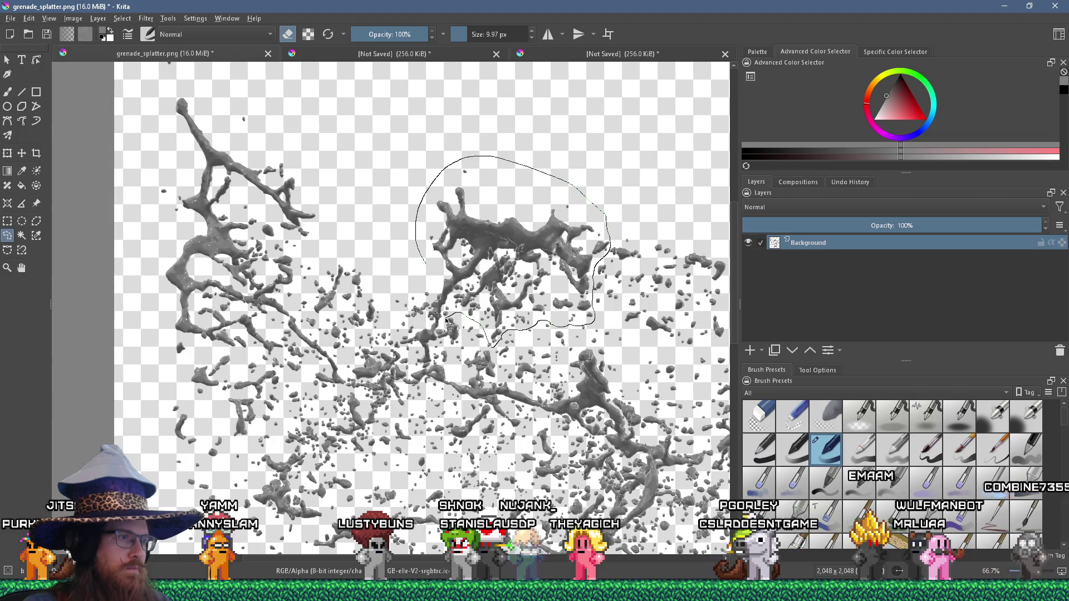
mouse_move(445, 319)
left_mouse_down()
mouse_move(427, 313)
mouse_move(424, 262)
left_mouse_up()
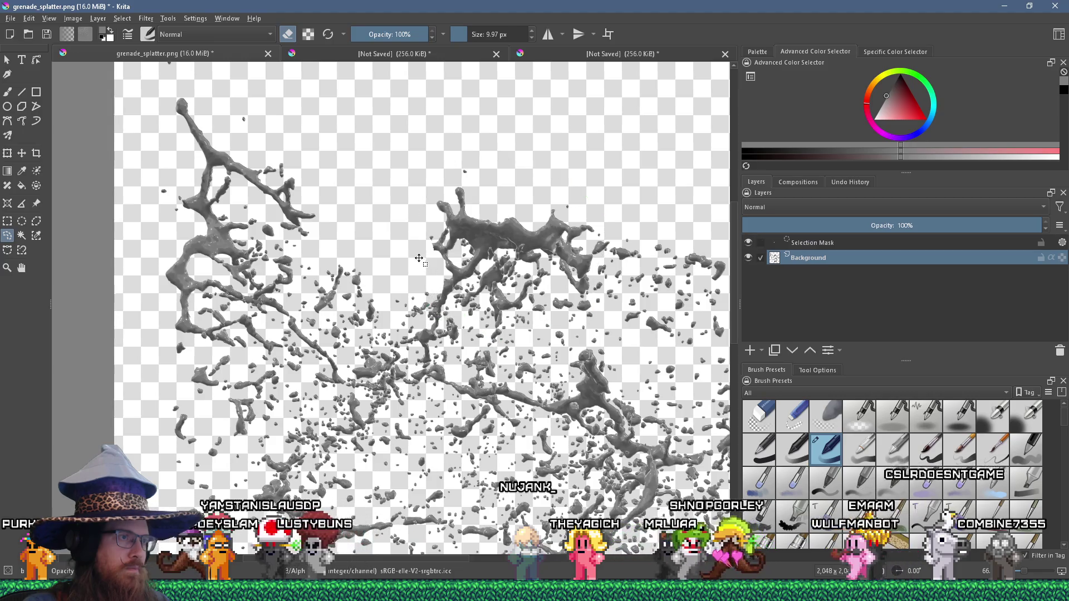
Cut the outlined clump and paste it into a new image with Ctrl+Shift+N.
left_click(29, 19)
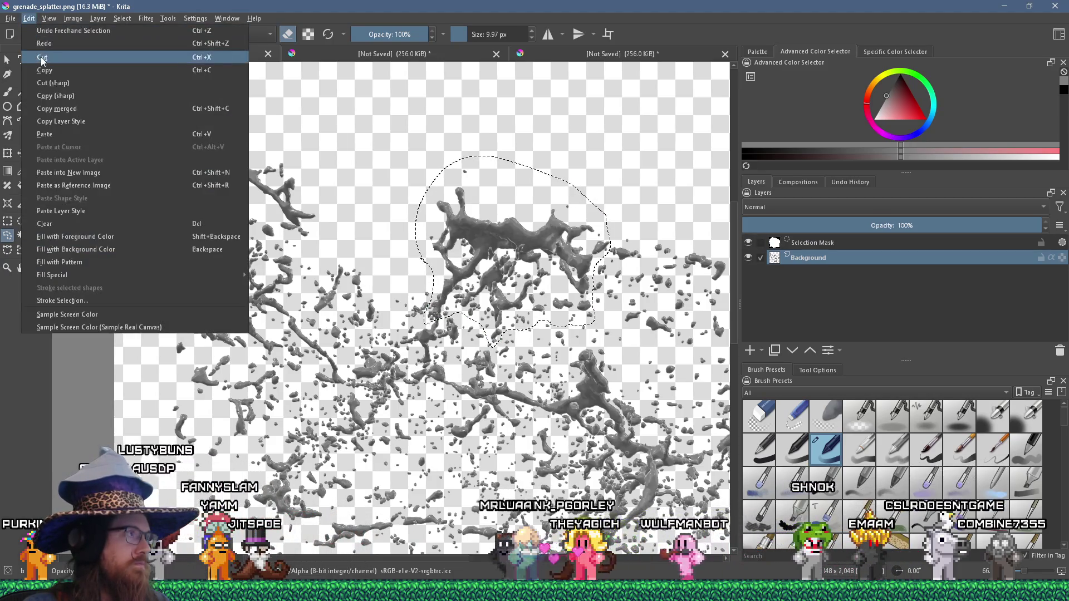
left_click(50, 52)
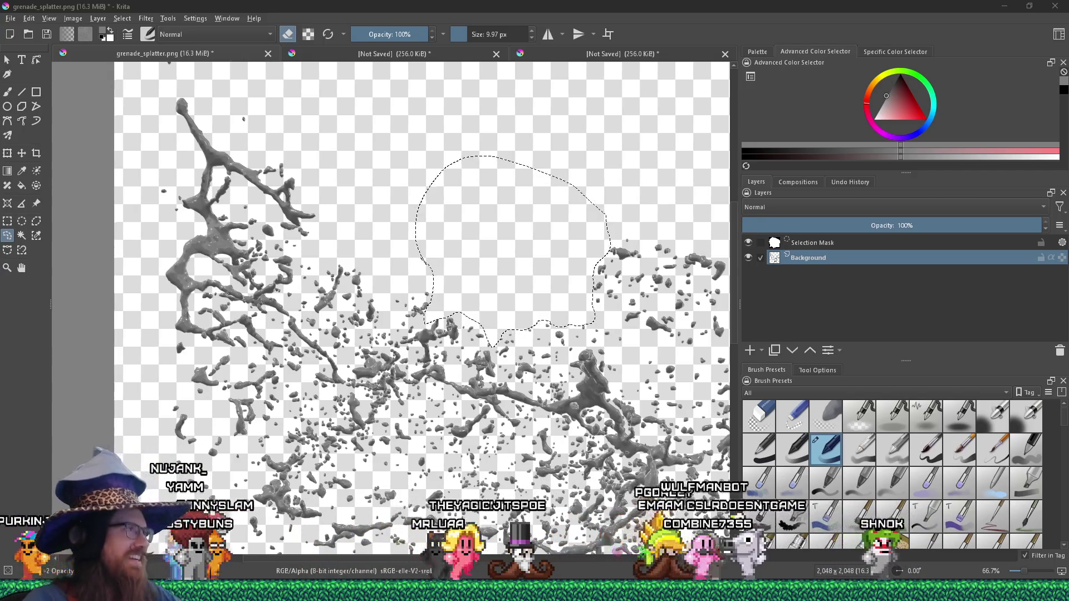
left_click(28, 17)
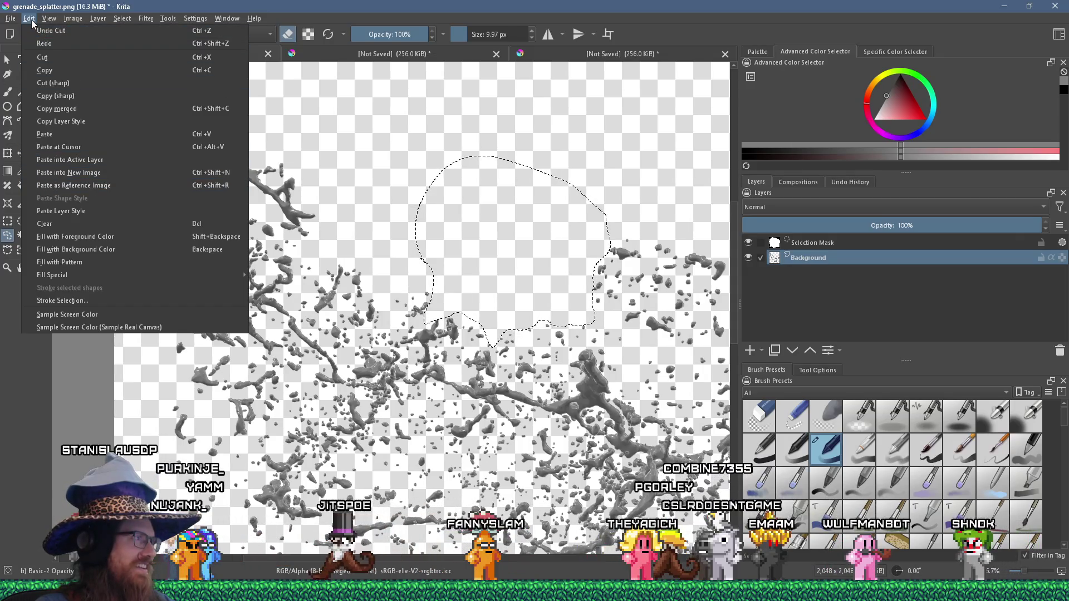
key("Escape")
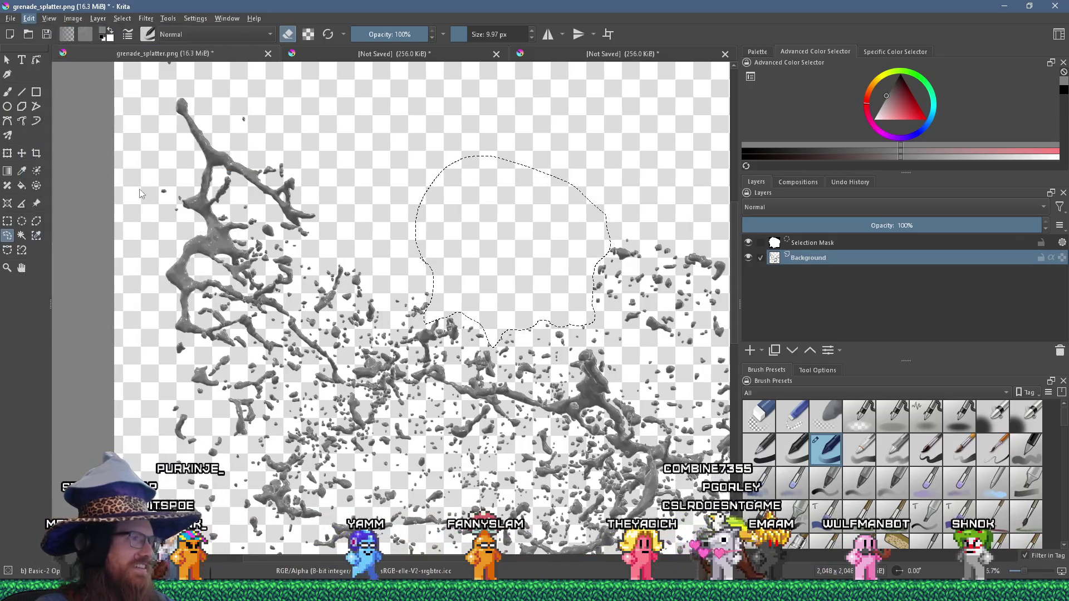
key("ctrl+shift+n")
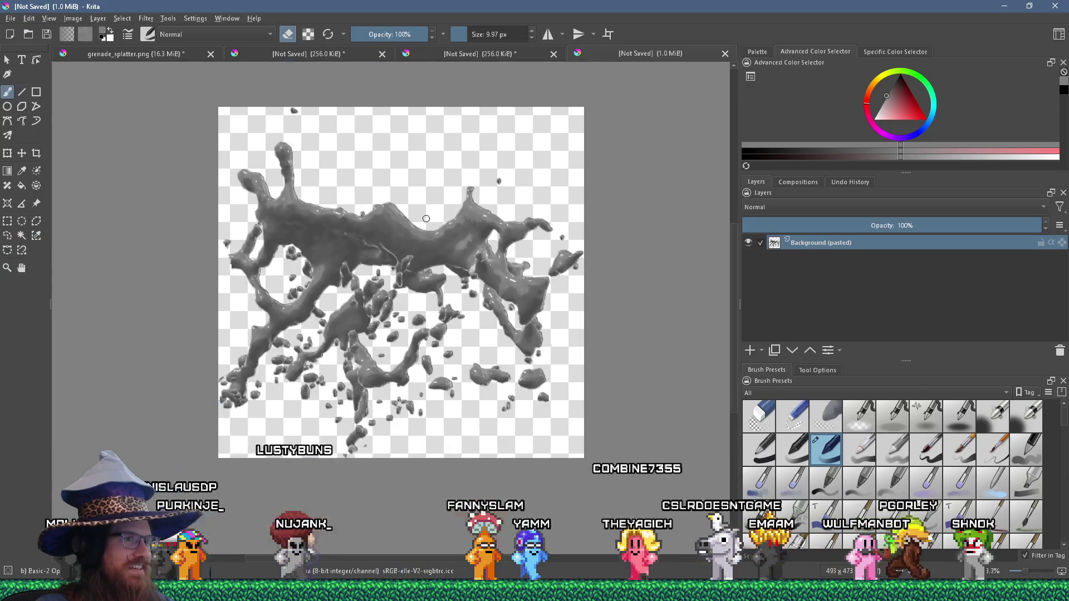
Scale the pasted splatter image to 256 px wide (256×246).
left_click(73, 18)
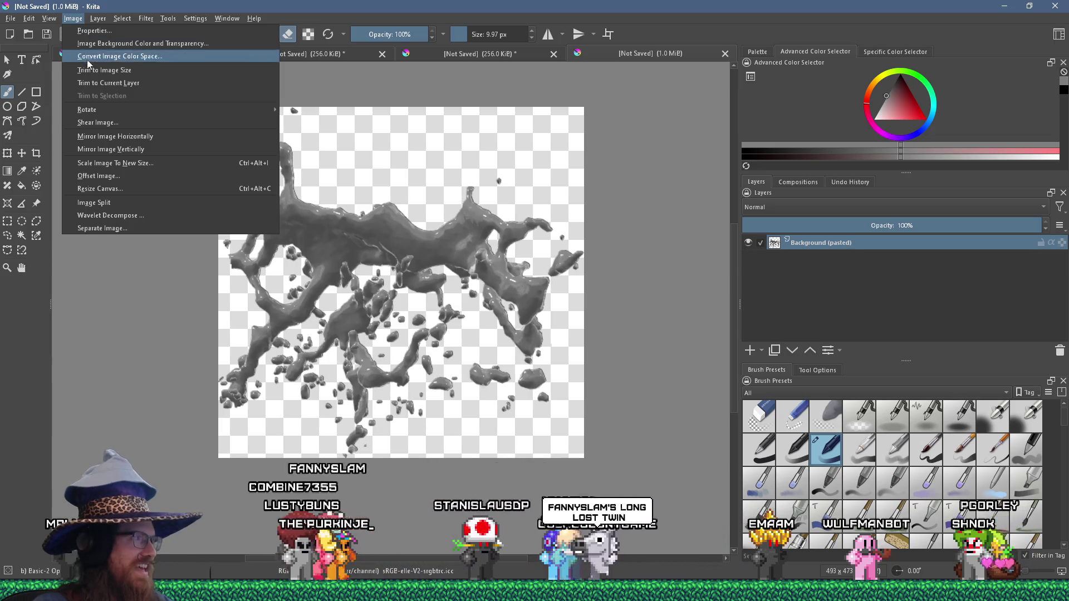
left_click(127, 164)
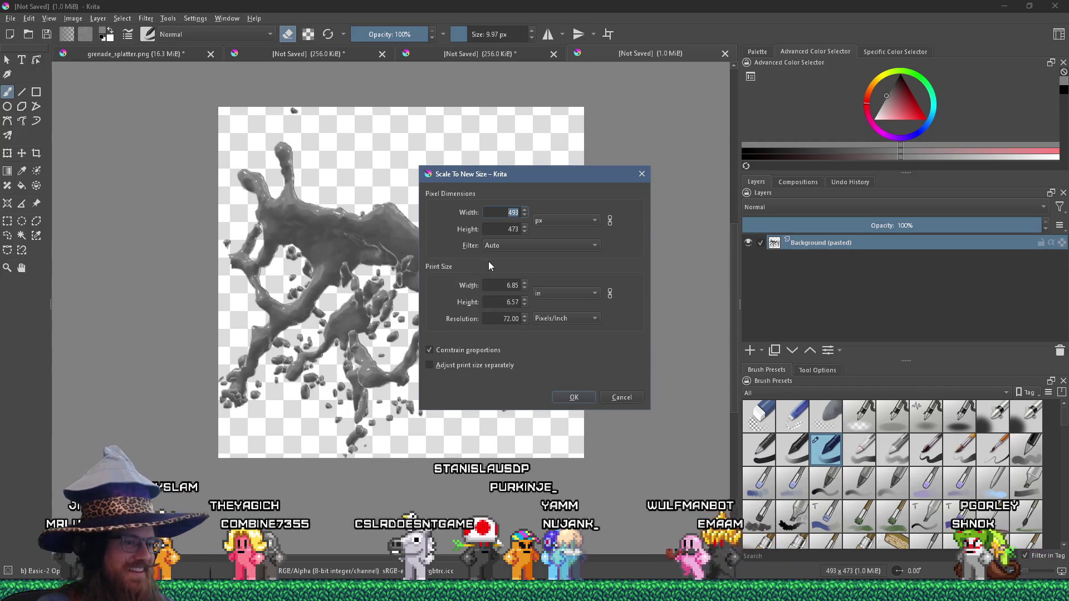
type("256")
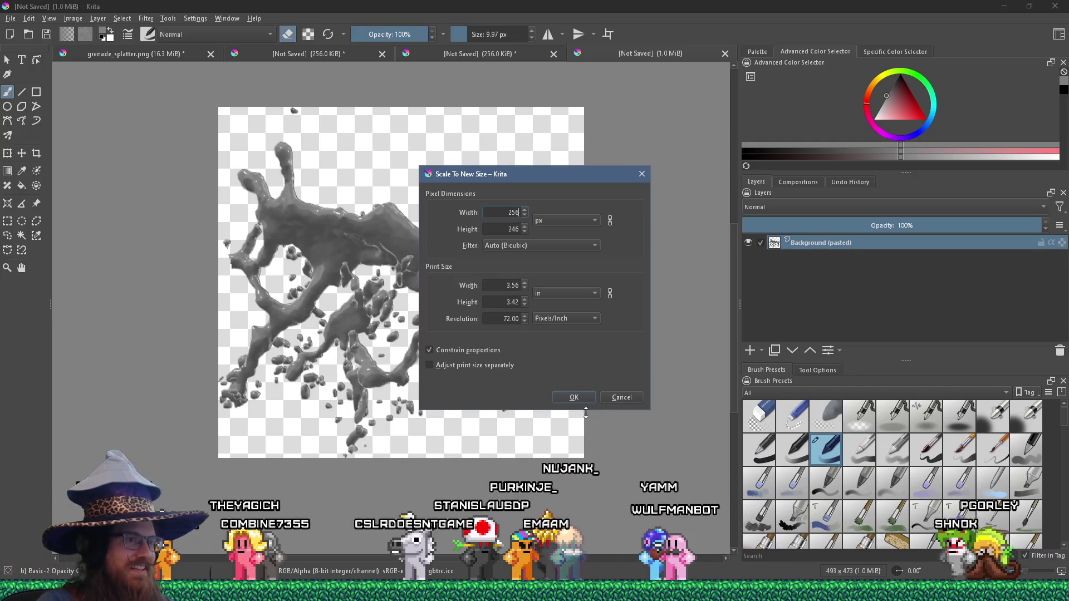
key("Return")
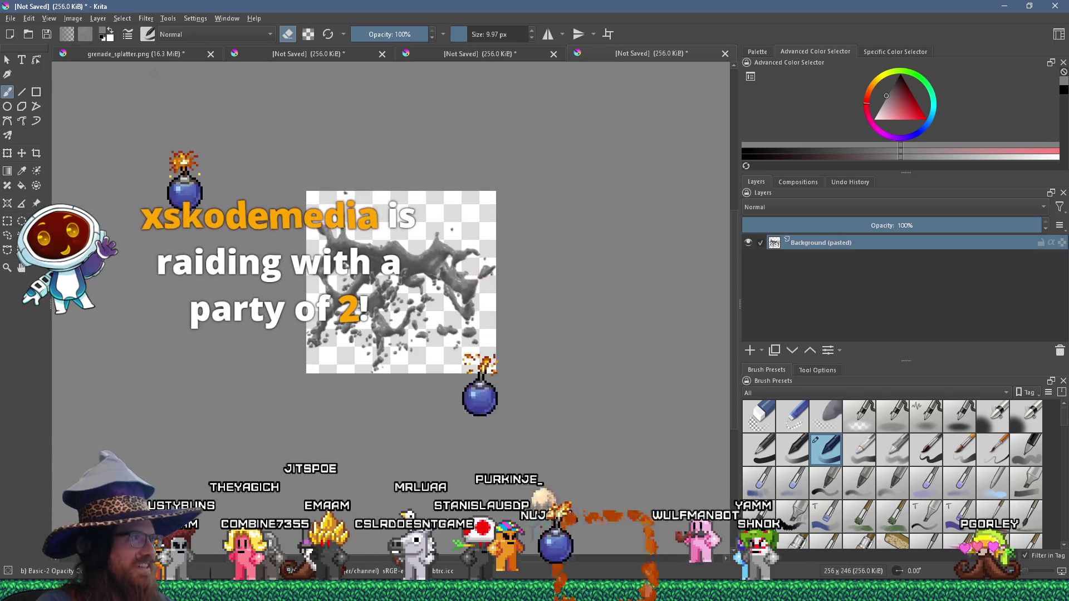
Resize the canvas to a height of 256 px.
left_click(73, 18)
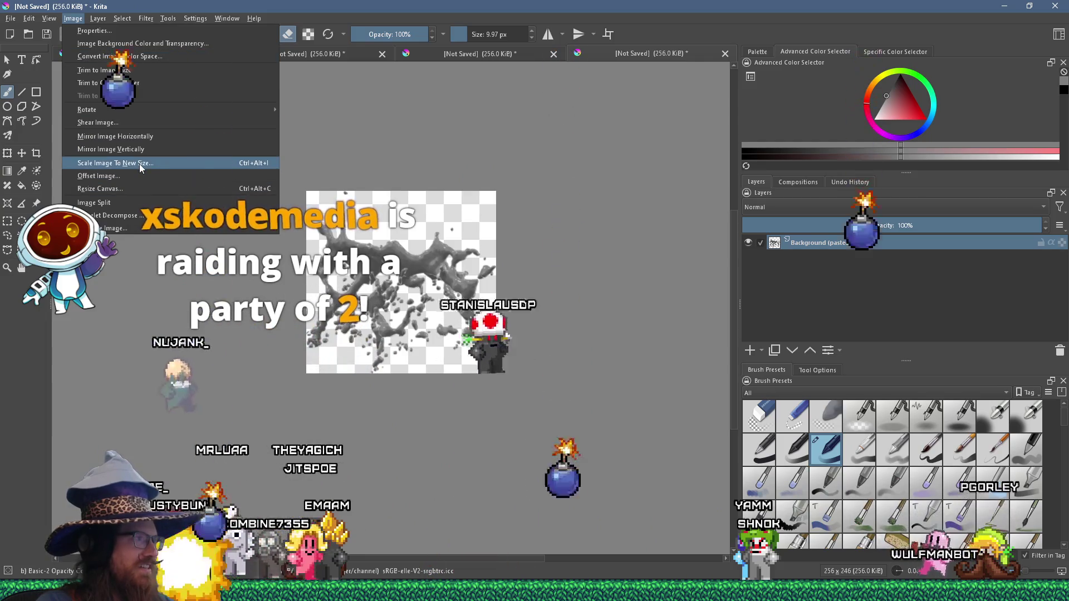
left_click(129, 189)
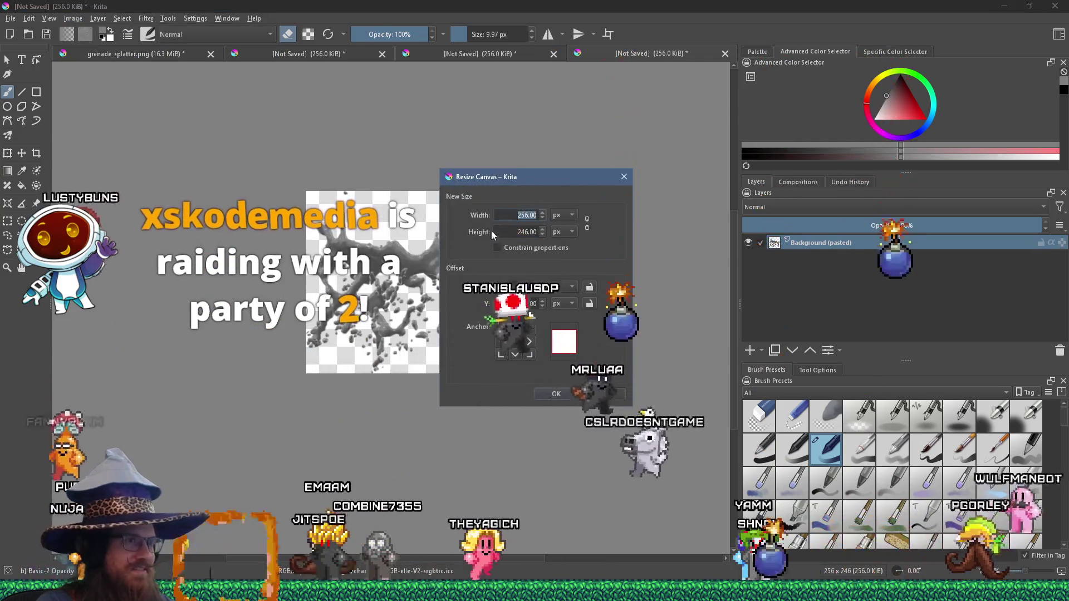
type("256")
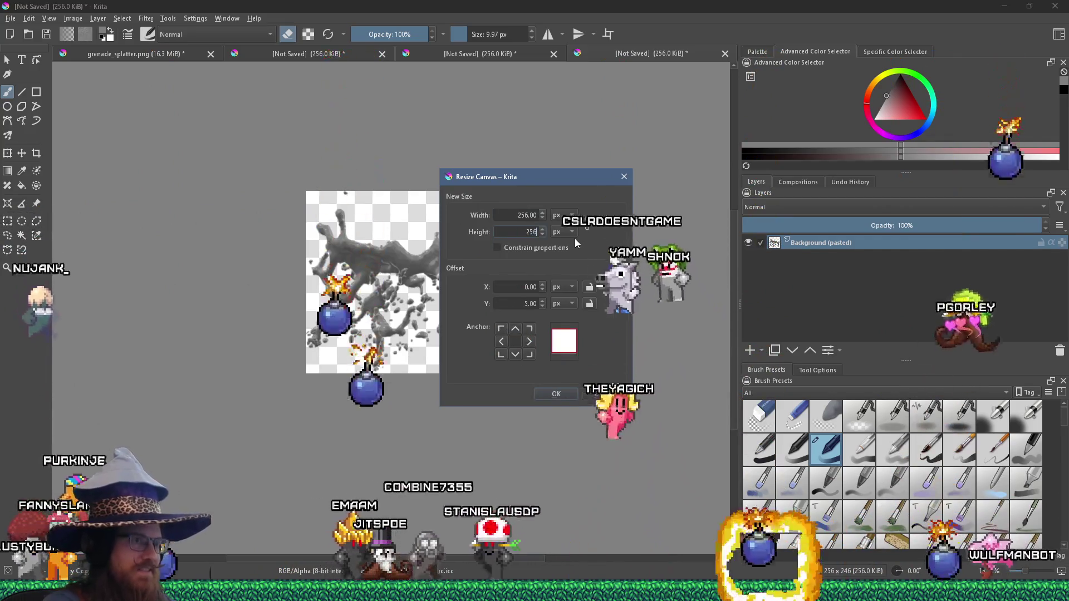
key("Return")
left_click(10, 19)
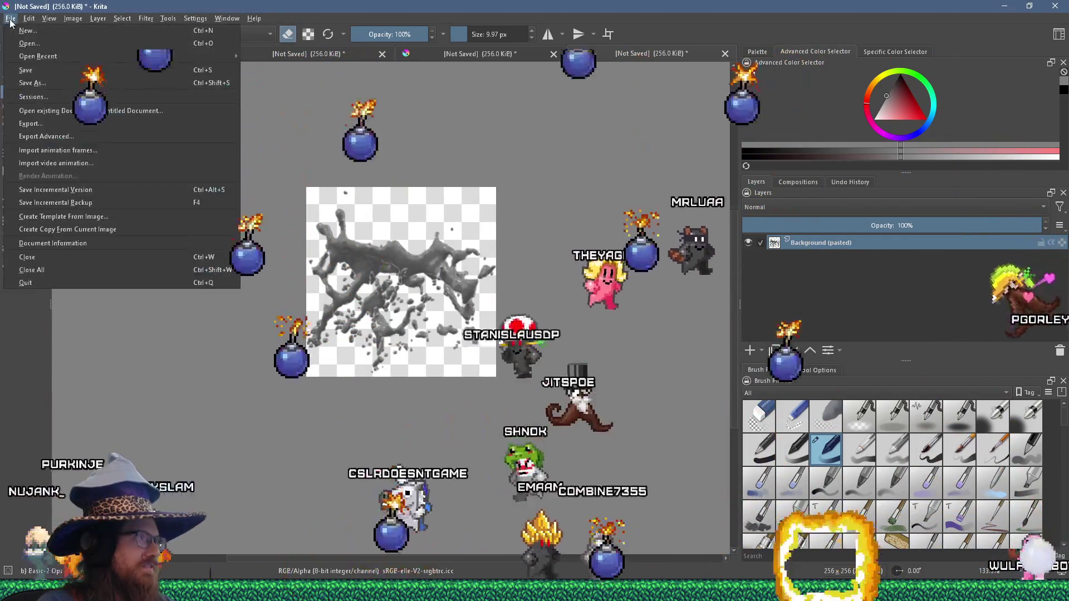
Save the image as PNG paintgren_splat_02.png in hr4, accepting the PNG options.
left_click(25, 86)
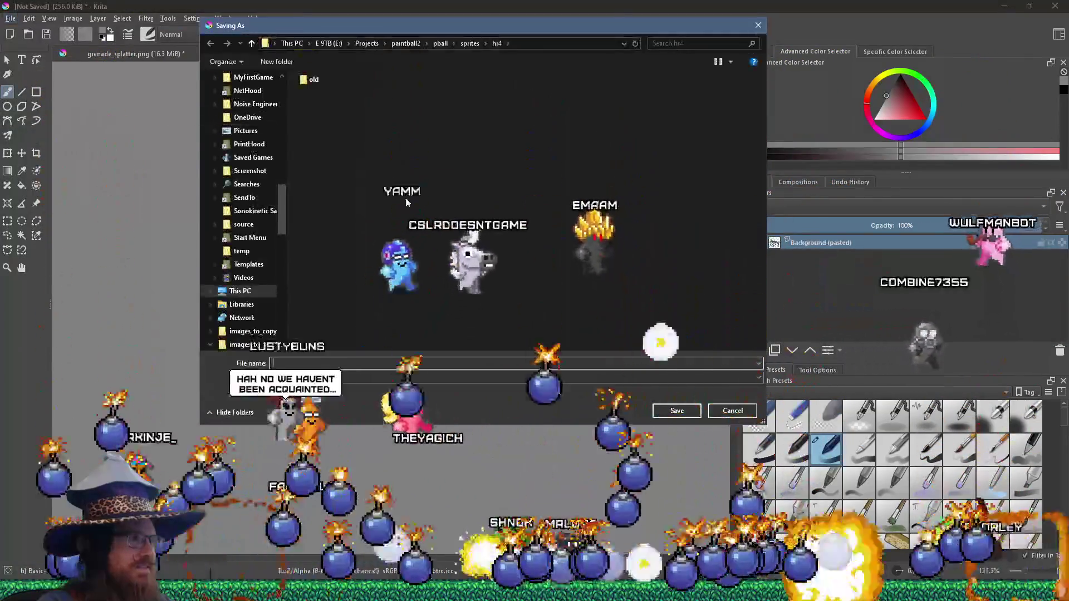
left_click(627, 381)
left_click(627, 381)
scroll(626, 381, "down", 5)
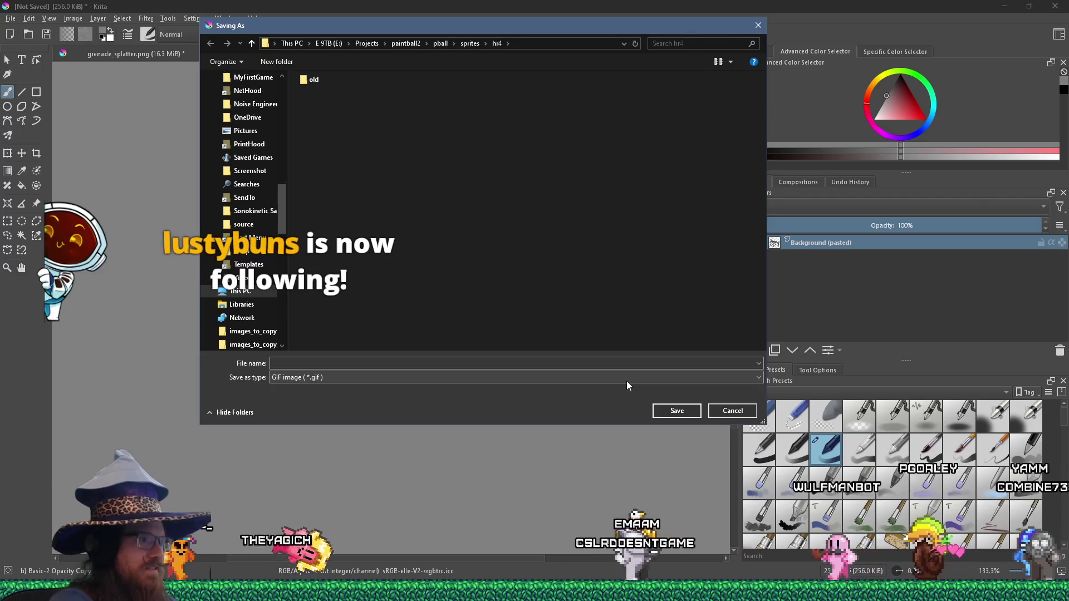
scroll(627, 380, "down", 1)
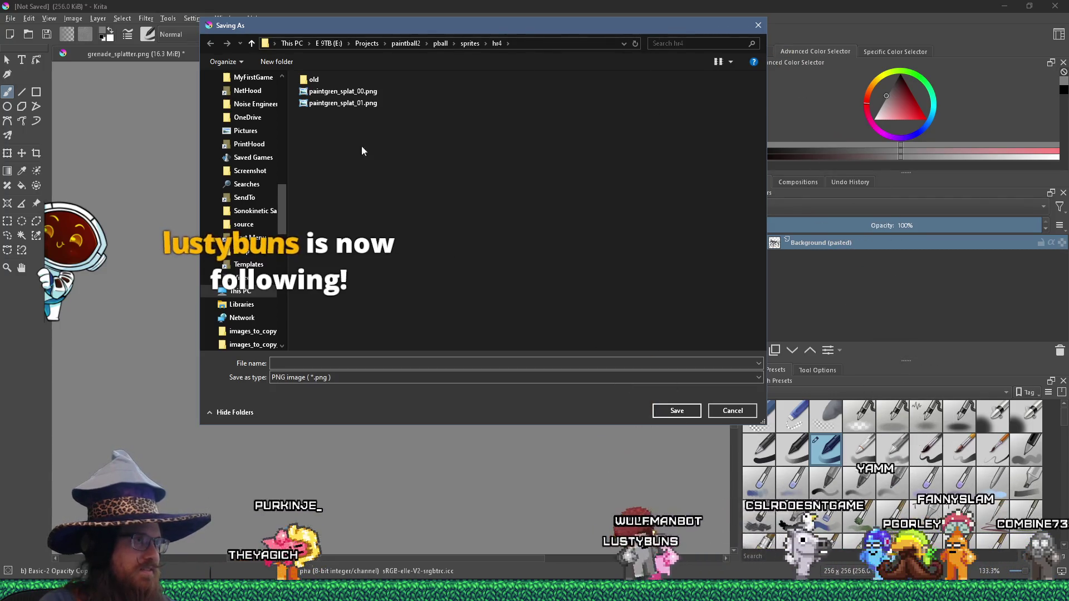
left_click(352, 104)
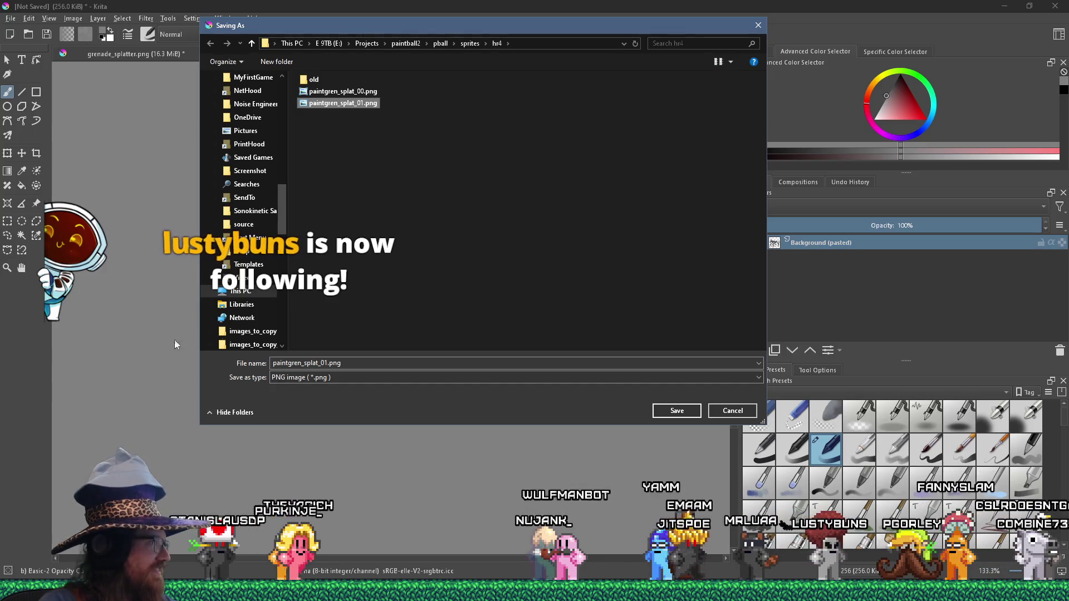
left_click(324, 363)
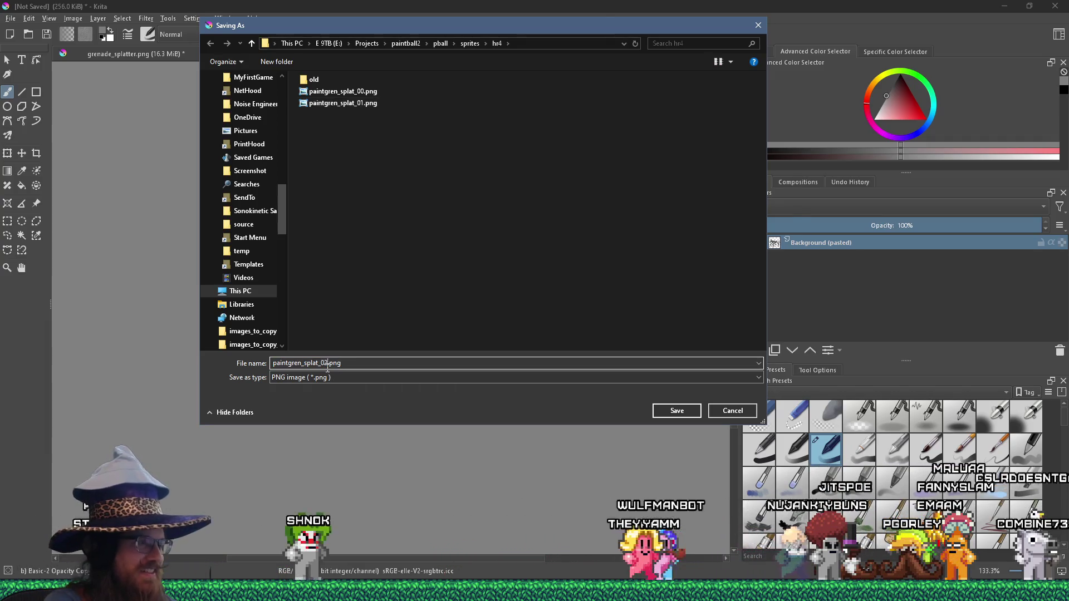
key("Return")
left_click(573, 397)
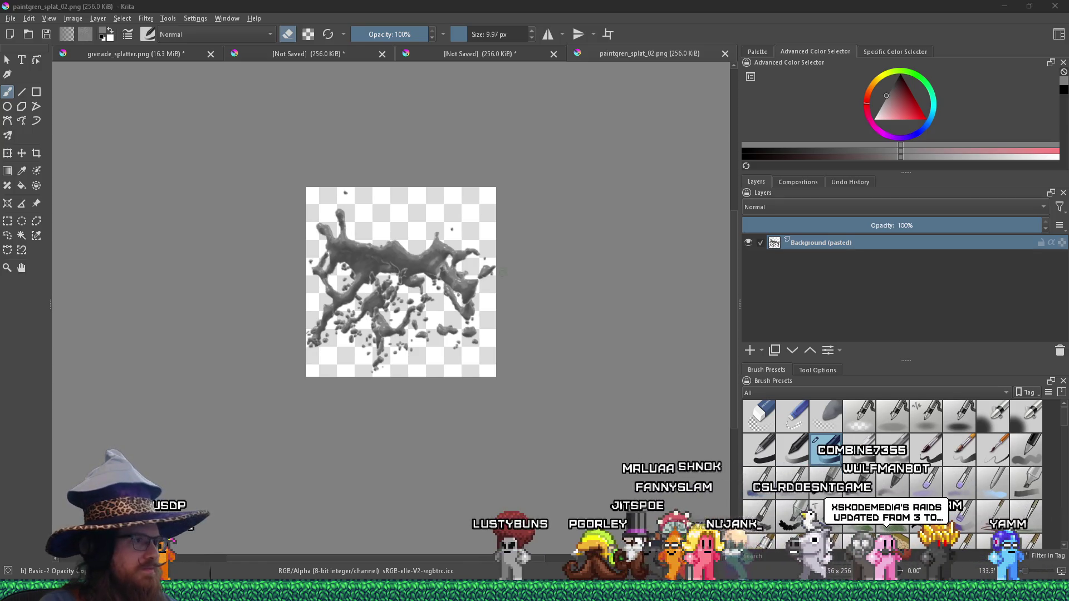
In grenade_splatter.png, clear the selection and lasso the droplet cluster near the top.
left_click(167, 54)
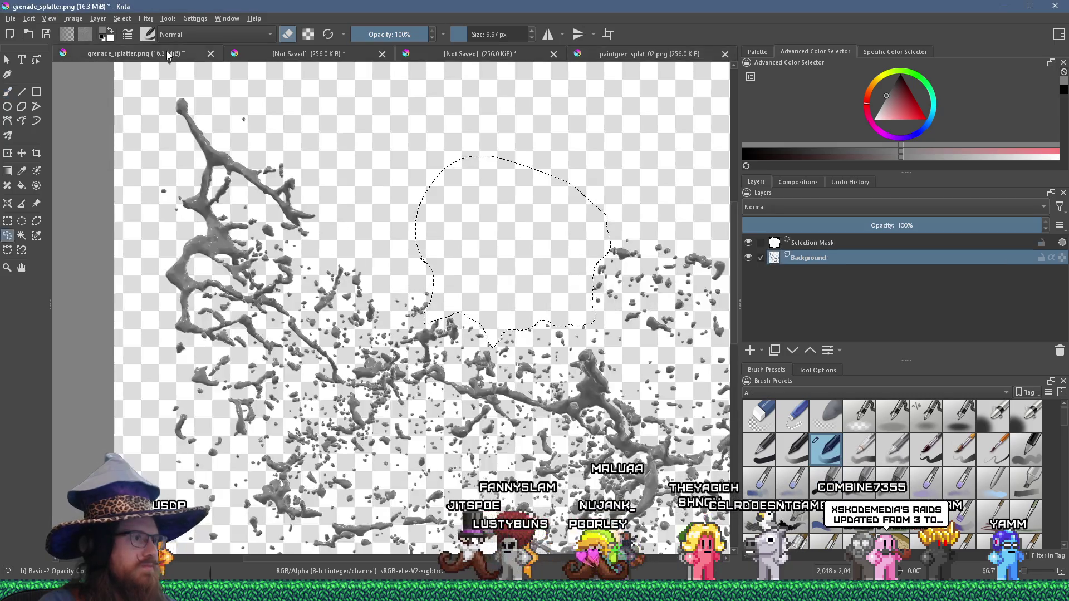
scroll(317, 205, "down", 2)
scroll(317, 205, "up", 2)
scroll(294, 176, "down", 2)
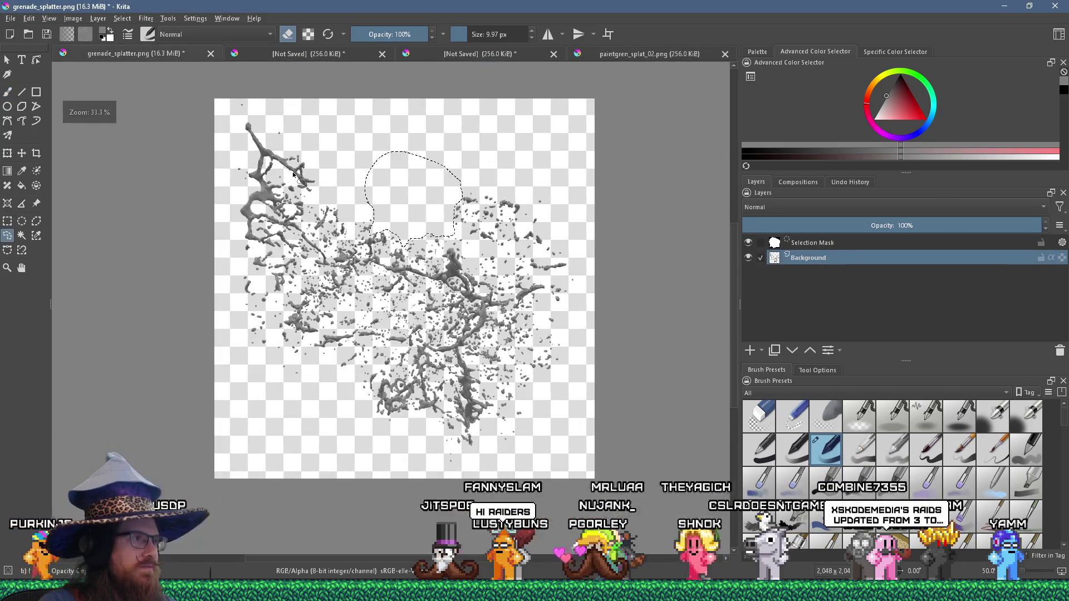
scroll(546, 254, "up", 2)
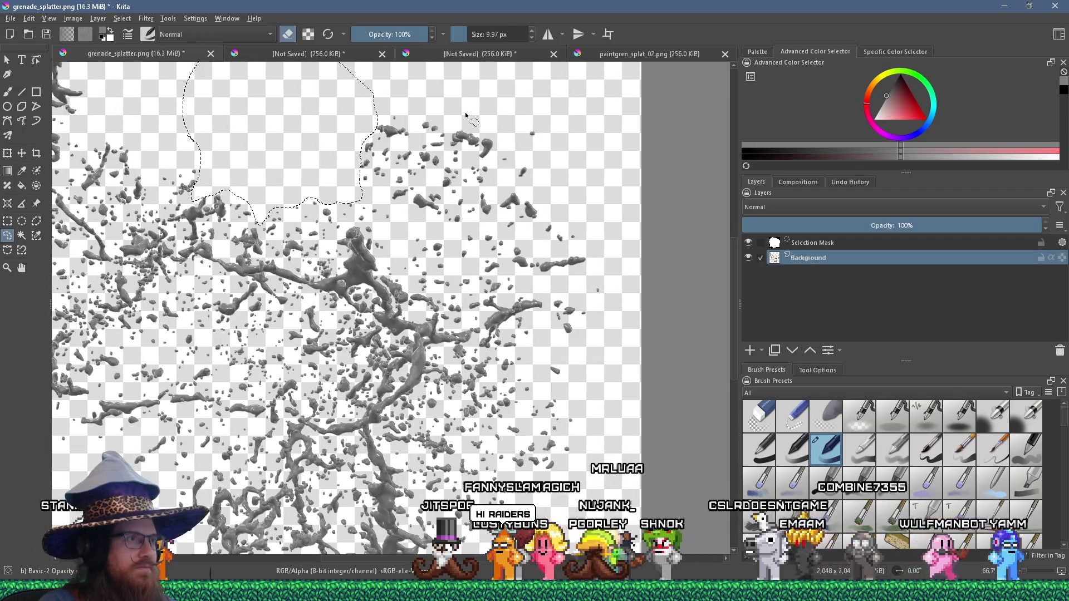
key("ctrl+shift+a")
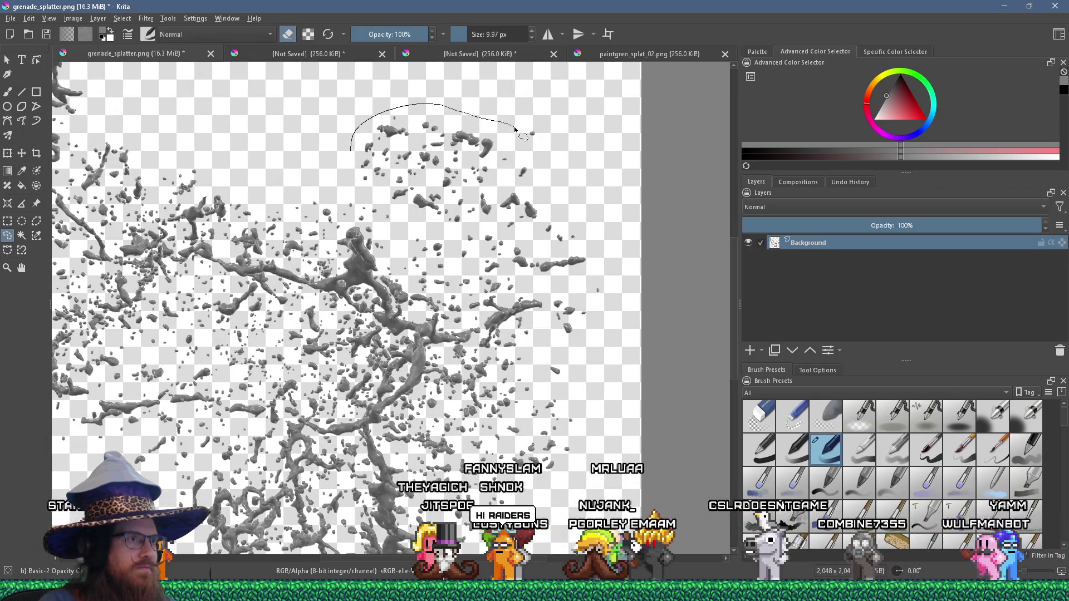
mouse_move(499, 185)
left_mouse_down()
mouse_move(479, 225)
mouse_move(382, 229)
mouse_move(350, 150)
left_mouse_up()
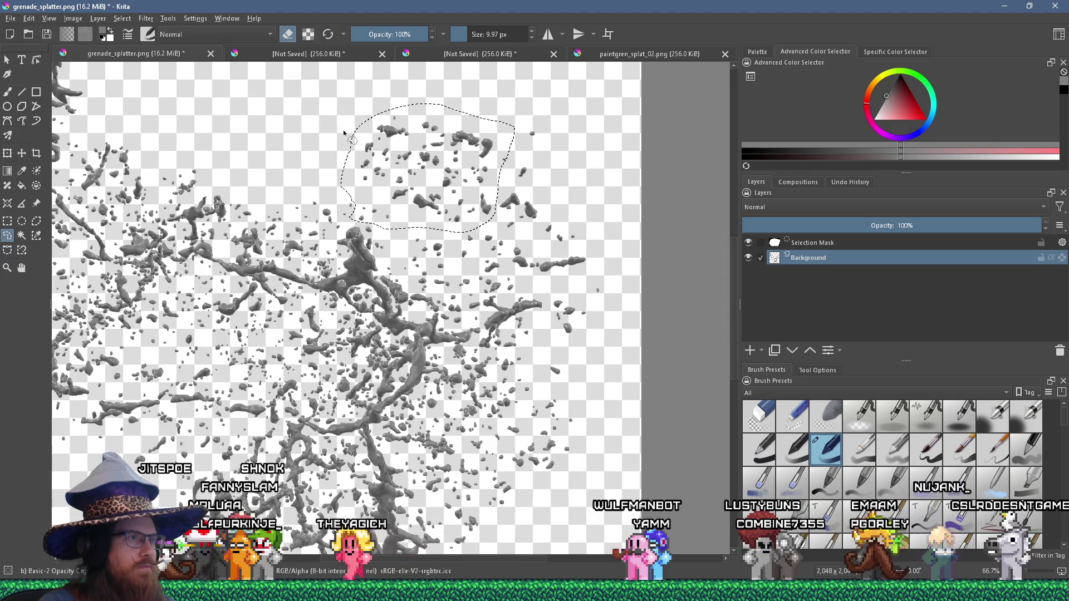
Cut the selected droplets and paste them into a new image.
left_click(29, 18)
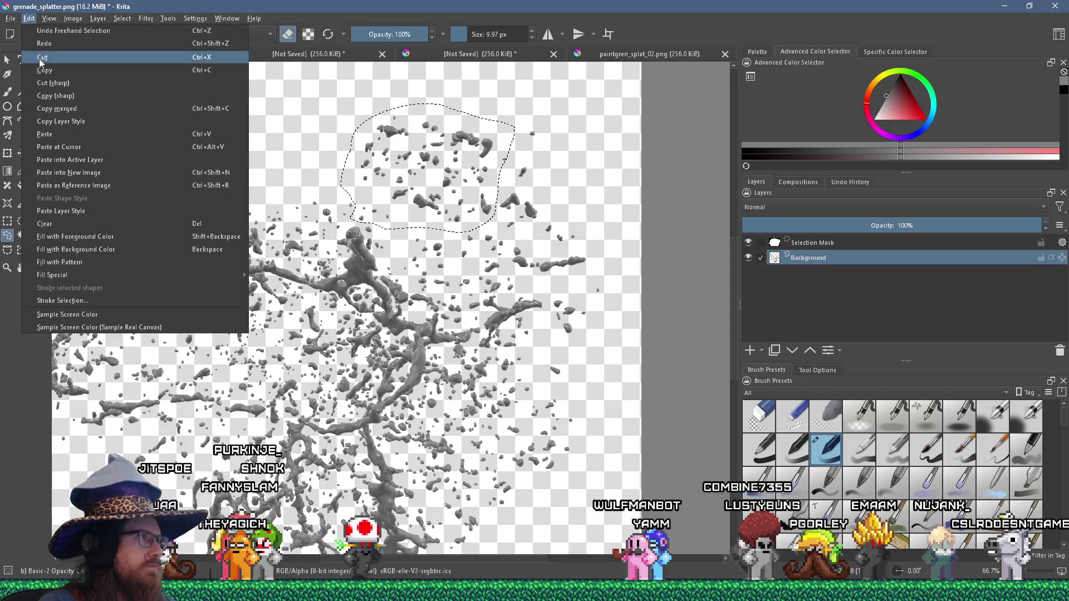
left_click(41, 59)
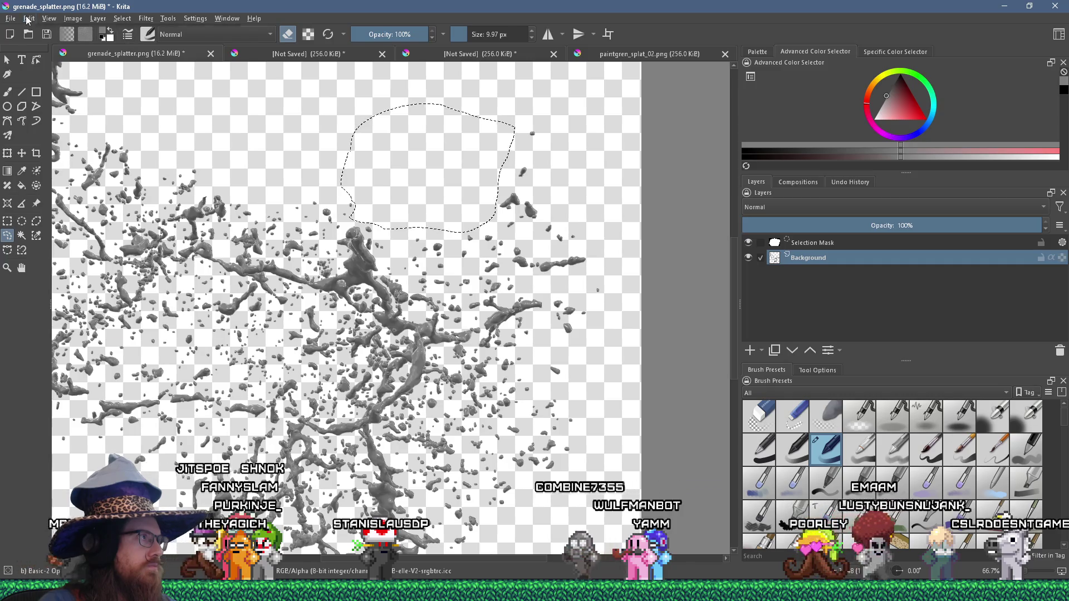
left_click(28, 19)
left_click(111, 173)
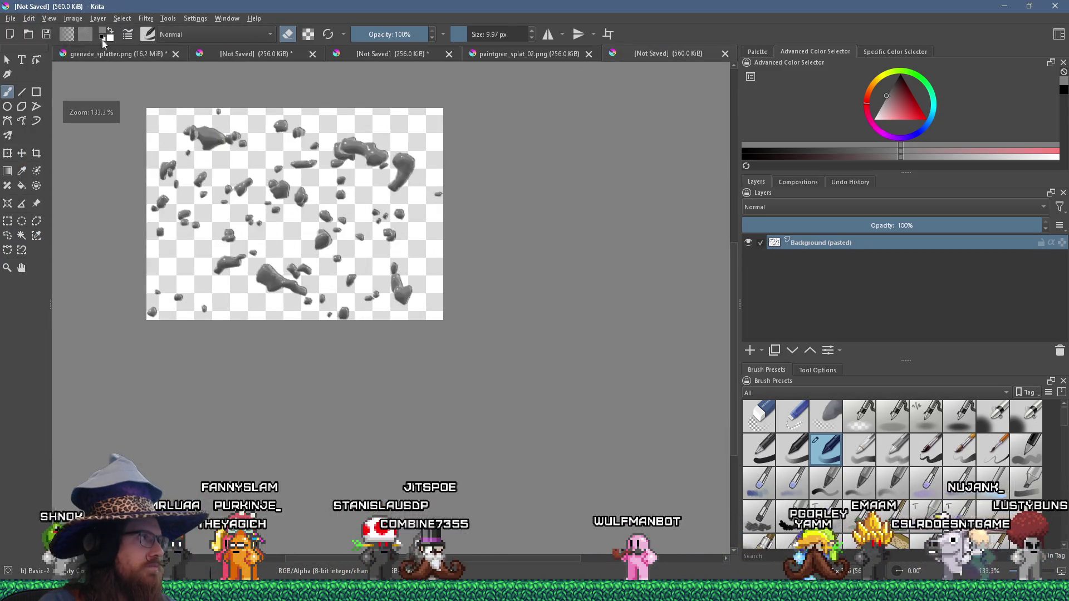
left_click(73, 18)
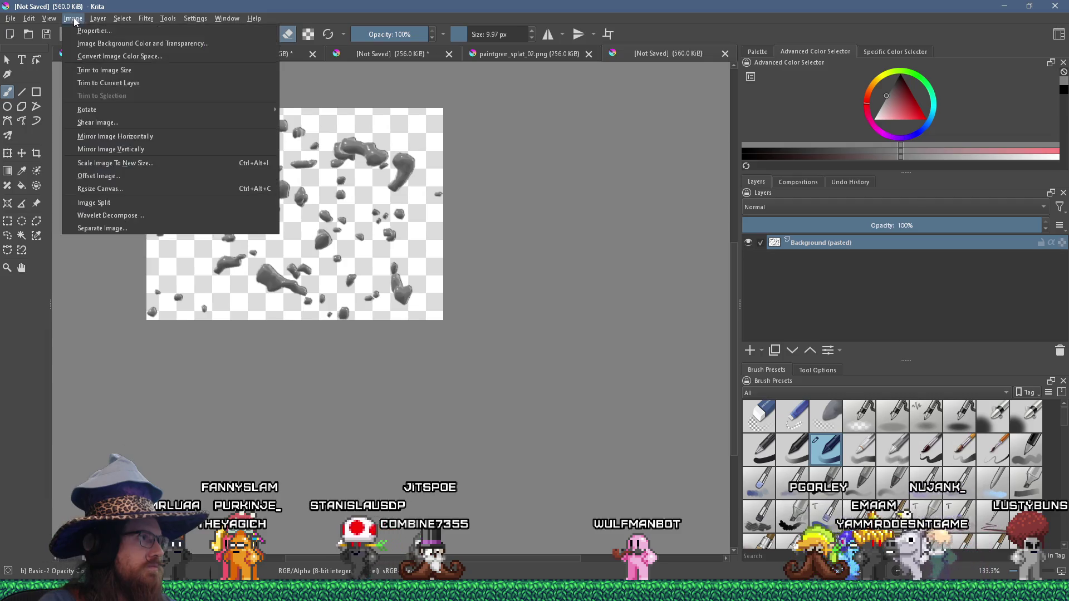
Scale the droplet image down to 256×183, then set its canvas height to 256 px.
left_click(154, 163)
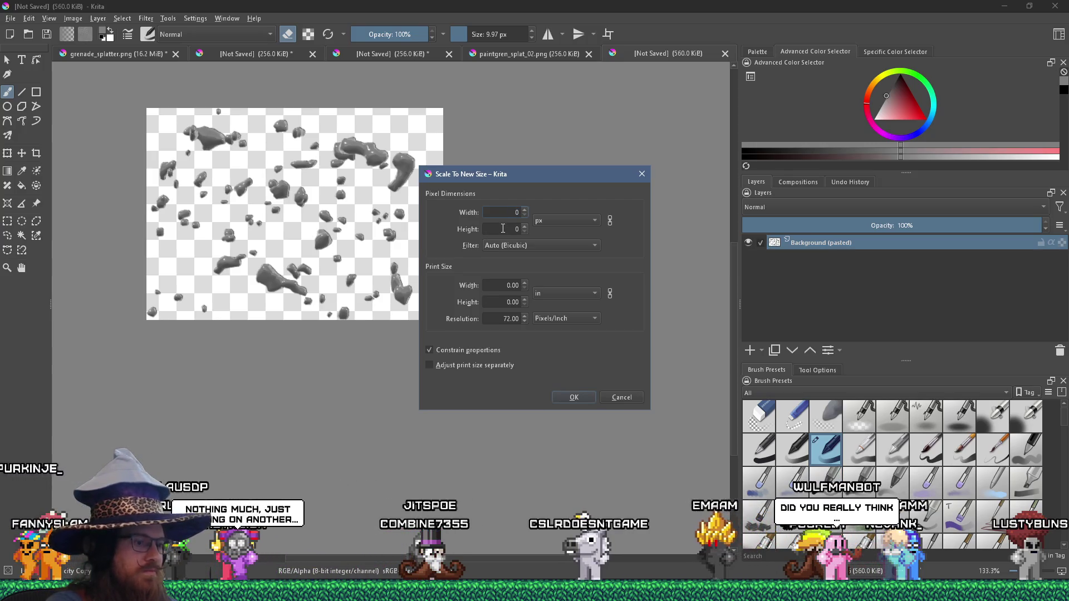
key("Return")
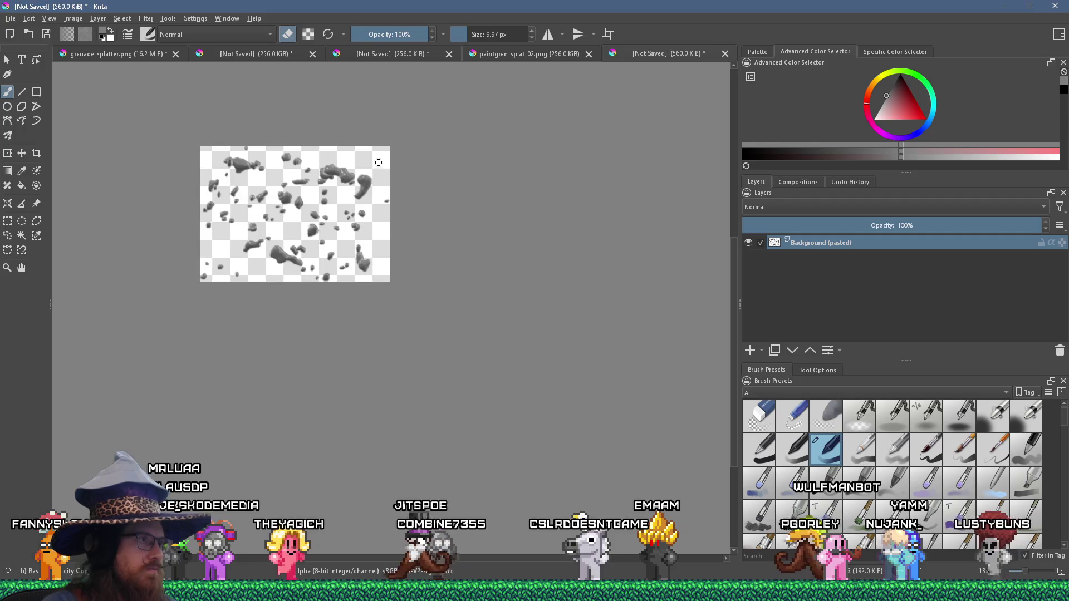
left_click(73, 18)
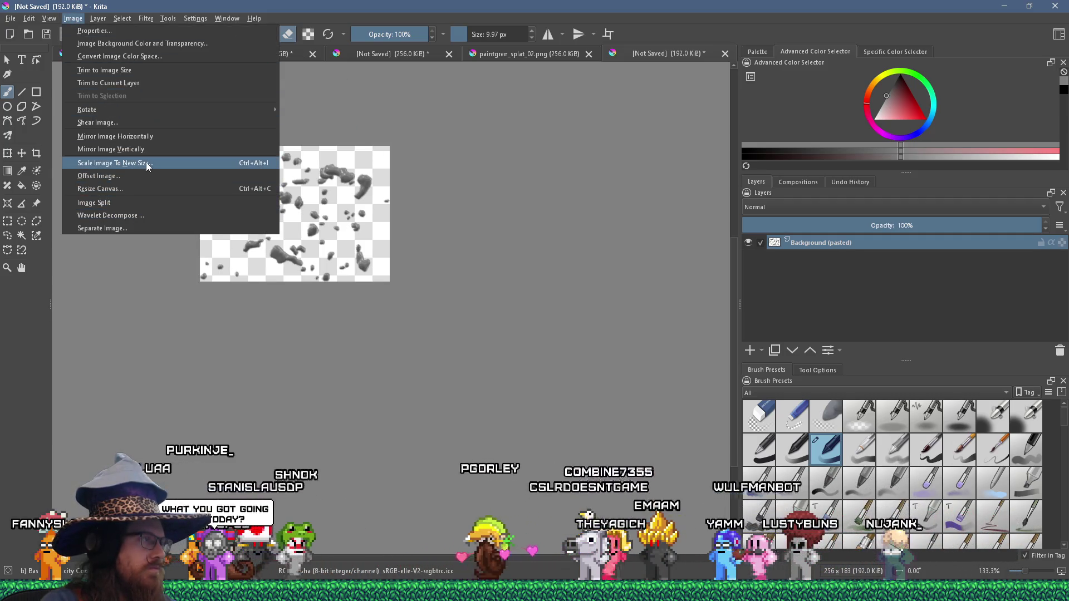
left_click(136, 189)
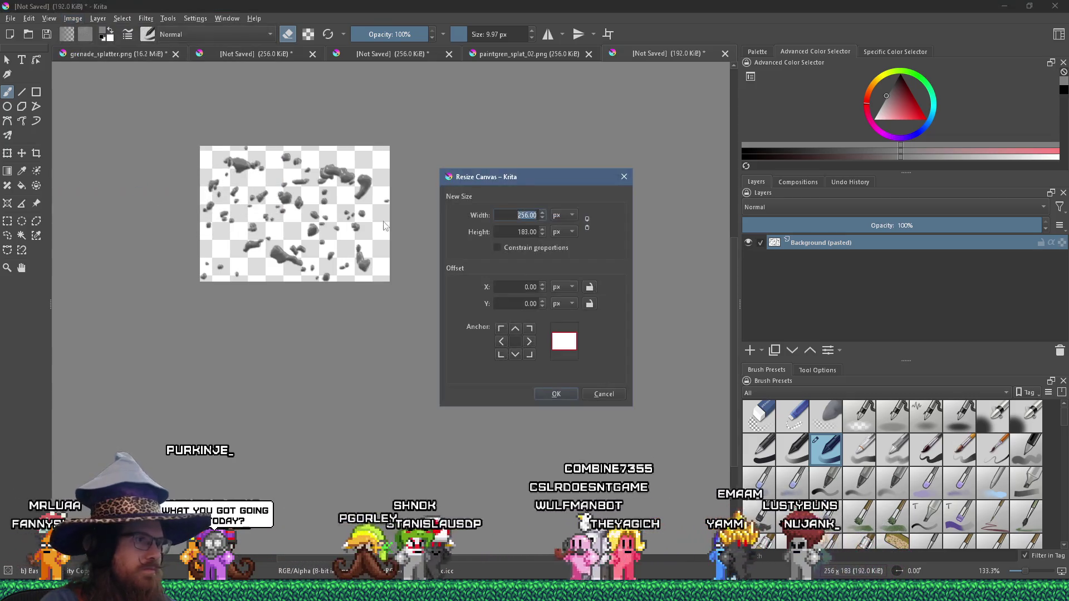
type("256")
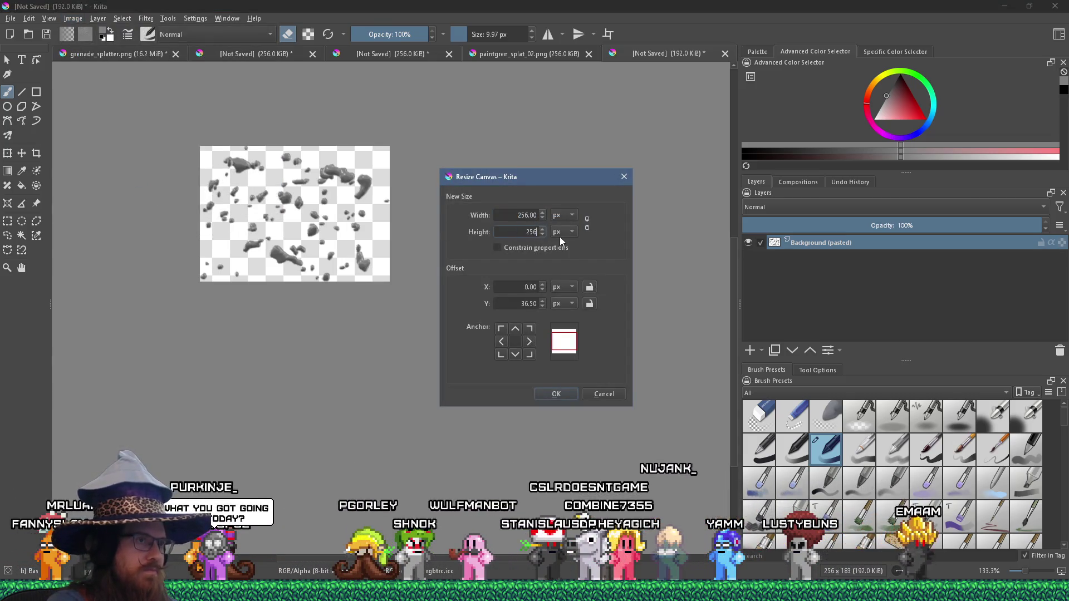
key("Return")
left_click(11, 19)
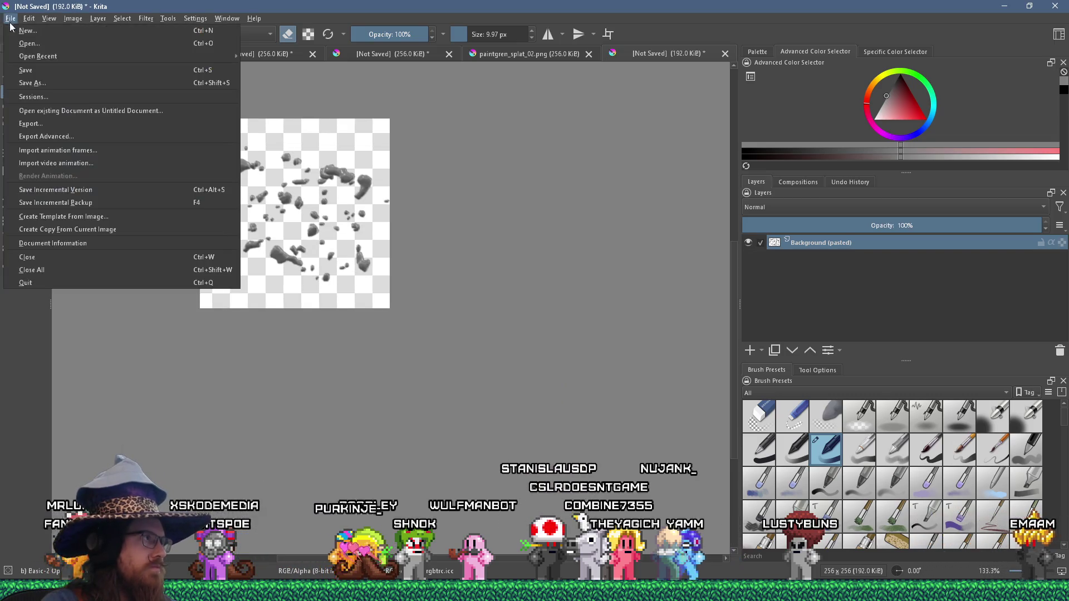
left_click(30, 83)
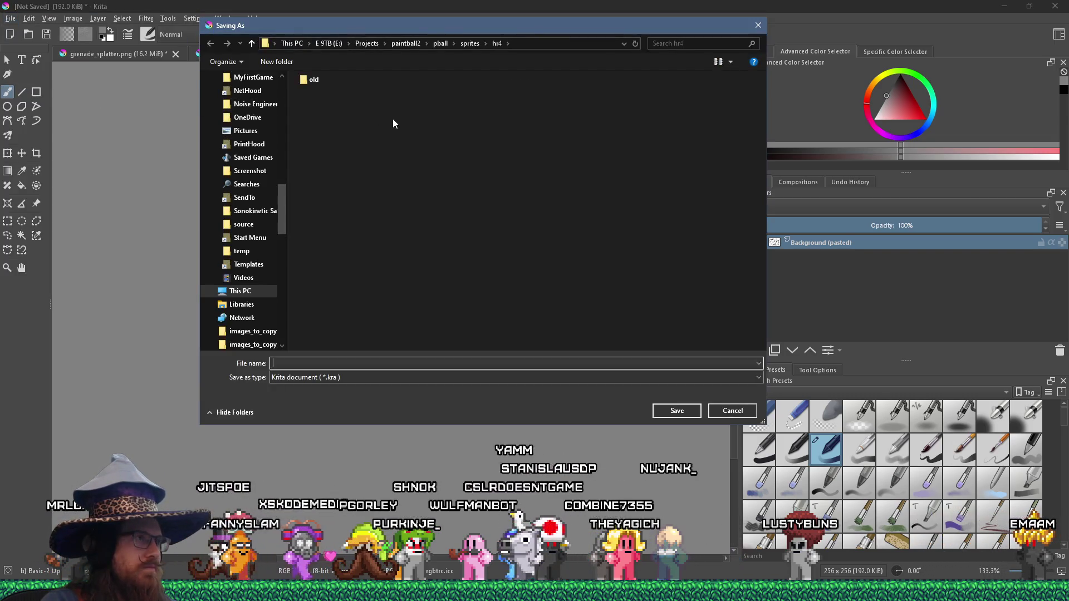
Save the image as PNG paintgren_splat_03.png in hr4, then return to grenade_splatter.png.
left_click(387, 377)
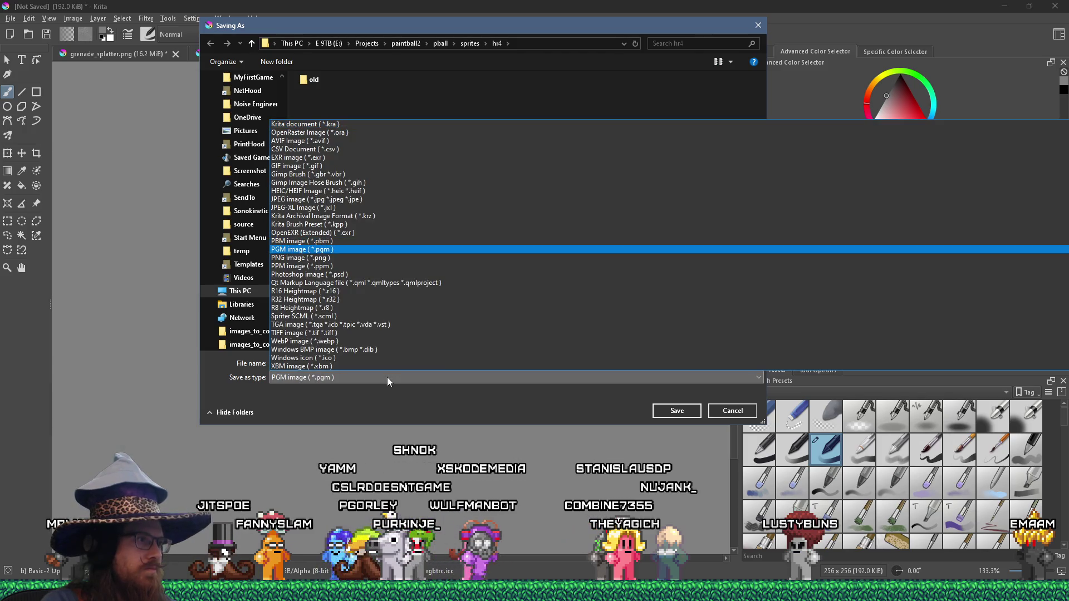
left_click(302, 257)
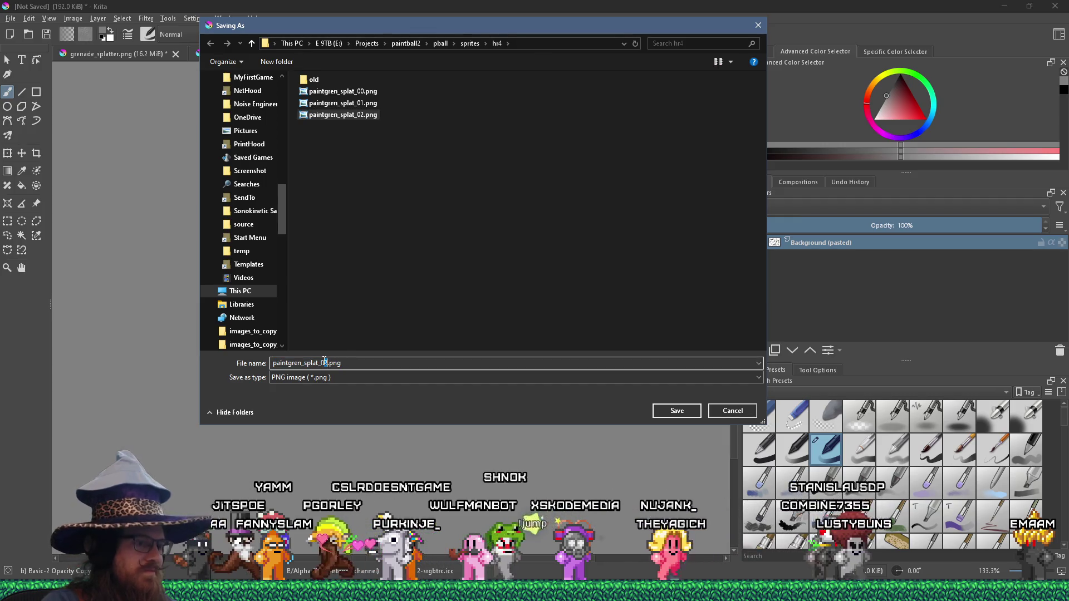
key("Return")
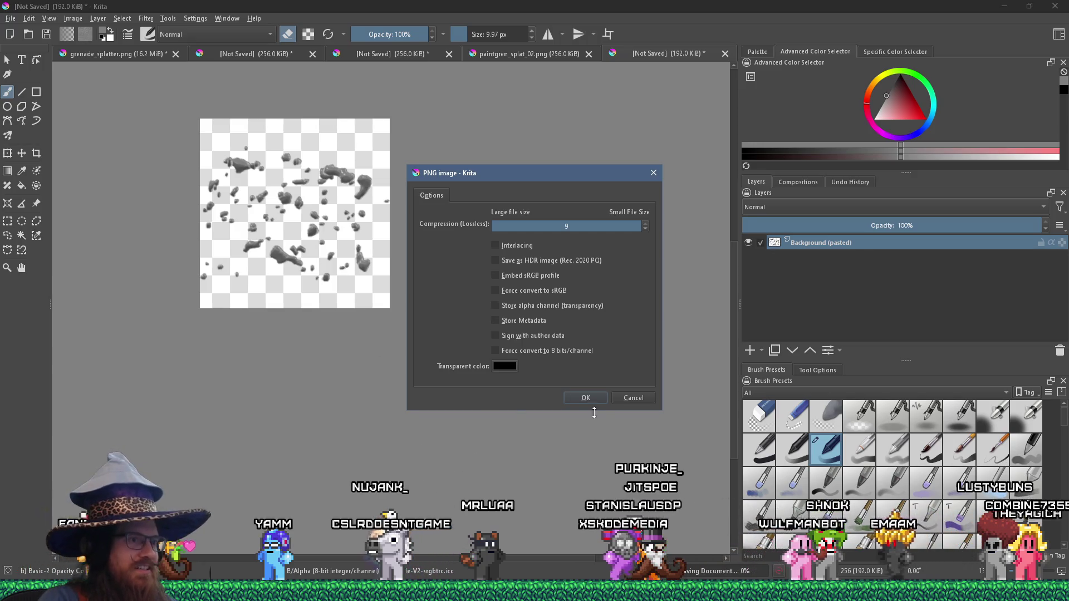
left_click(584, 397)
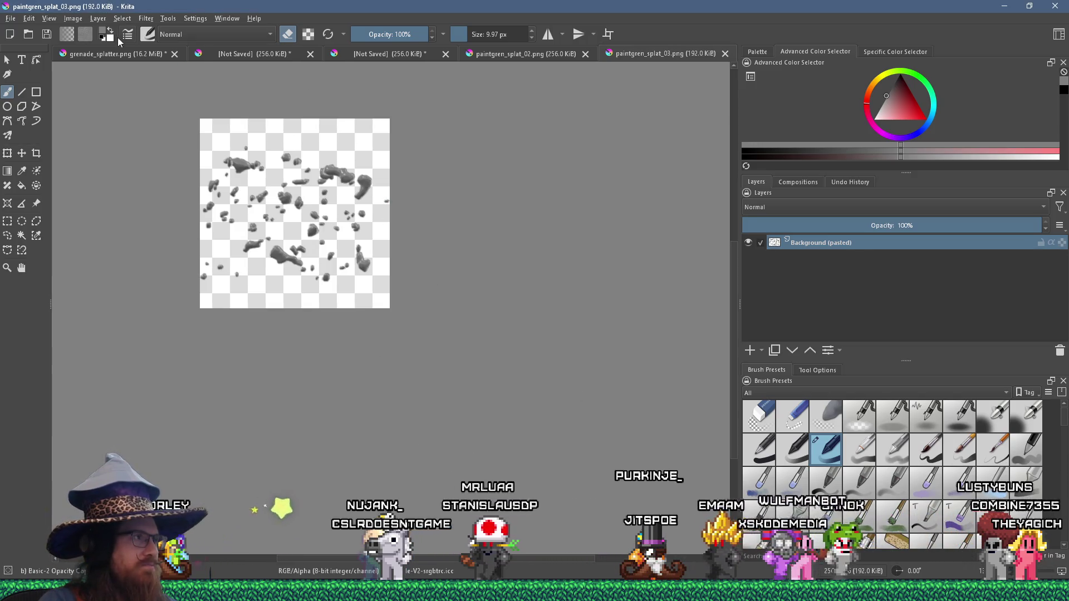
left_click(122, 53)
Zoom in and lasso a splatter clump at the lower left of grenade_splatter.png.
scroll(364, 271, "down", 3)
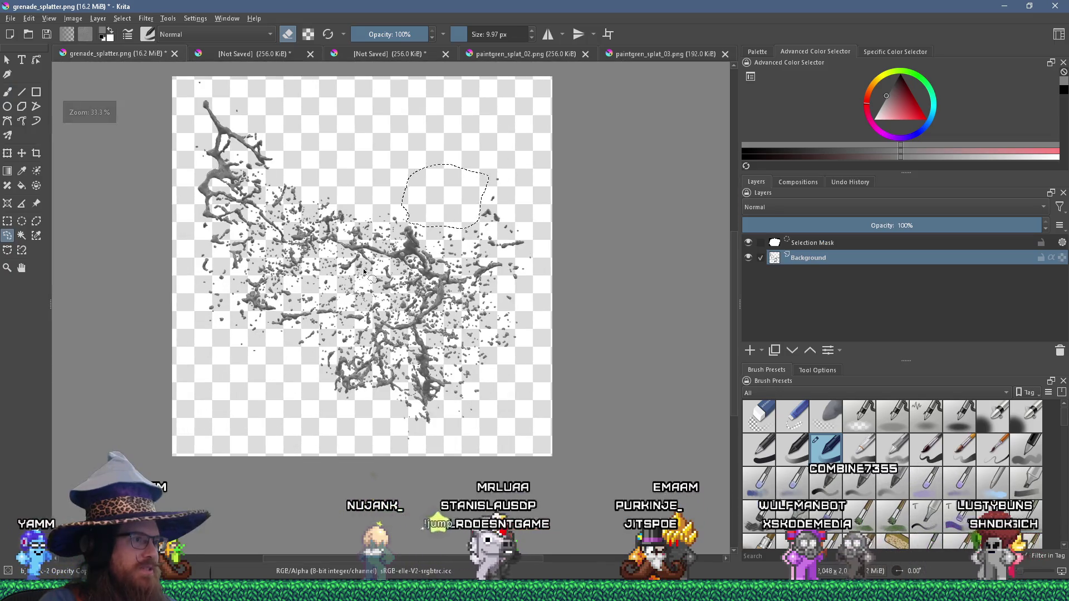
scroll(250, 220, "up", 1)
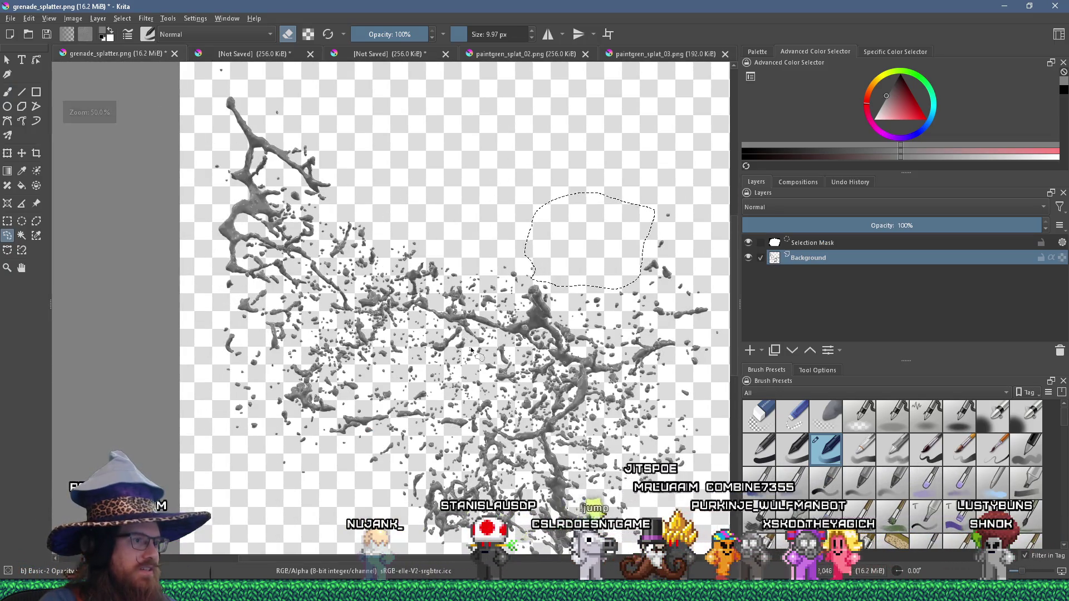
scroll(471, 350, "up", 2)
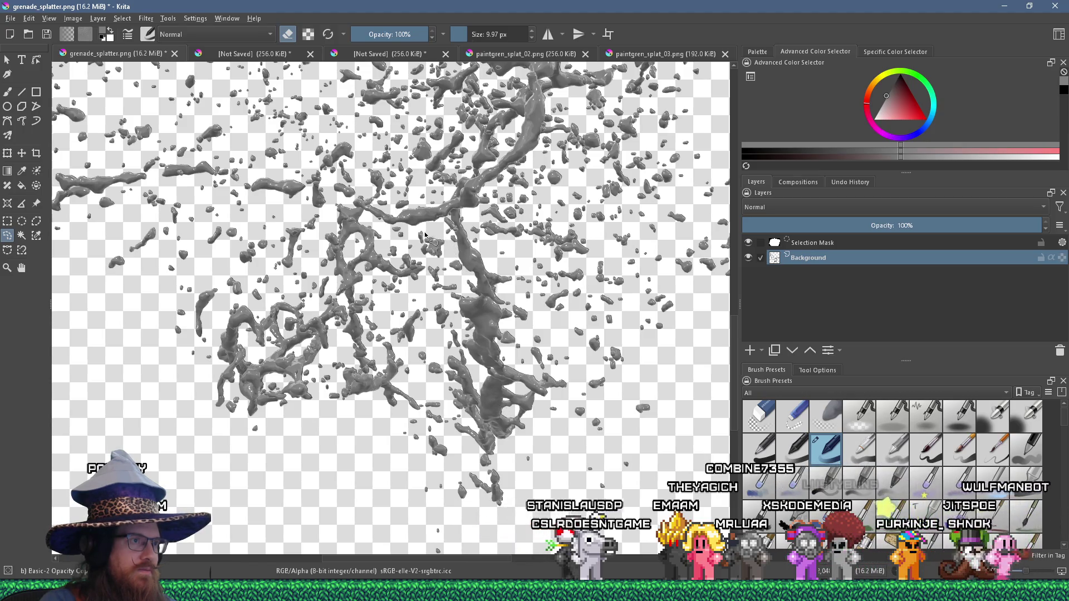
mouse_move(163, 315)
left_mouse_down()
mouse_move(178, 287)
mouse_move(217, 270)
mouse_move(323, 272)
mouse_move(337, 299)
left_mouse_up()
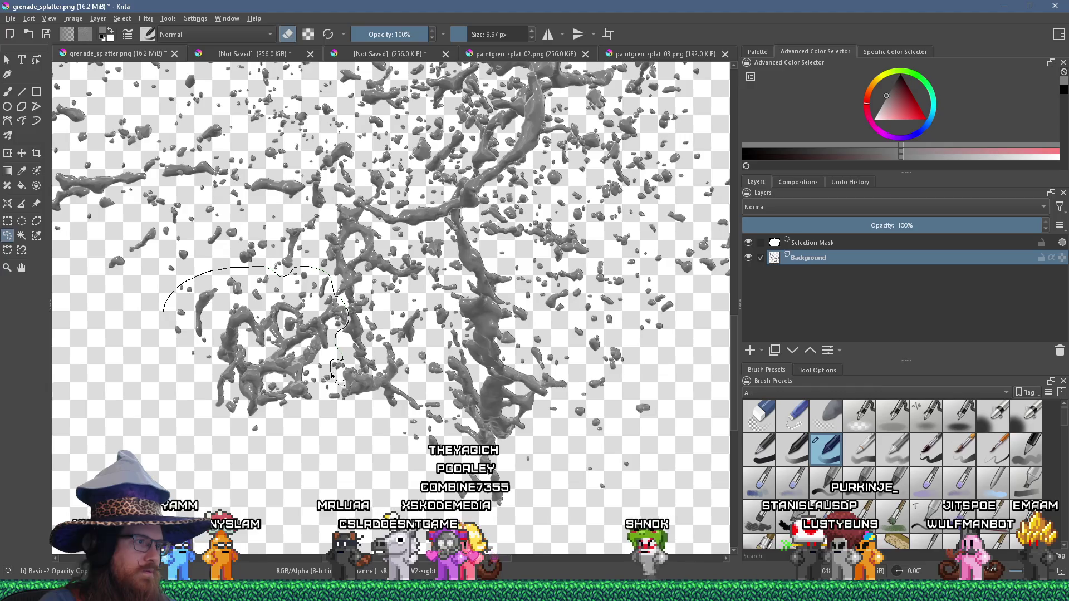
mouse_move(342, 410)
left_mouse_down()
mouse_move(300, 432)
mouse_move(162, 362)
mouse_move(163, 316)
left_mouse_up()
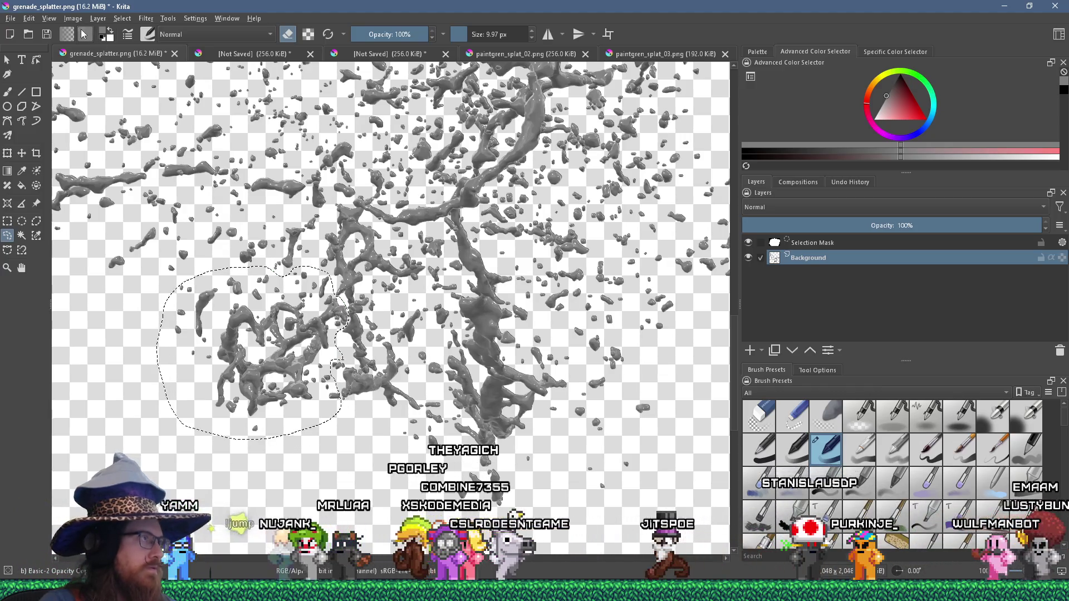
Cut the selected clump and paste it into a new image.
left_click(29, 18)
left_click(150, 158)
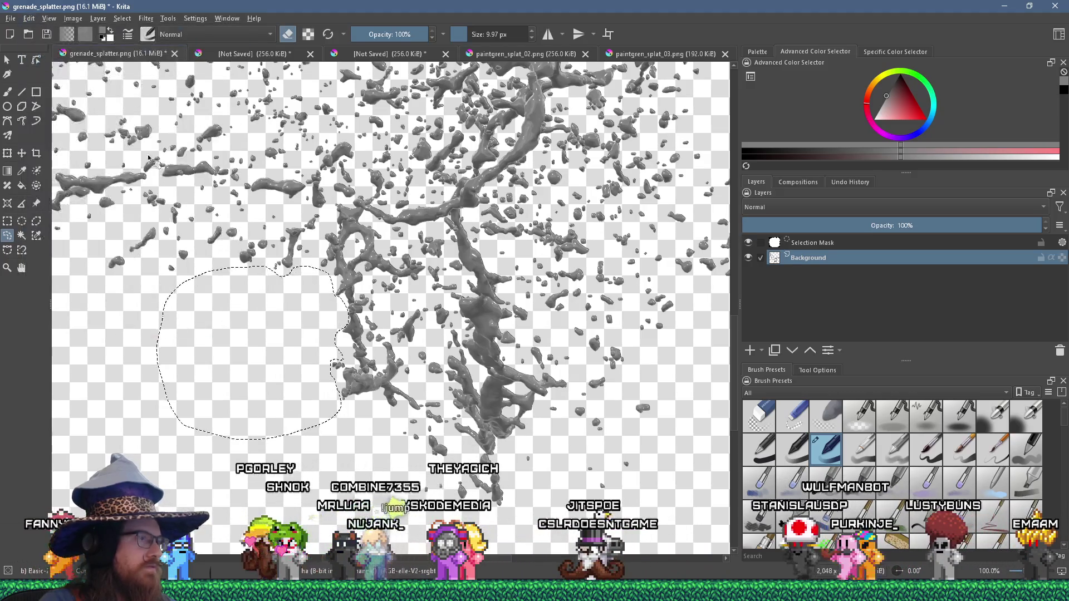
left_click(12, 18)
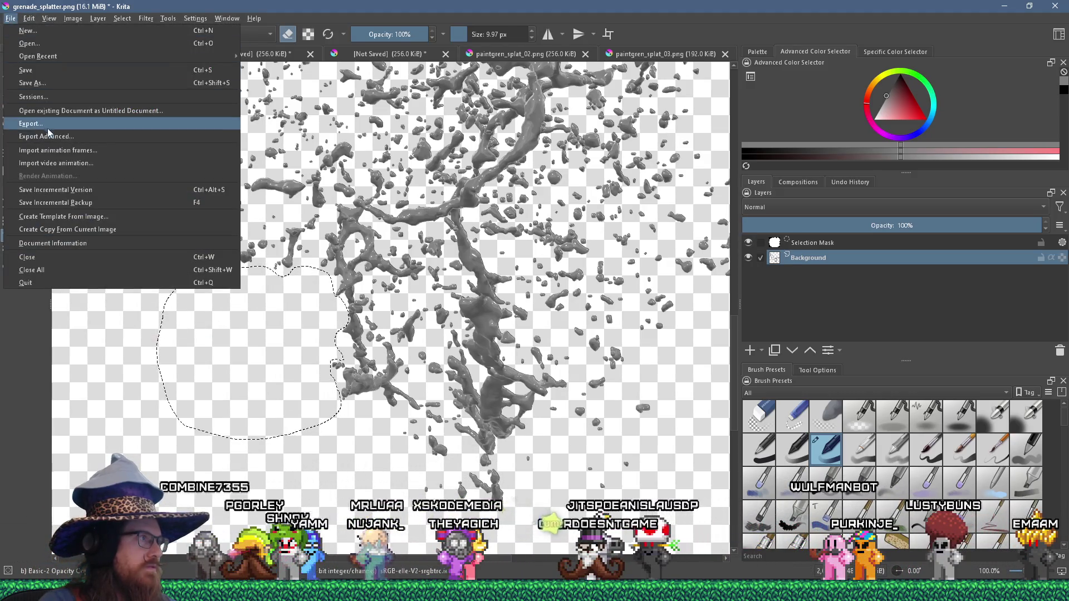
mouse_move(32, 20)
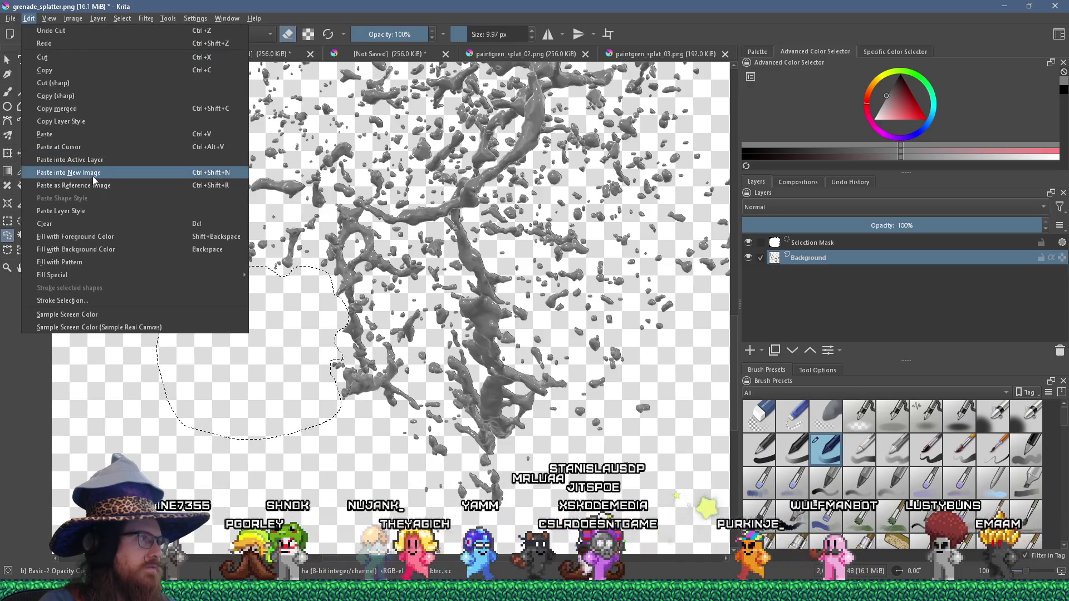
left_click(67, 173)
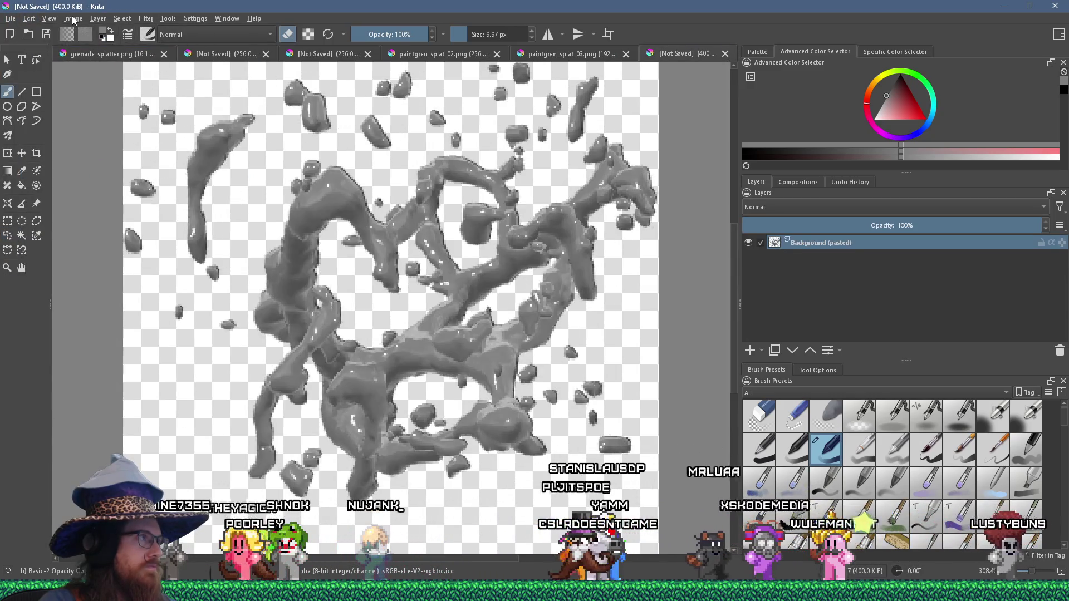
Scale the splat frame to 256 px wide with Scale Image.
left_click(73, 19)
left_click(159, 162)
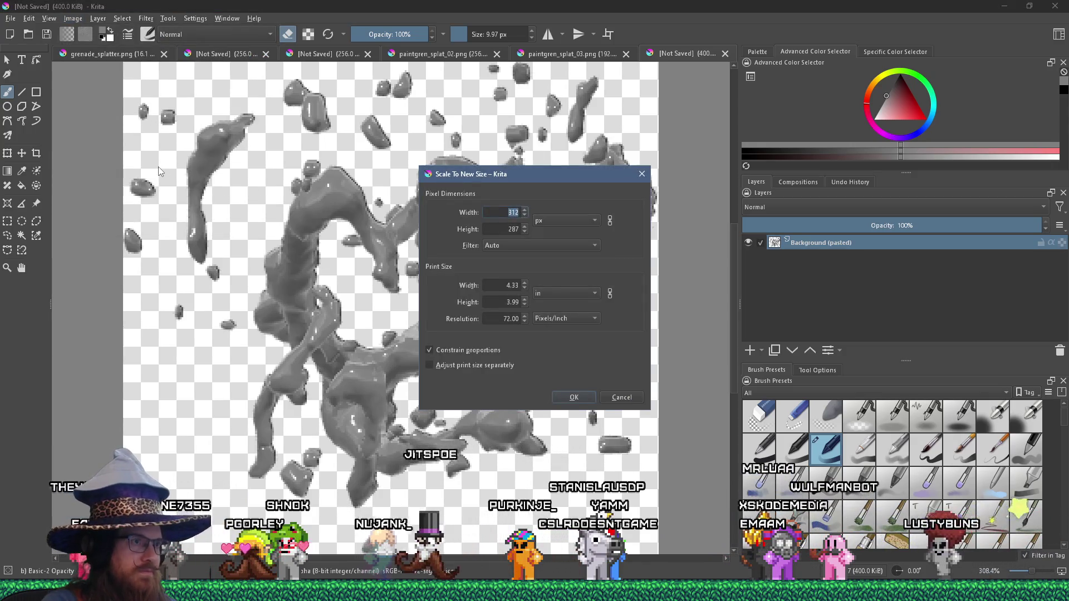
type("256")
key("Return")
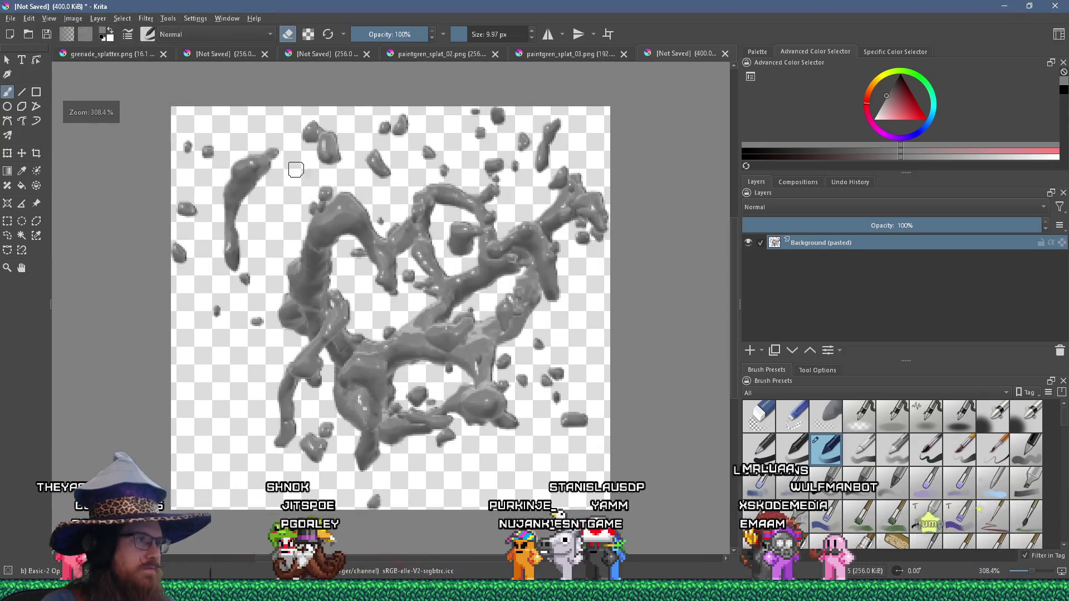
Resize the canvas height to 256 to make a square 256×256 canvas.
left_click(72, 18)
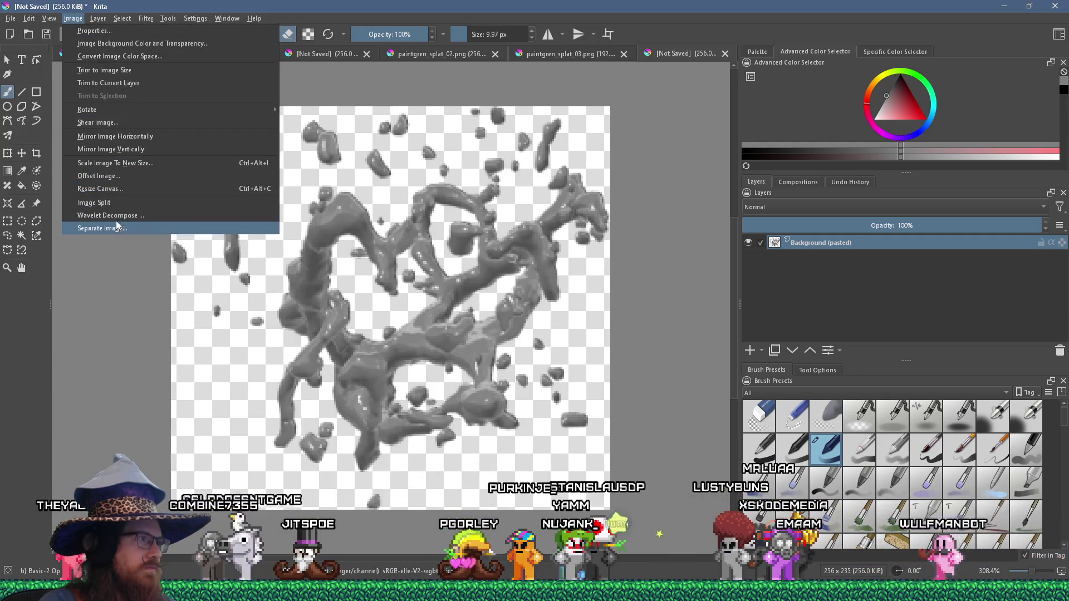
left_click(115, 188)
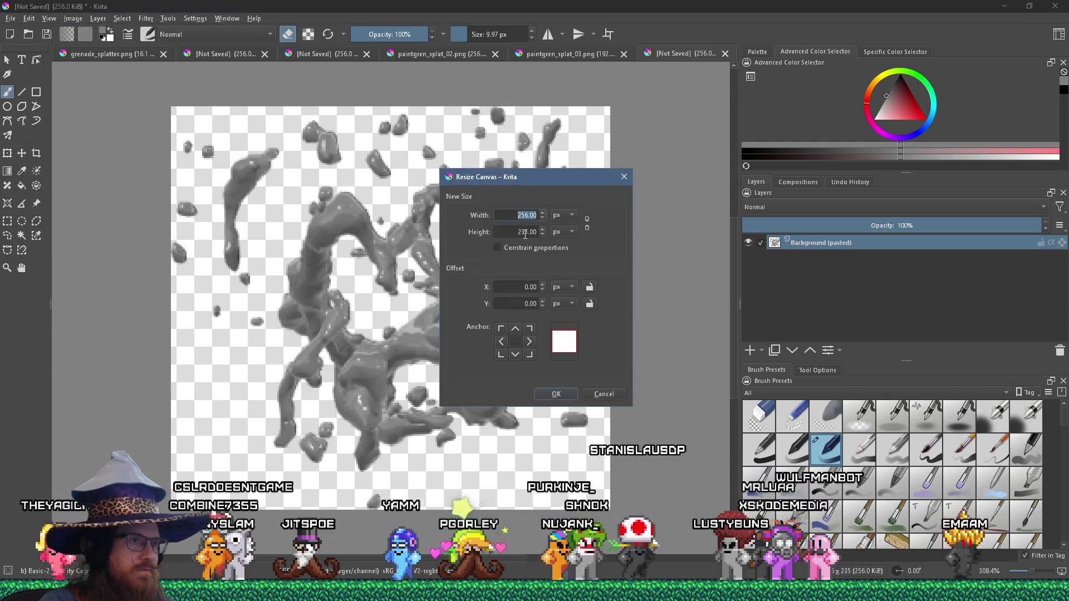
key("Tab")
type("256")
key("Return")
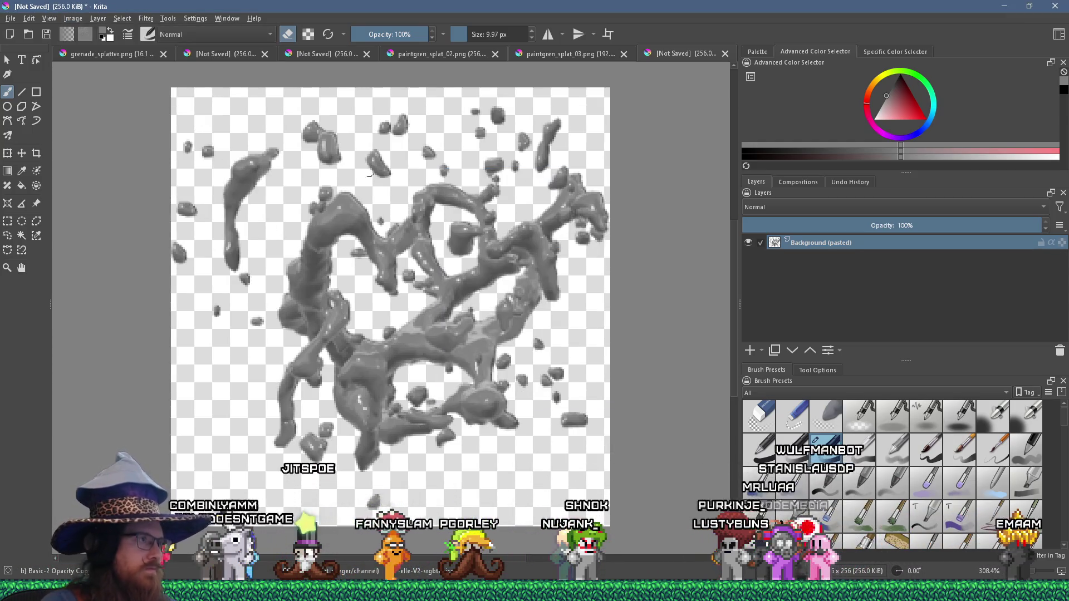
Start Save As and show the list of file types.
left_click(10, 18)
left_click(25, 83)
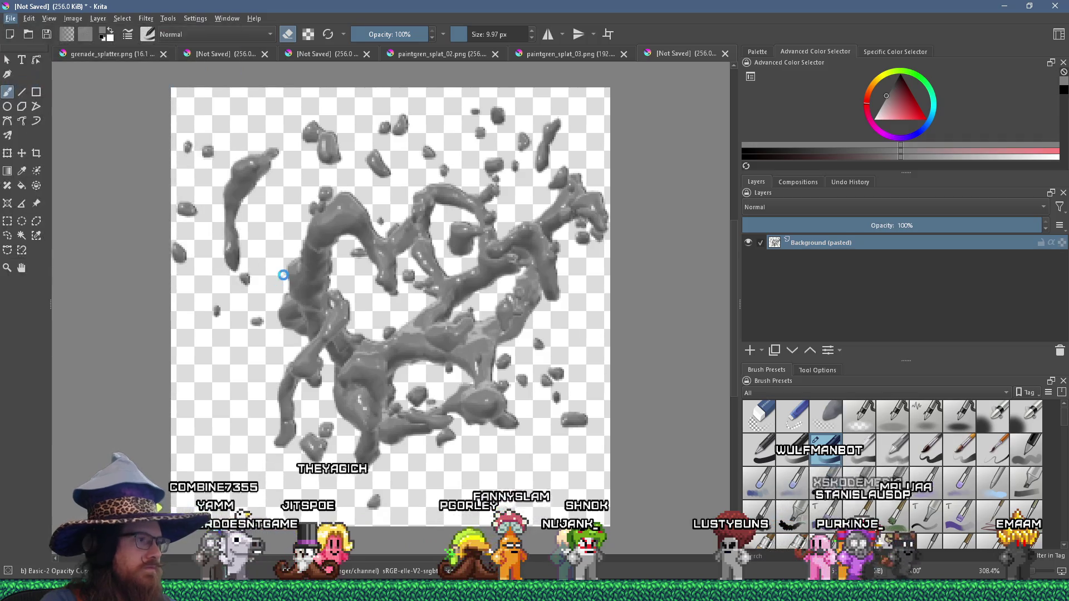
left_click(329, 378)
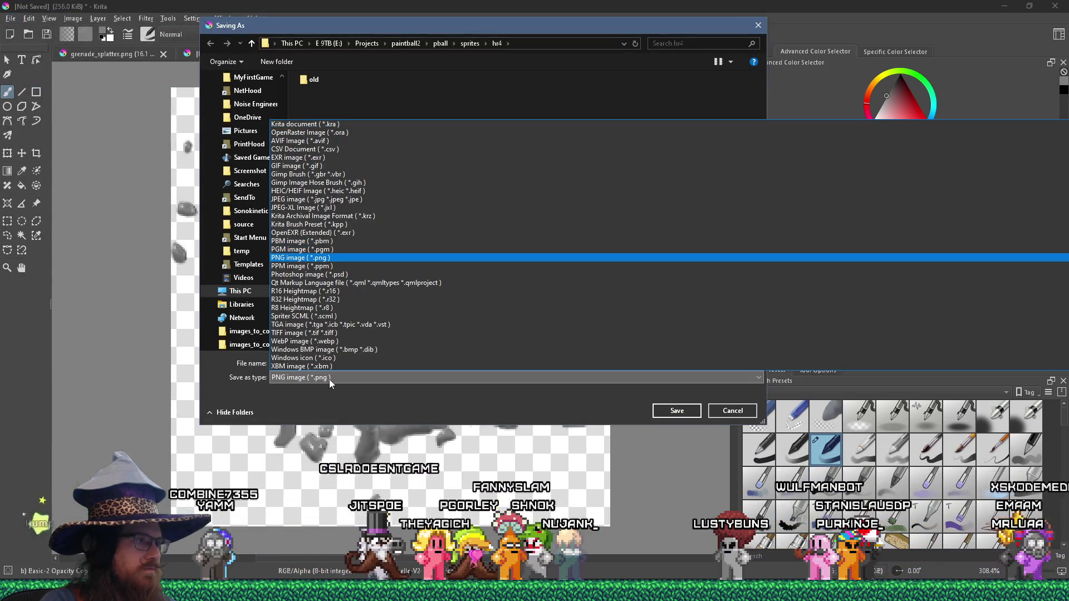
Save the frame as PNG paintgren_splat_04.png, then return to grenade_splatter.png.
left_click(346, 258)
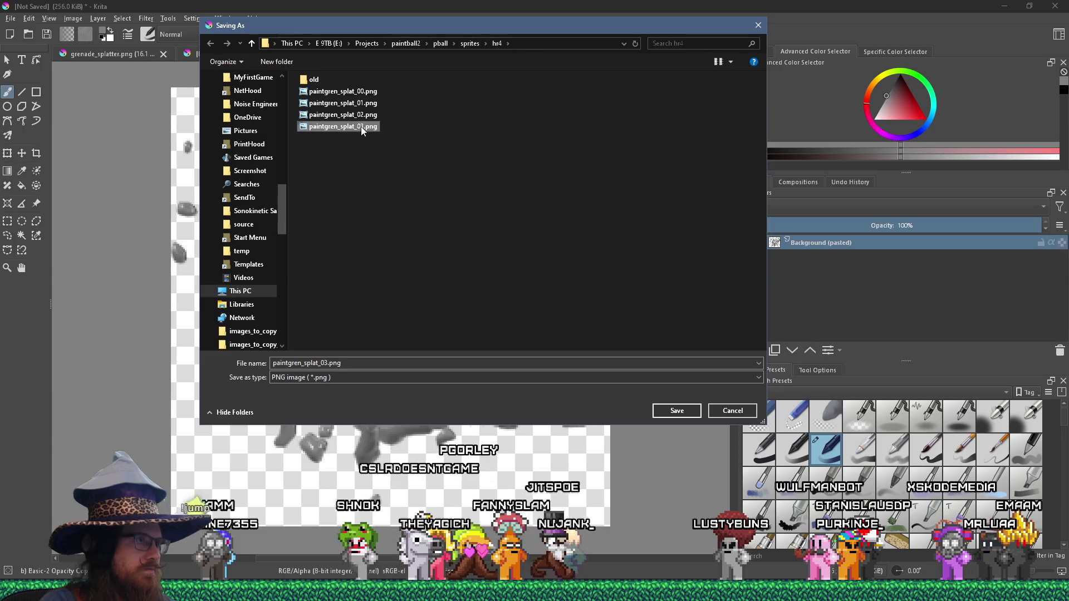
left_click(325, 363)
left_click_drag(325, 363, 332, 363)
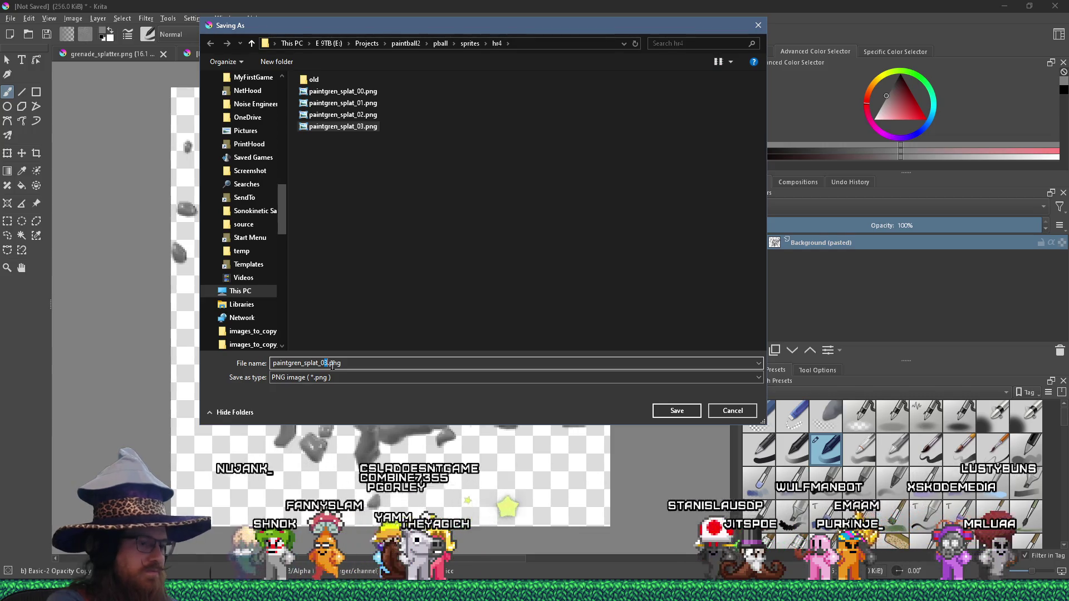
type("4")
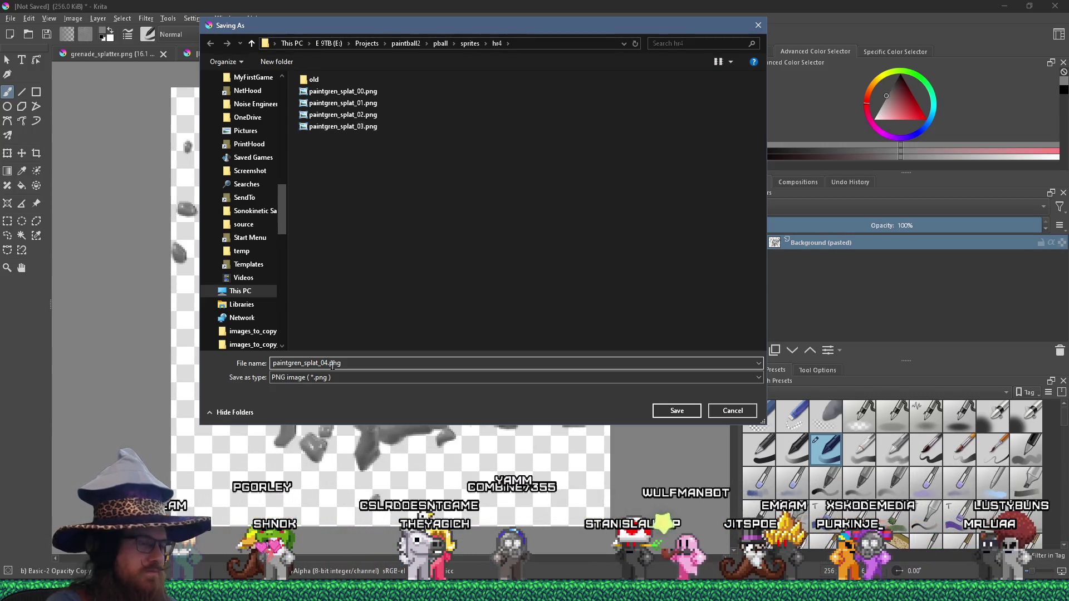
left_click(662, 411)
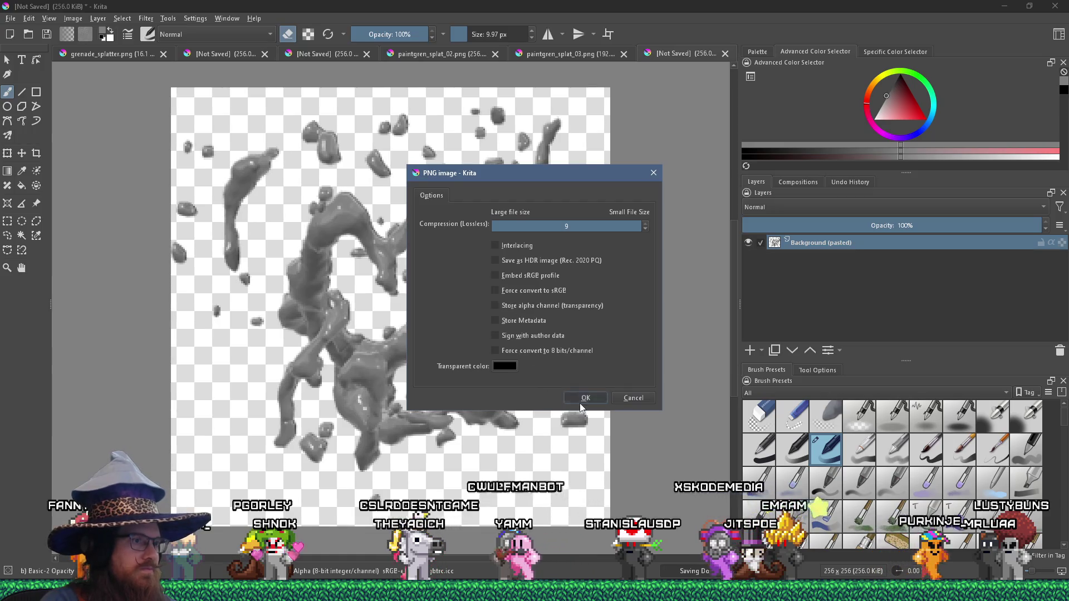
left_click(581, 402)
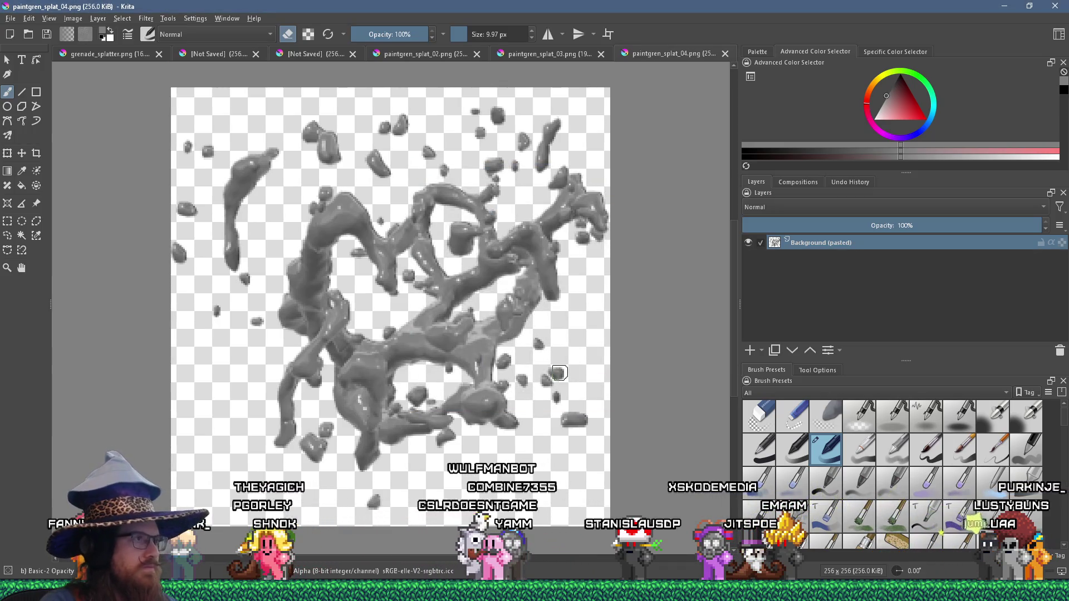
left_click(96, 54)
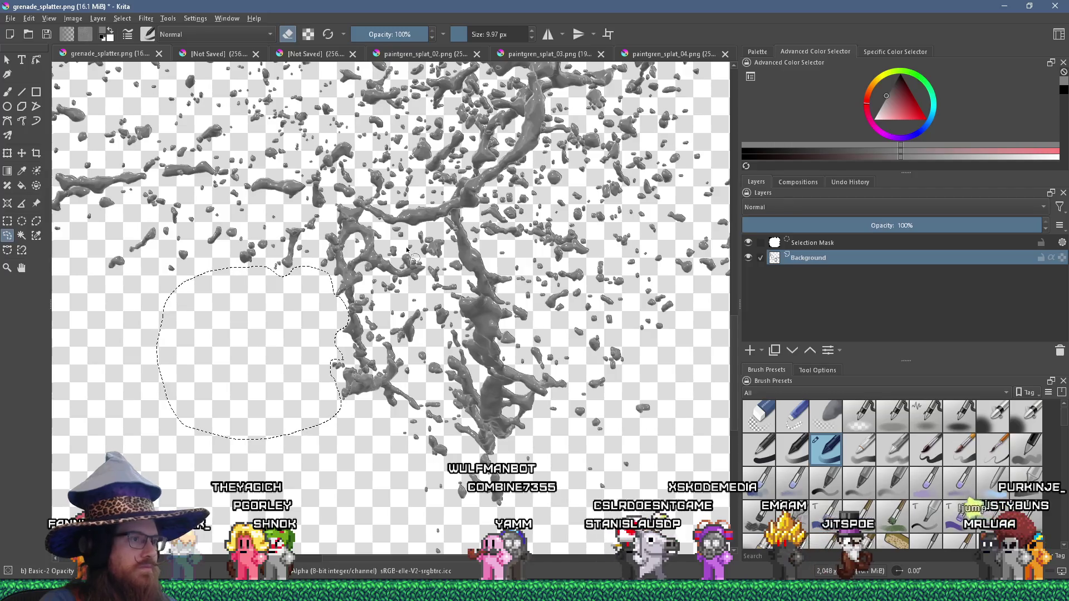
Zoom in and freehand-outline an upper splatter clump in grenade_splatter.png.
scroll(373, 253, "up", 1)
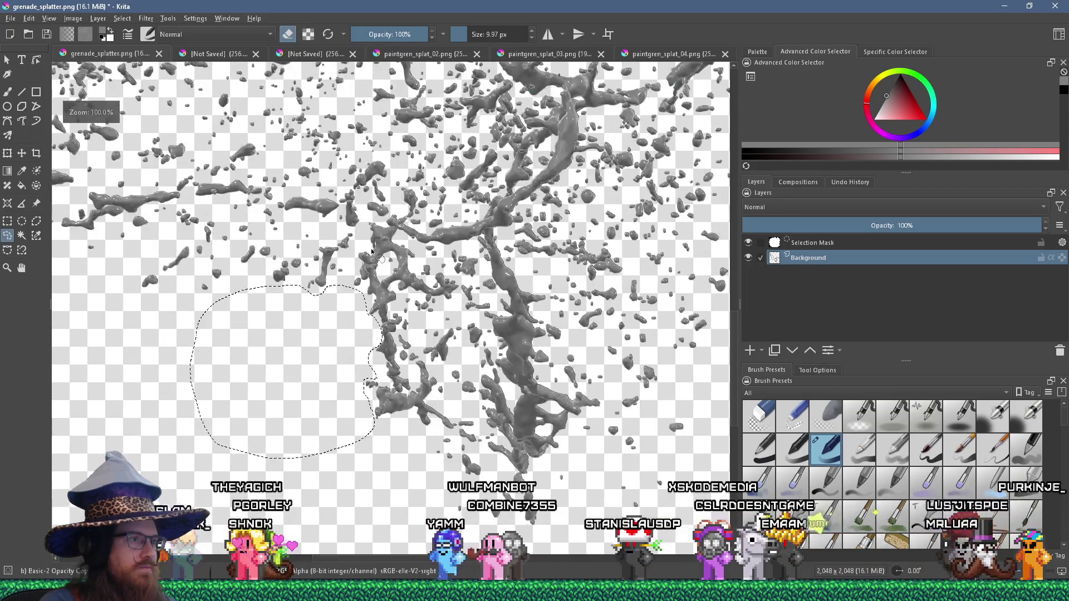
scroll(373, 253, "down", 3)
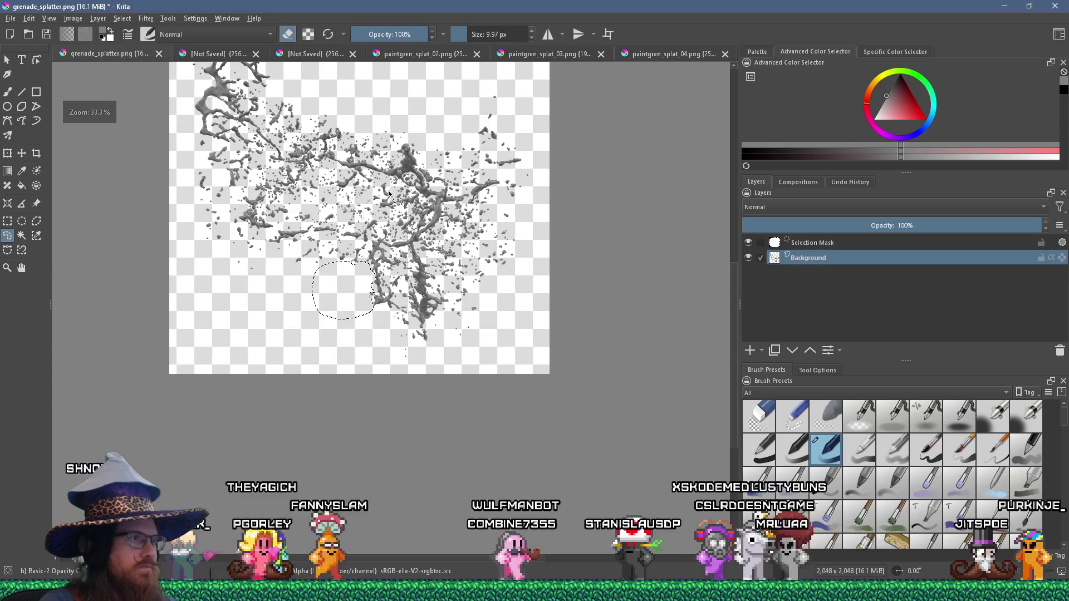
scroll(388, 194, "up", 2)
scroll(340, 229, "up", 1)
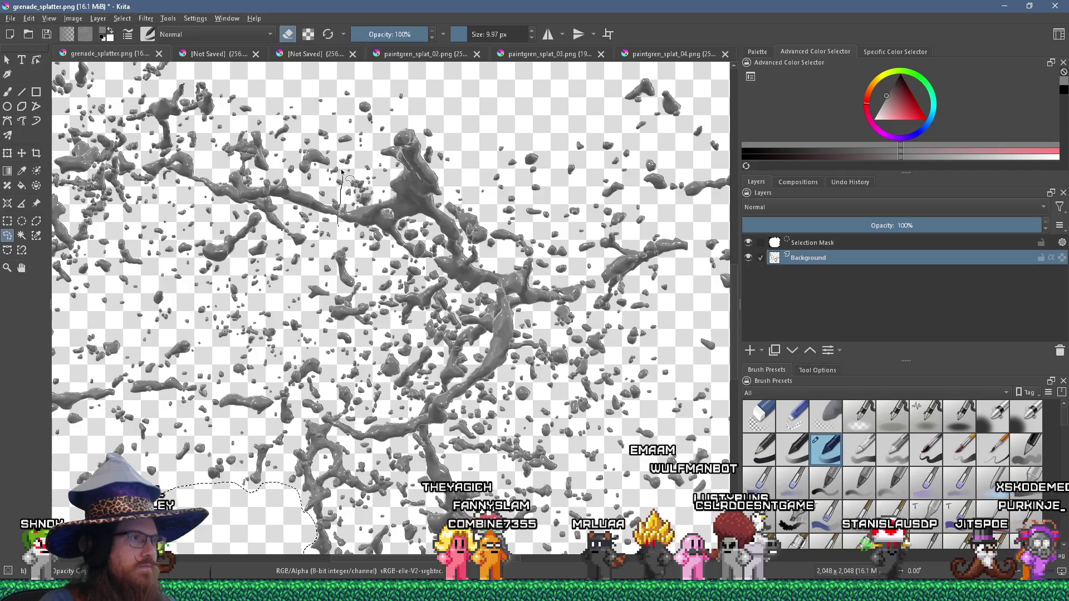
left_click_drag(340, 146, 357, 74)
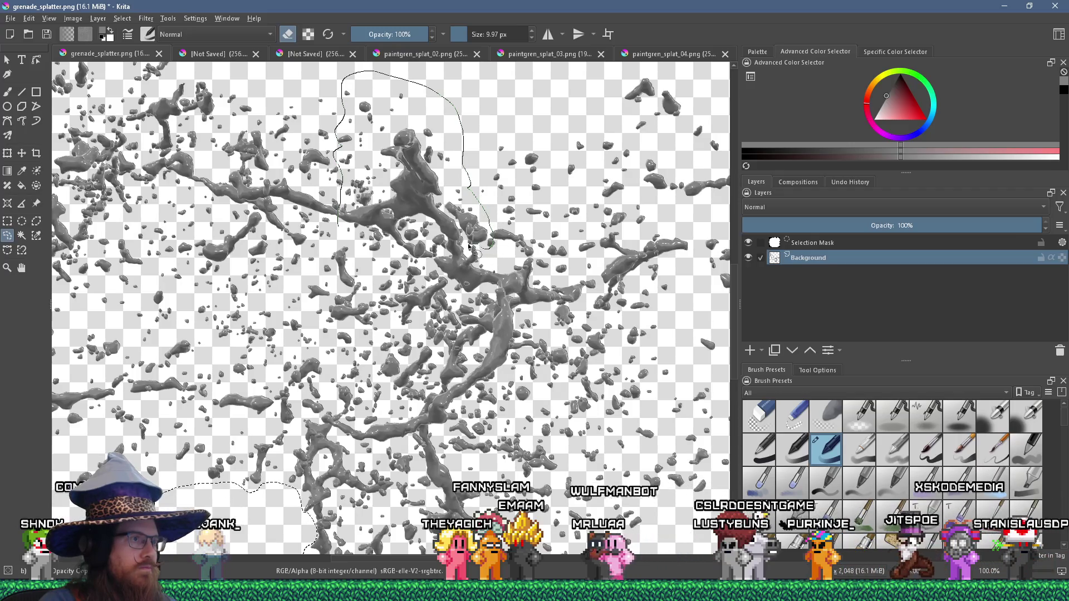
mouse_move(458, 244)
left_mouse_down()
mouse_move(434, 243)
mouse_move(440, 254)
mouse_move(426, 262)
mouse_move(377, 264)
mouse_move(341, 237)
left_mouse_up()
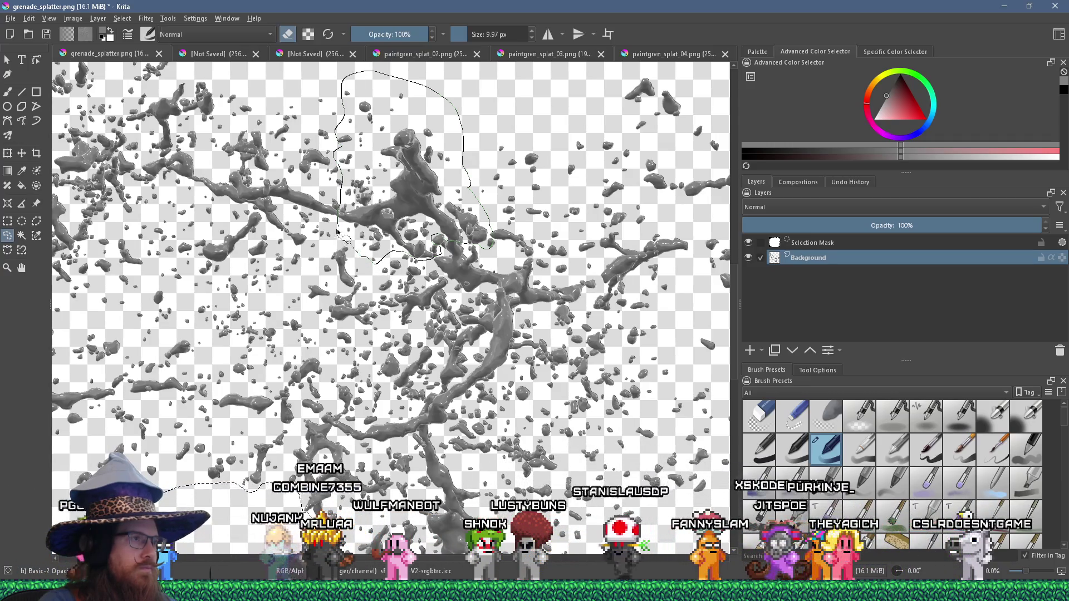
Cut the outlined clump and paste it into a new image.
left_click(28, 19)
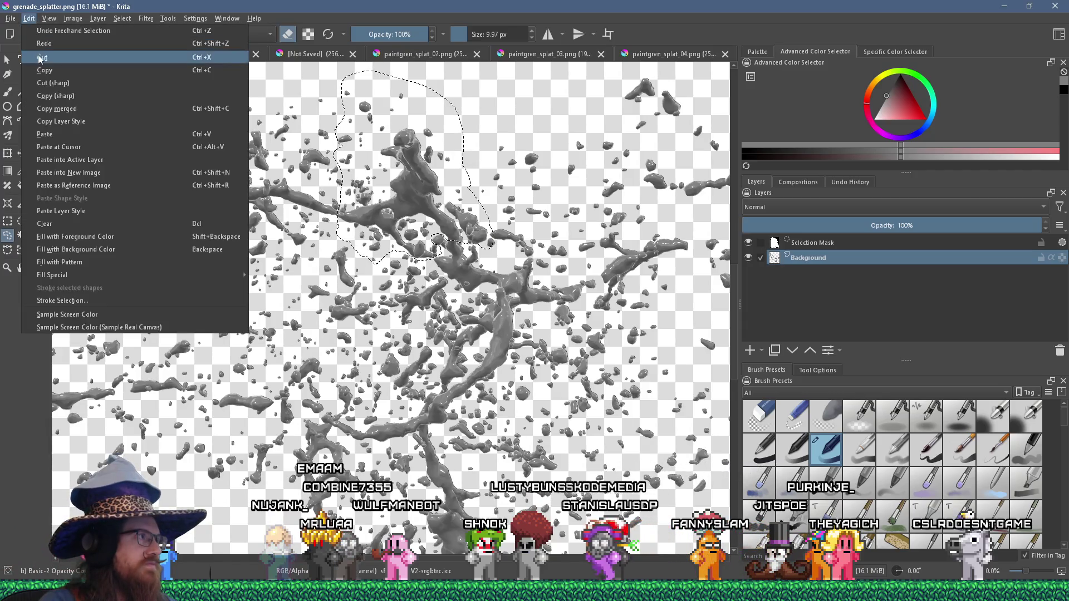
left_click(38, 59)
left_click(29, 18)
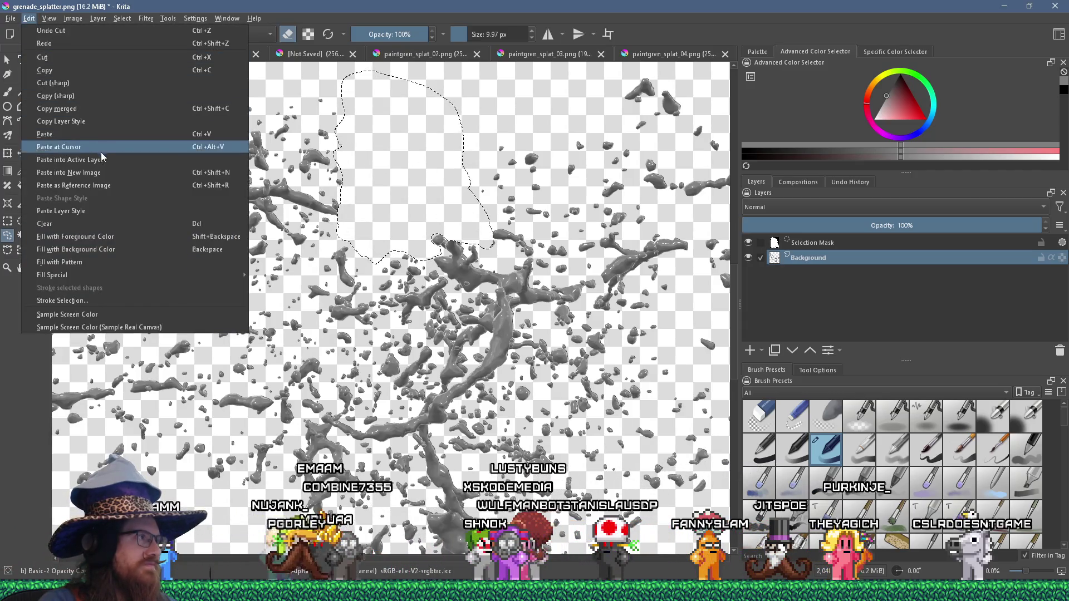
left_click(99, 175)
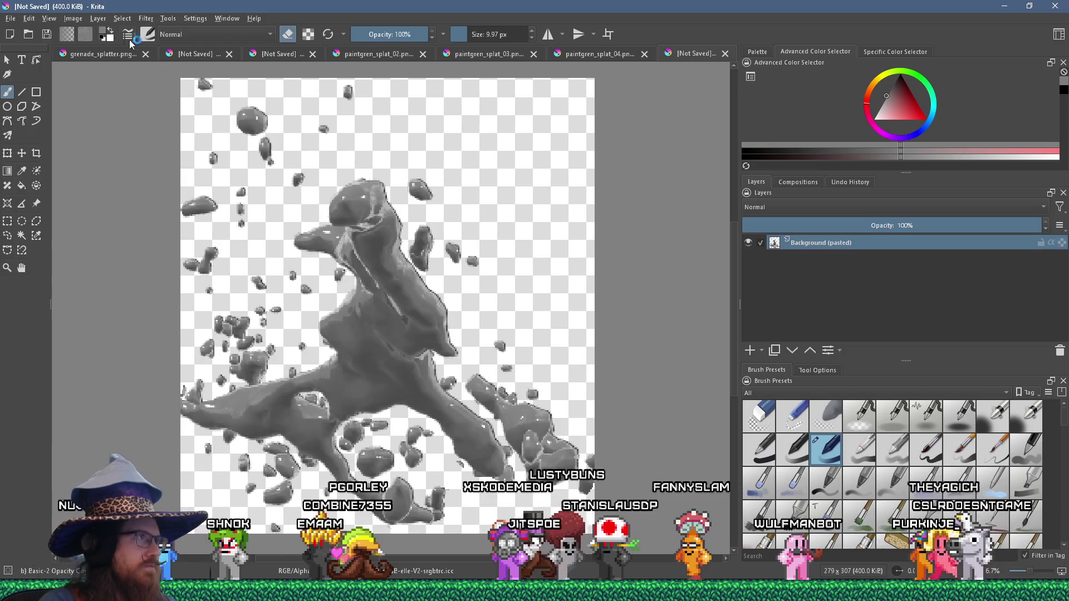
Resize the new image's canvas to width 84 with a taller height.
left_click(71, 18)
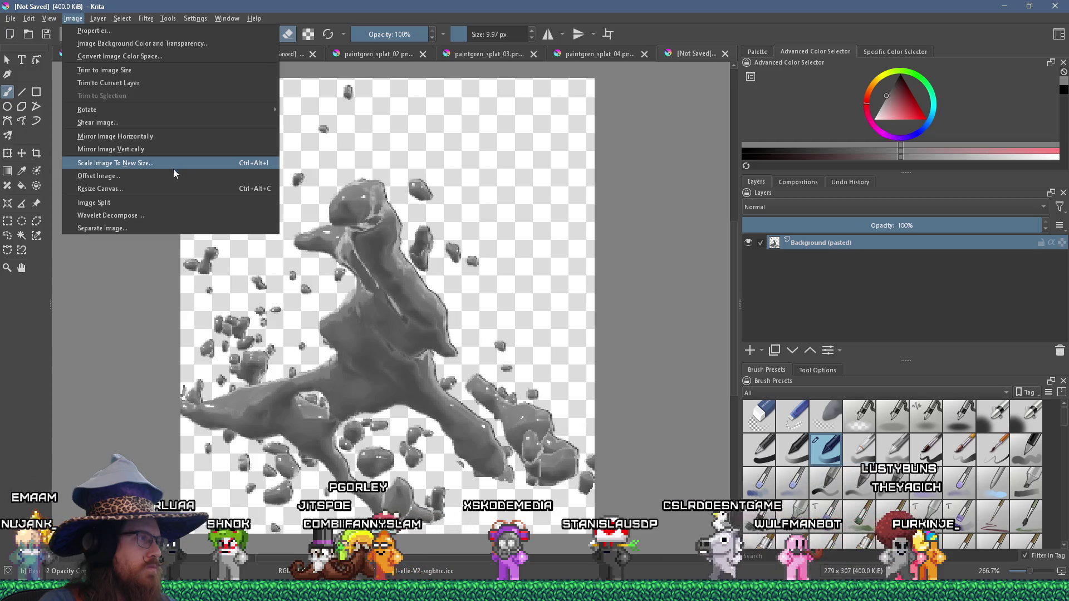
left_click(162, 188)
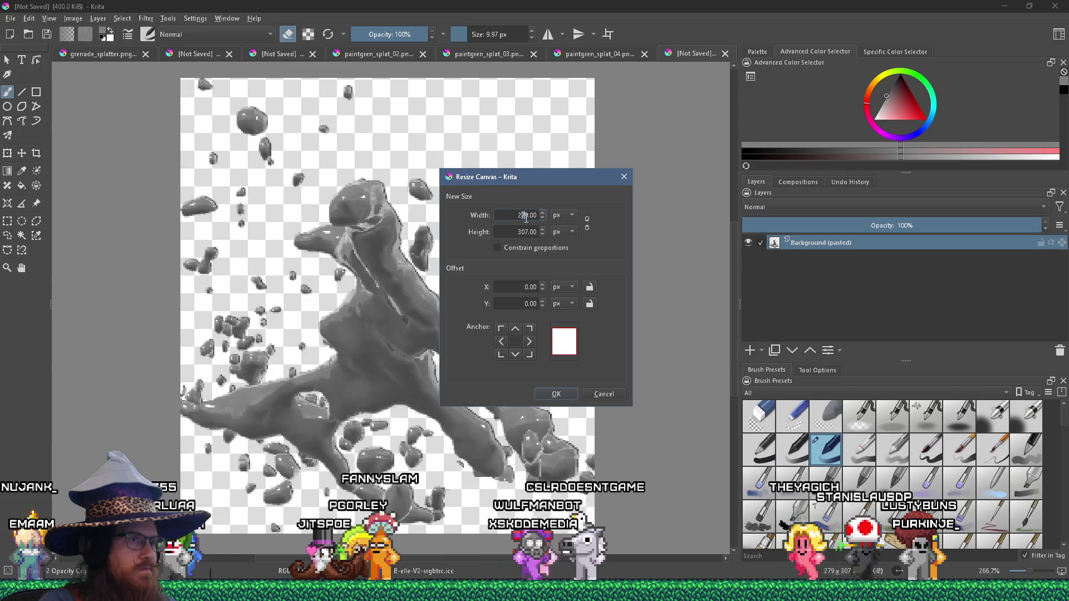
left_click_drag(520, 216, 528, 219)
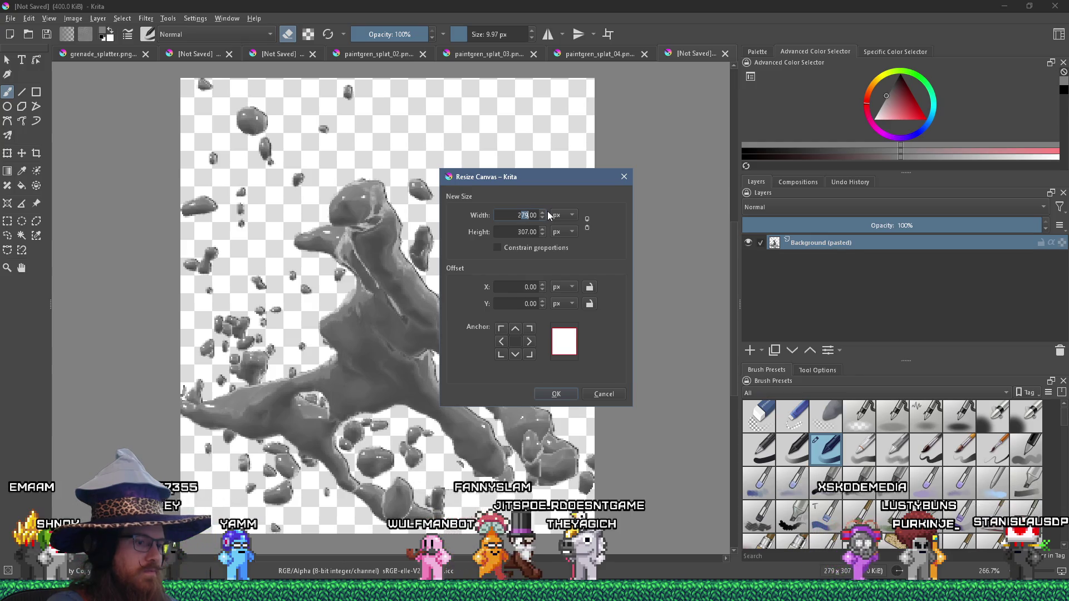
type("84")
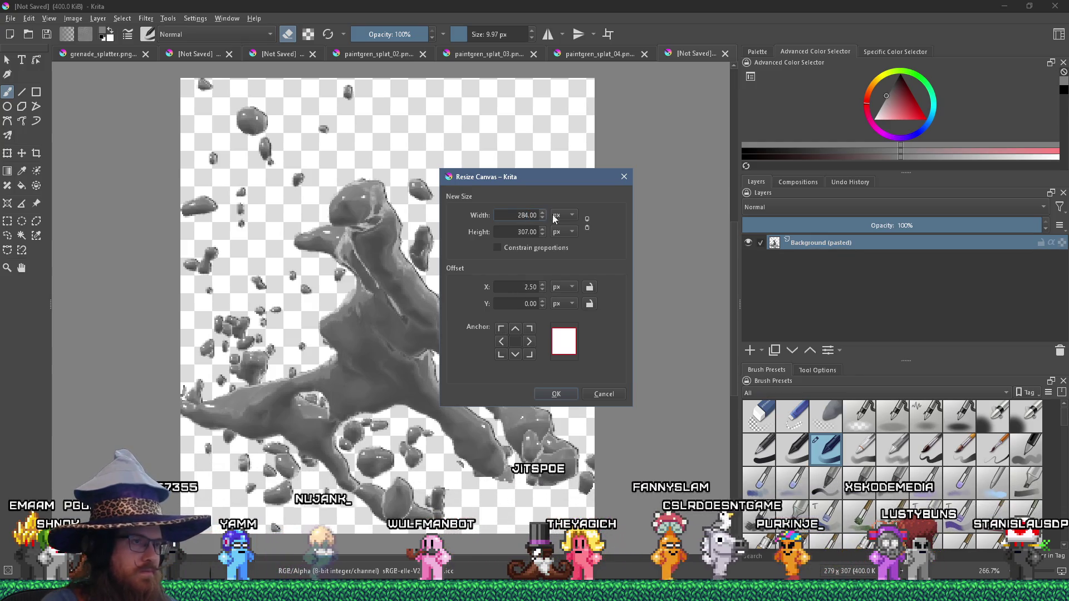
left_click(528, 232)
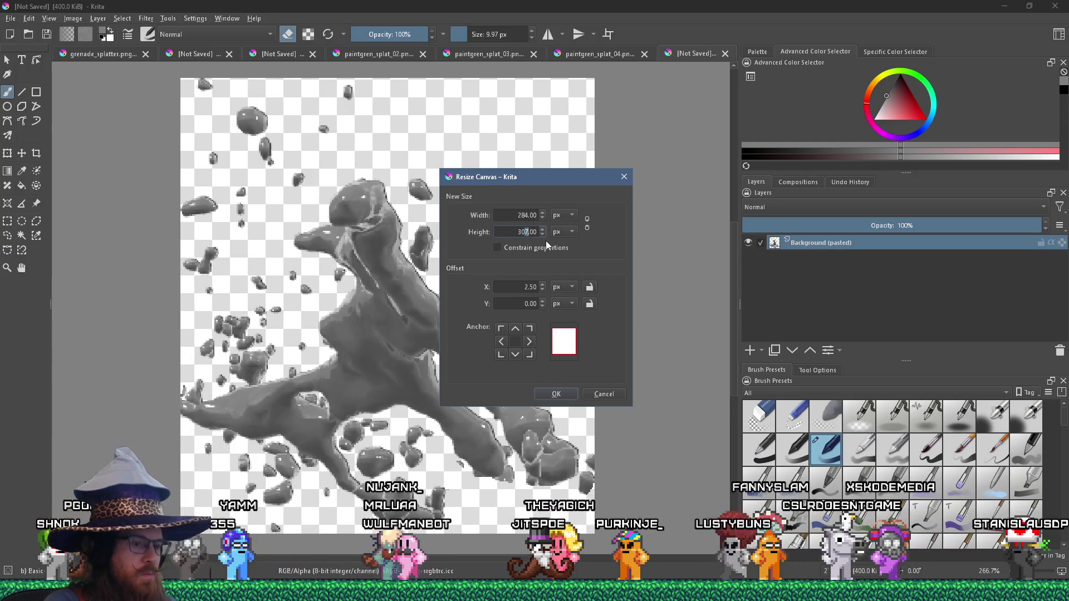
key("shift+Left")
key("shift+Left")
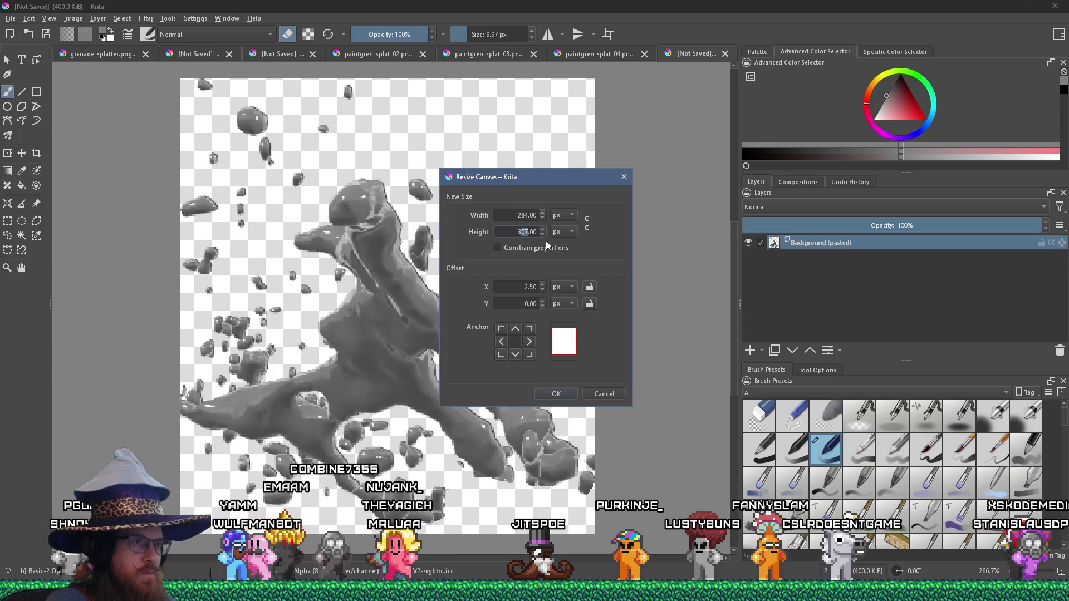
key("Return")
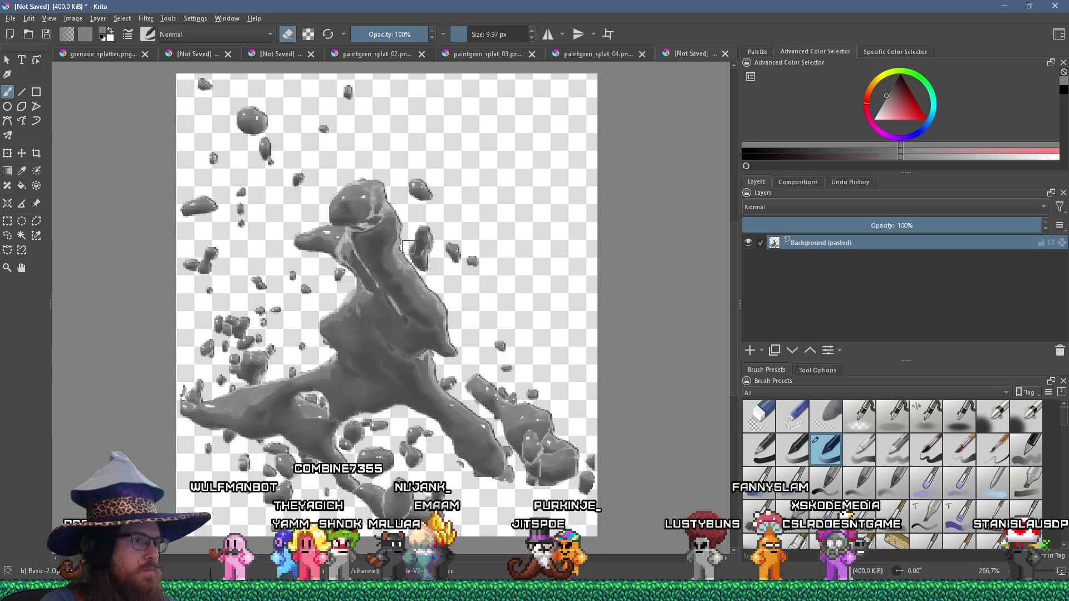
Shrink the brush and tidy stray edge bits of the pasted clump.
scroll(609, 461, "up", 2)
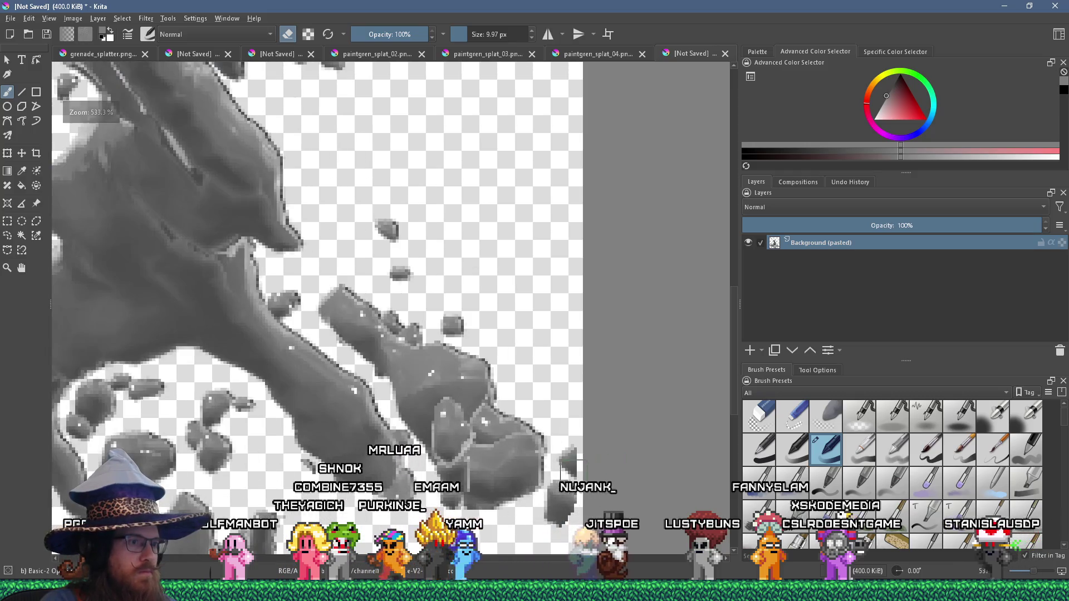
key("bracketleft")
key("bracketleft")
key("bracketleft")
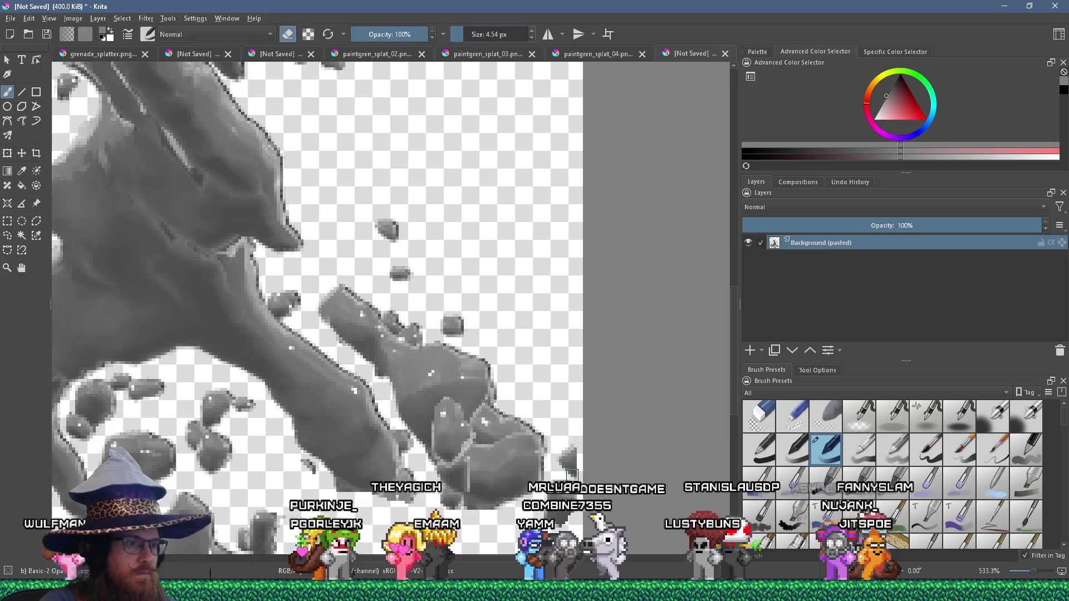
scroll(572, 474, "down", 4)
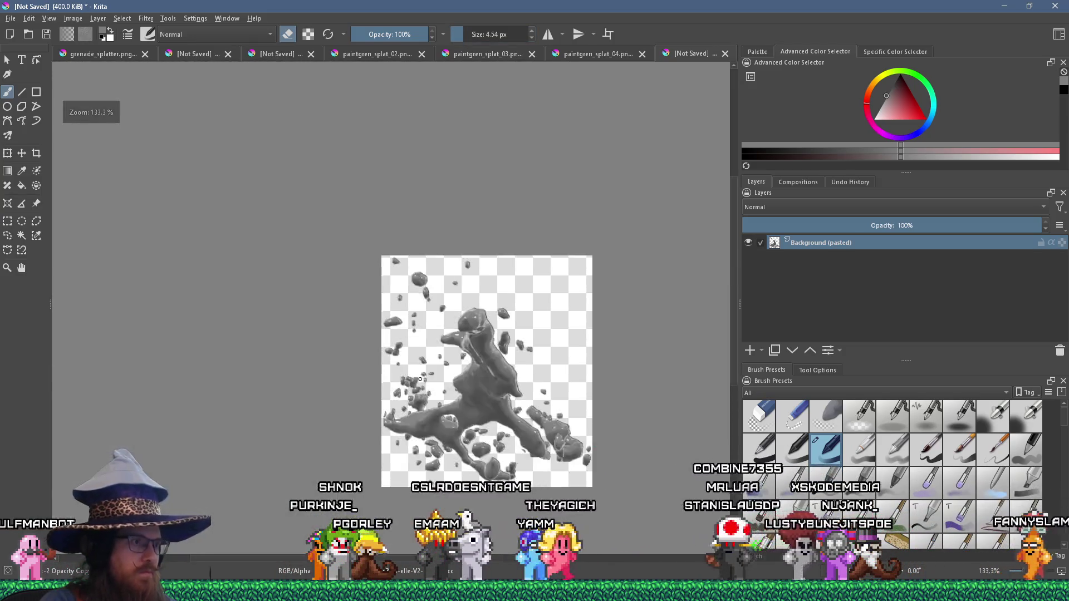
scroll(415, 384, "up", 4)
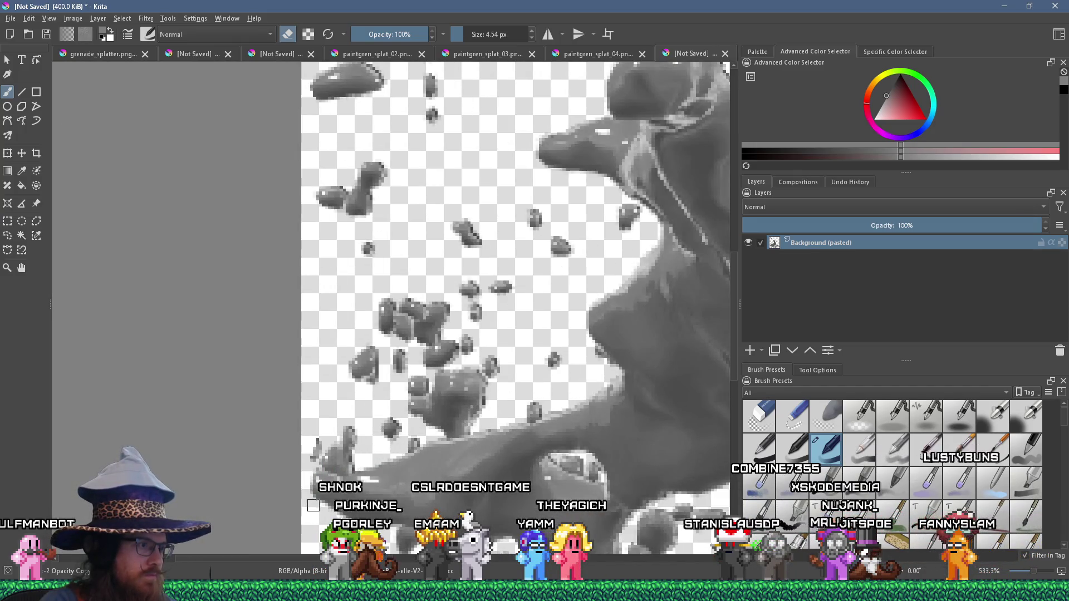
scroll(382, 409, "down", 4)
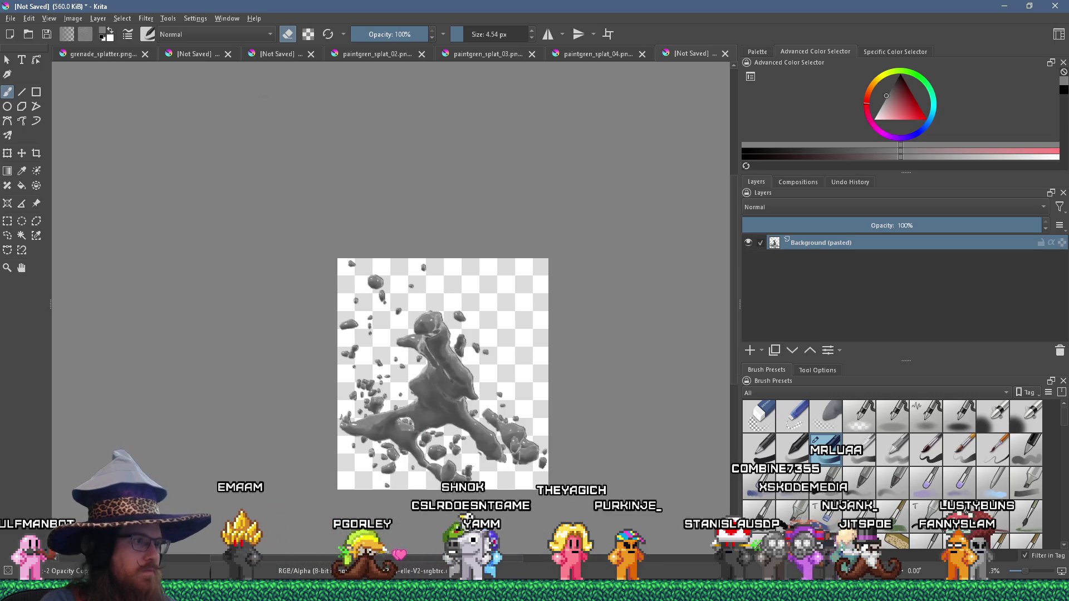
left_click(73, 19)
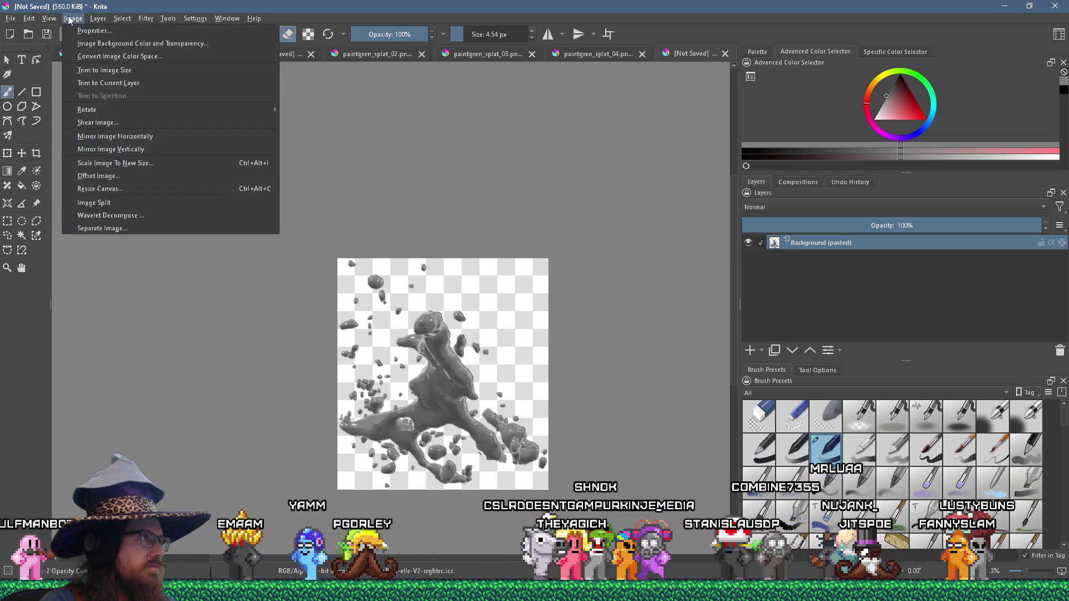
Scale the image to 256 px tall, giving 233×256.
left_click(166, 162)
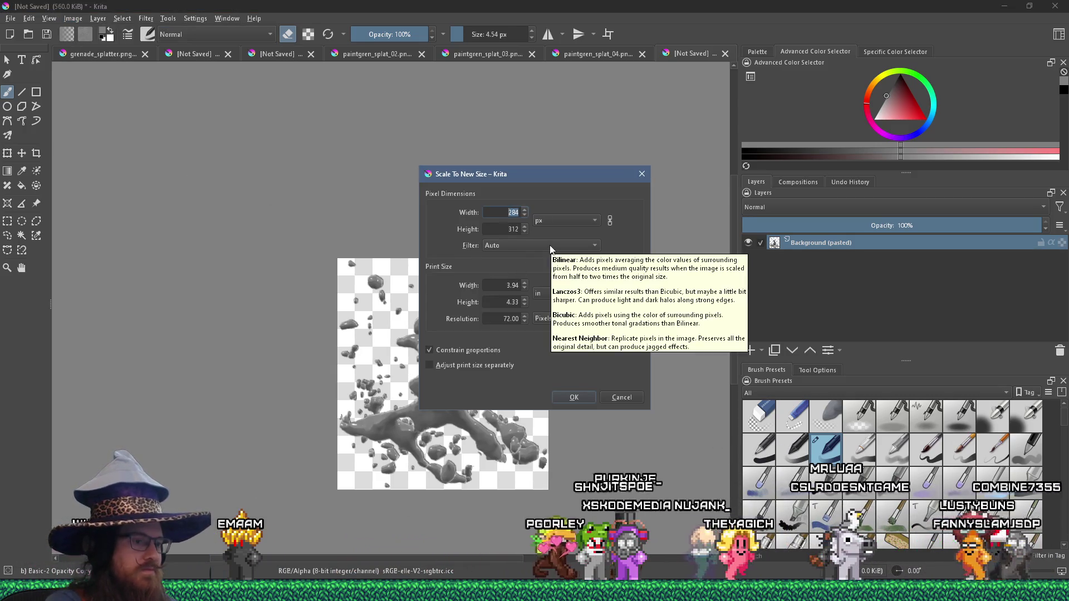
key("Tab")
type("256")
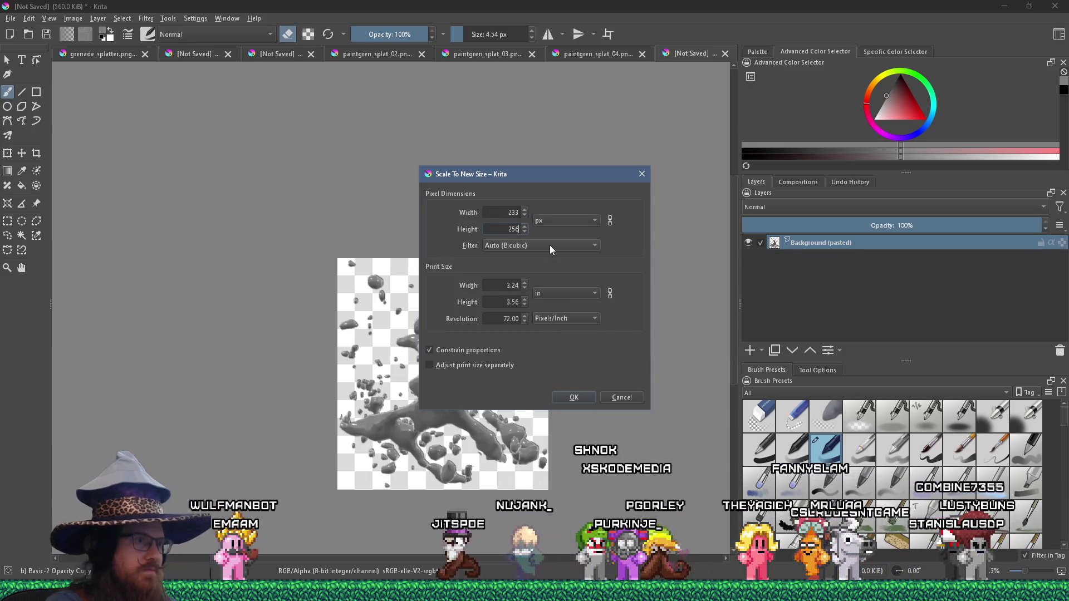
key("Return")
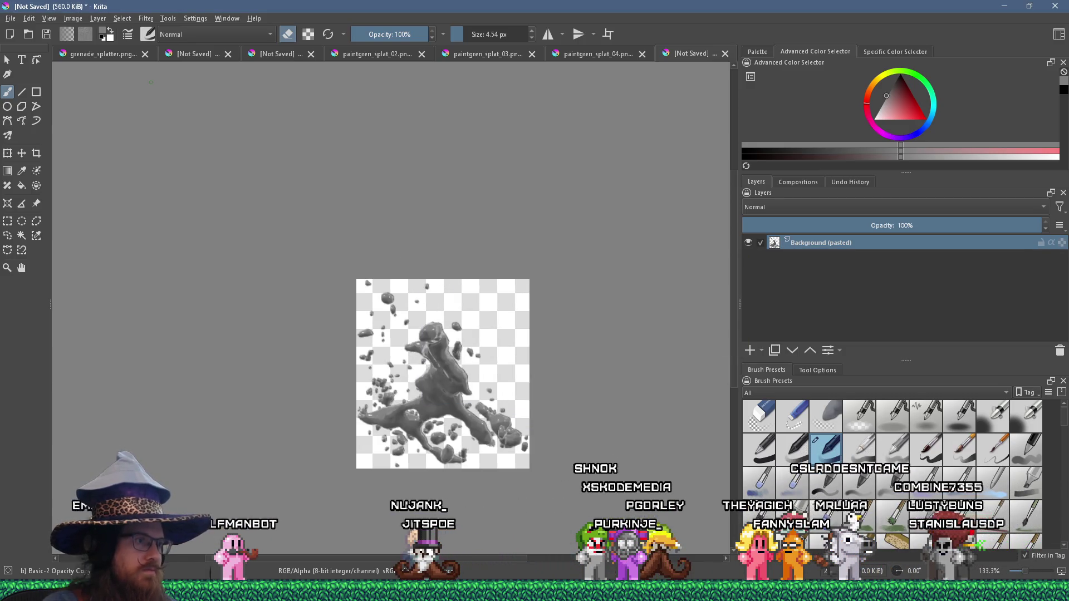
Widen the canvas to a 256×256 square.
left_click(74, 19)
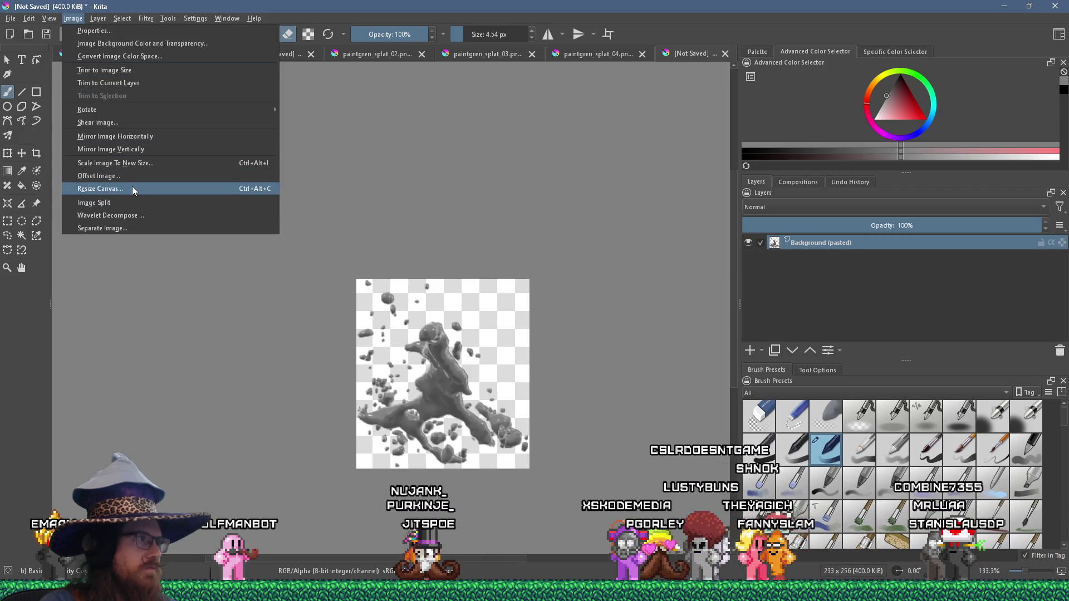
left_click(133, 189)
type("2")
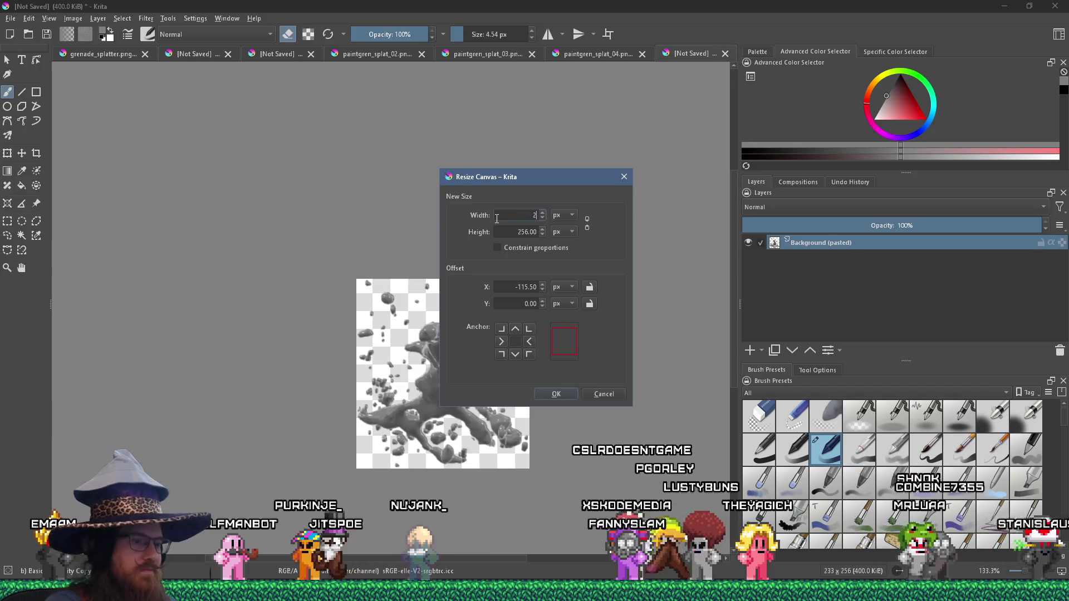
type("56")
key("Return")
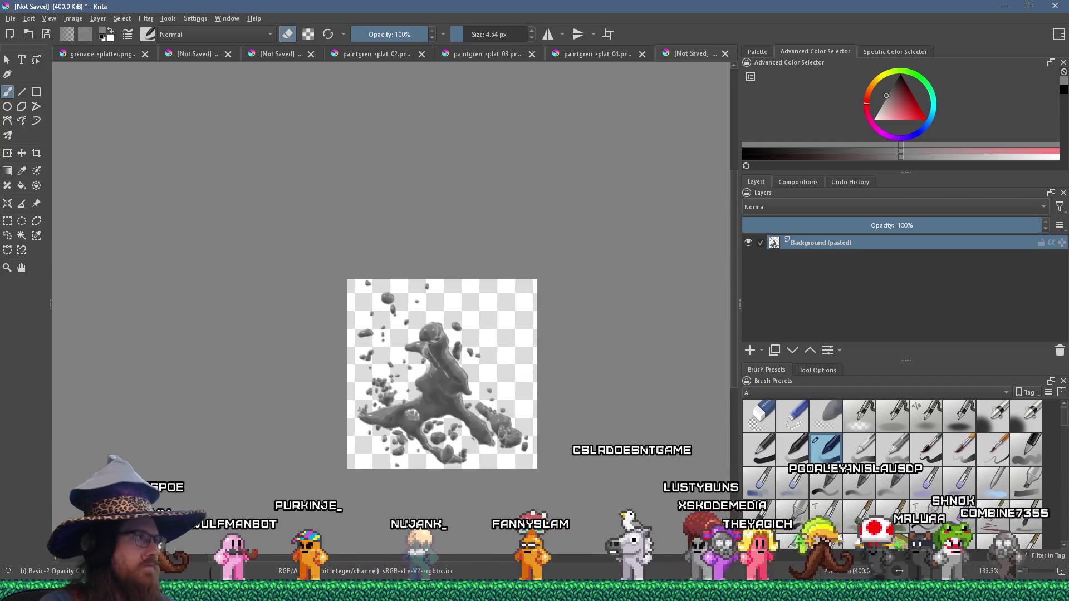
left_click(13, 20)
left_click(35, 84)
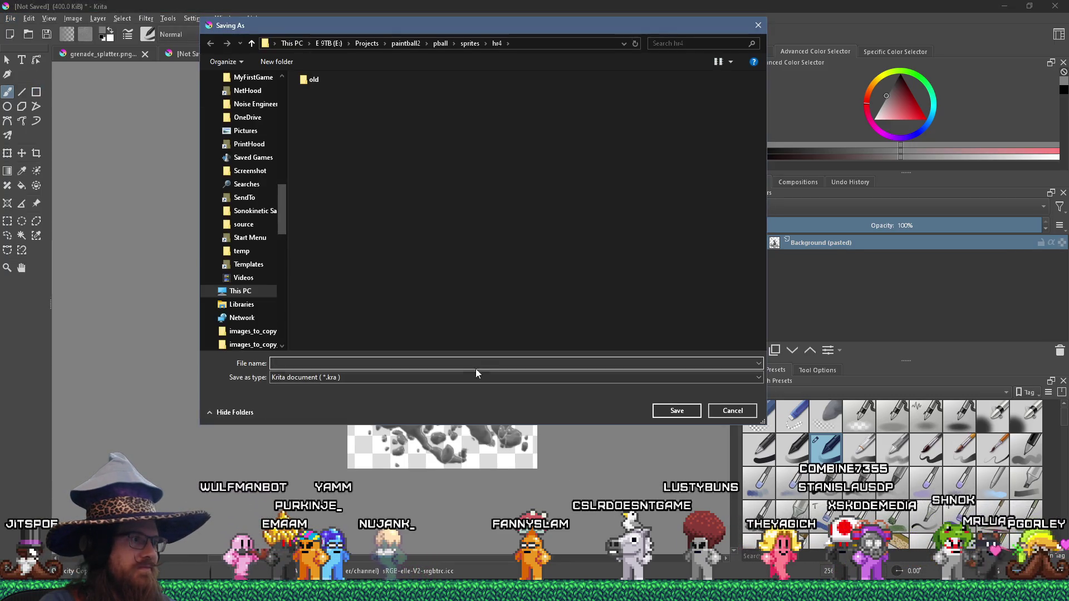
Save the frame as PNG paintgren_splat_05.png, accepting the PNG options.
left_click(462, 380)
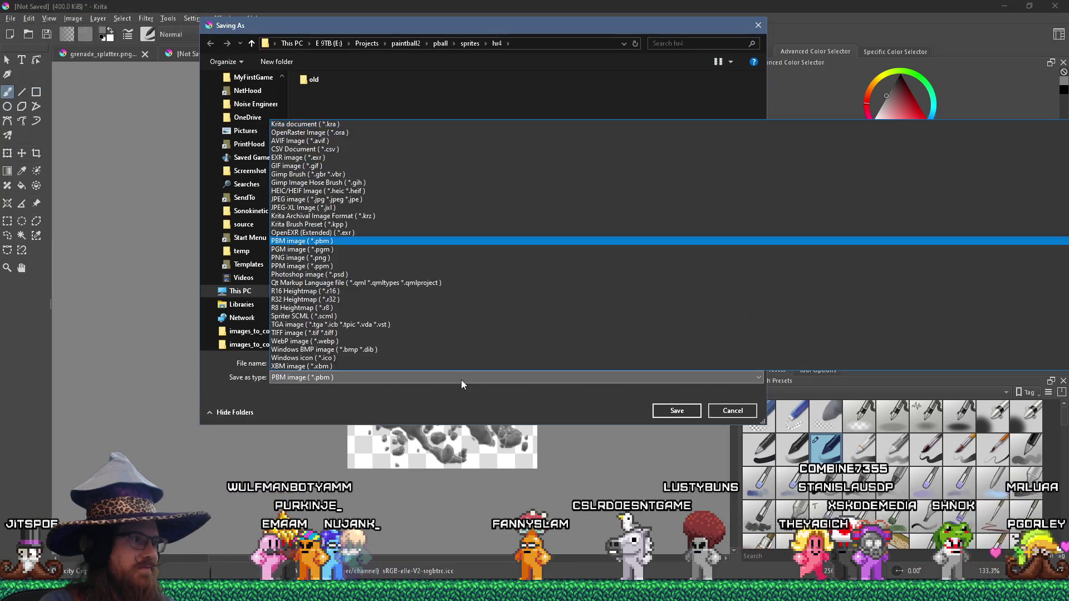
key("Down")
key("Down")
key("Down")
key("Up")
key("Return")
double_click(332, 364)
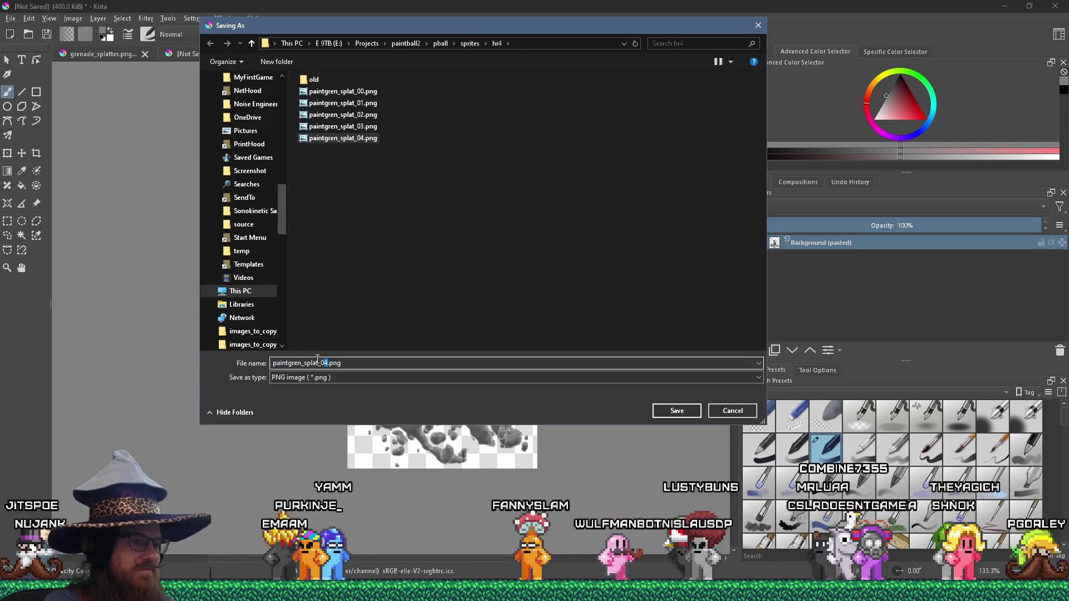
type("5")
key("Return")
left_click(594, 399)
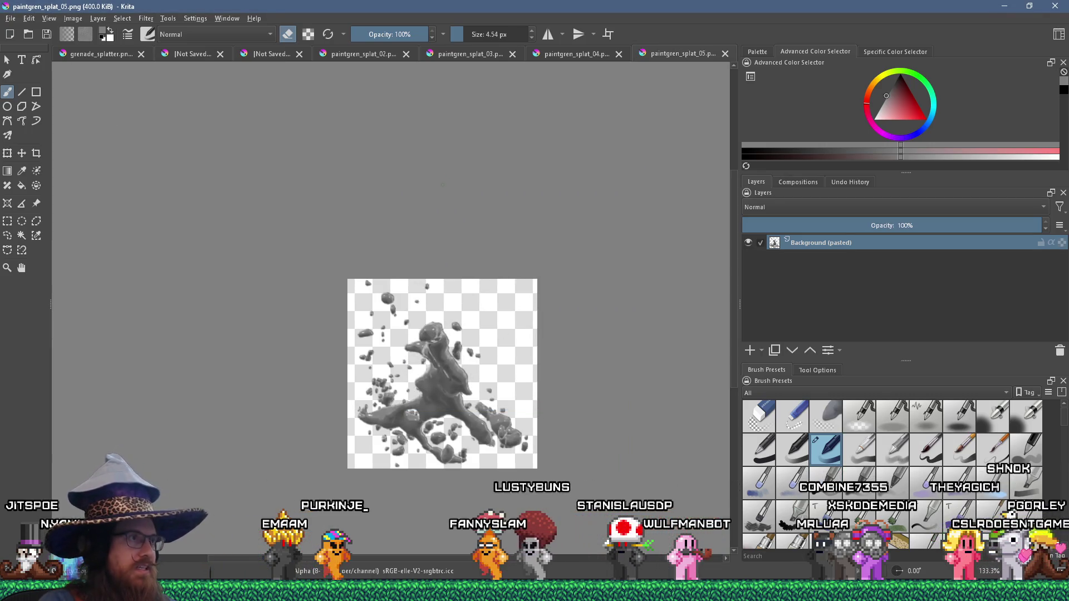
Switch from Krita to the paintball2 Visual C++ window.
key("alt+Tab")
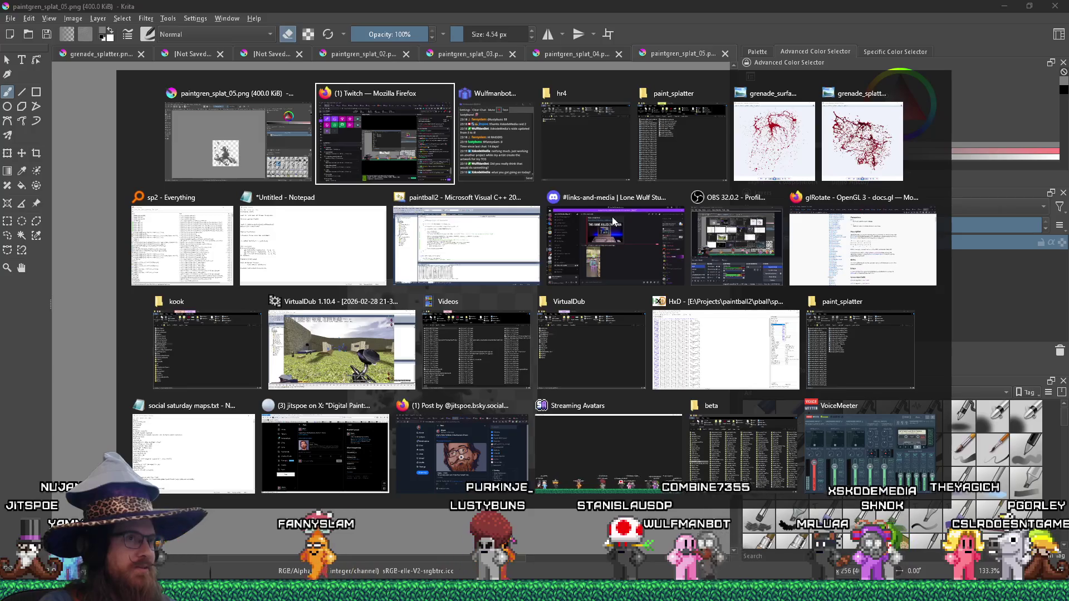
key("Escape")
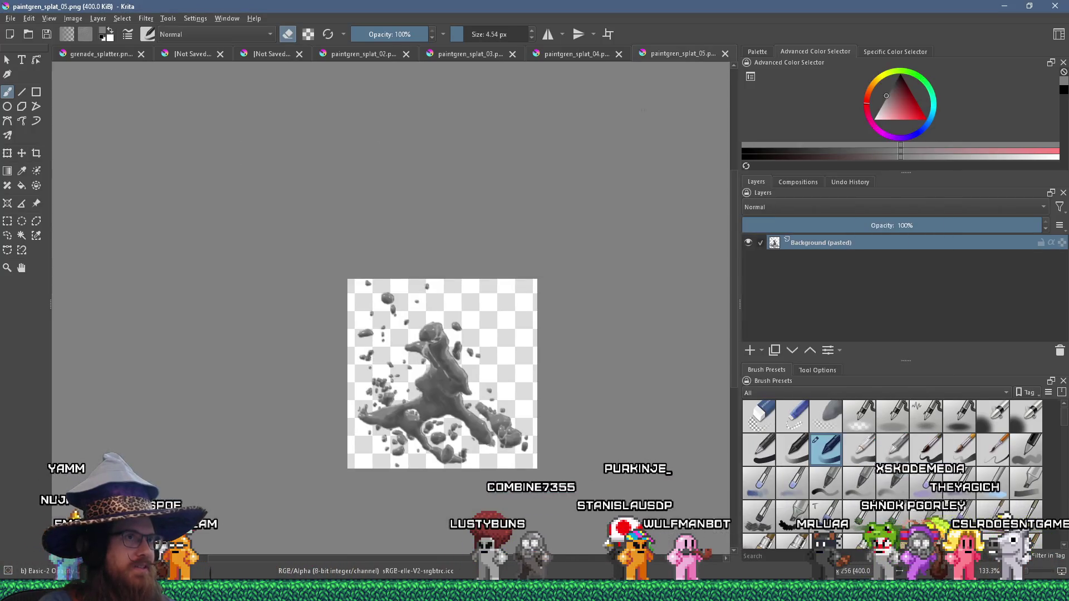
key("alt+Tab")
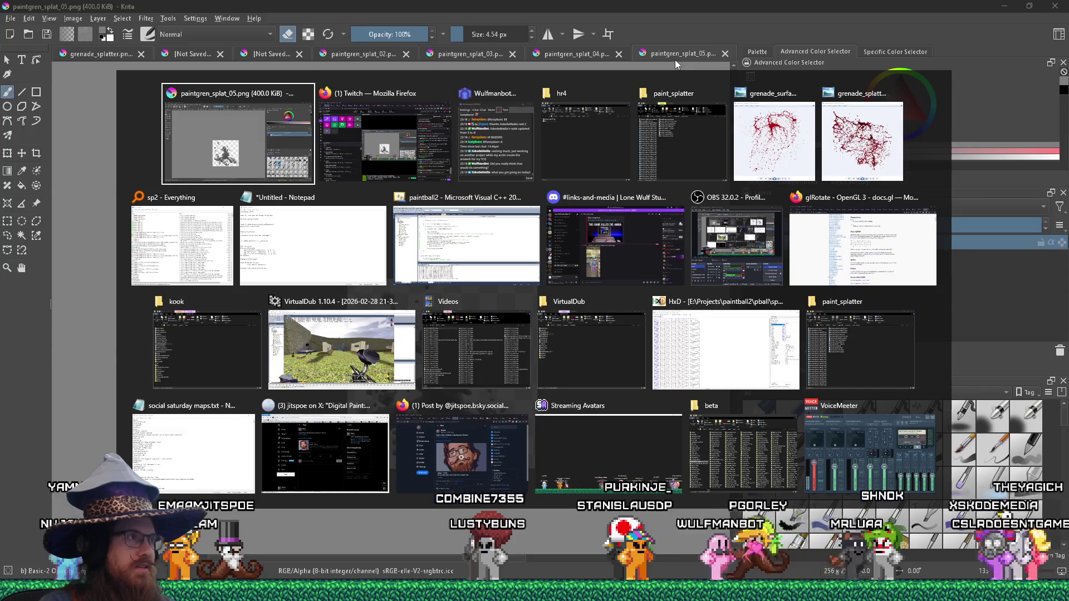
key("Escape")
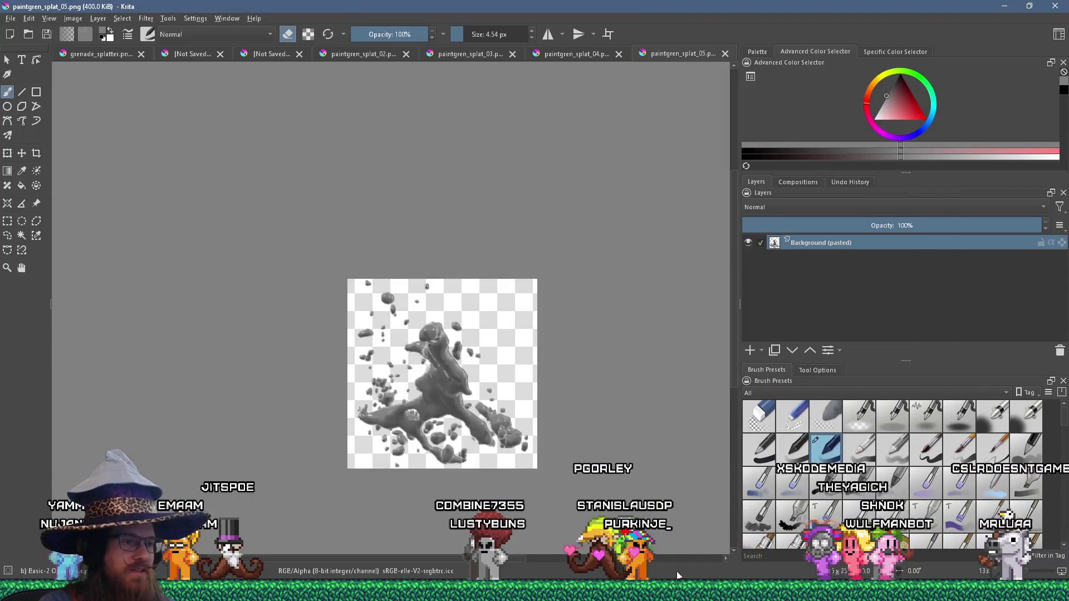
key("alt+Tab")
key("Tab")
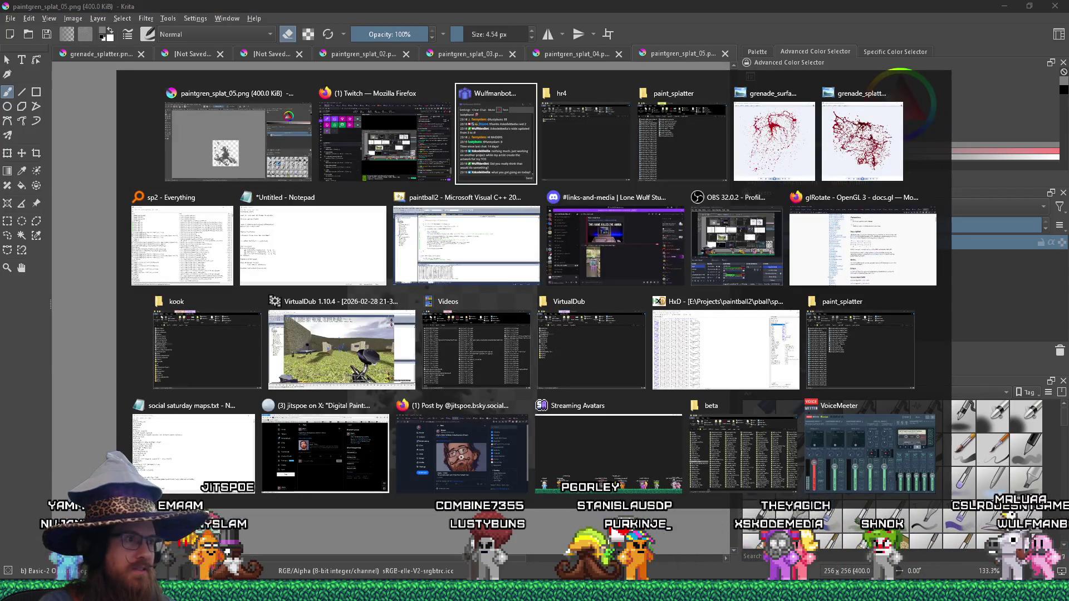
left_click(488, 243)
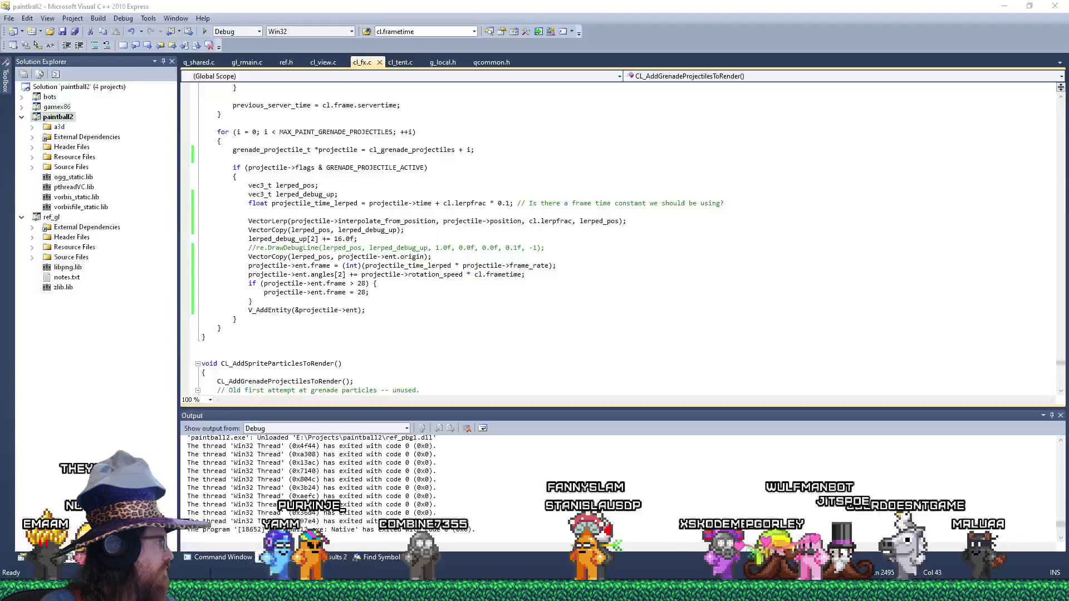
Focus the CL_AddSpriteParticlesToRender code in cl_fx.c and call up the Run prompt.
left_click(590, 368)
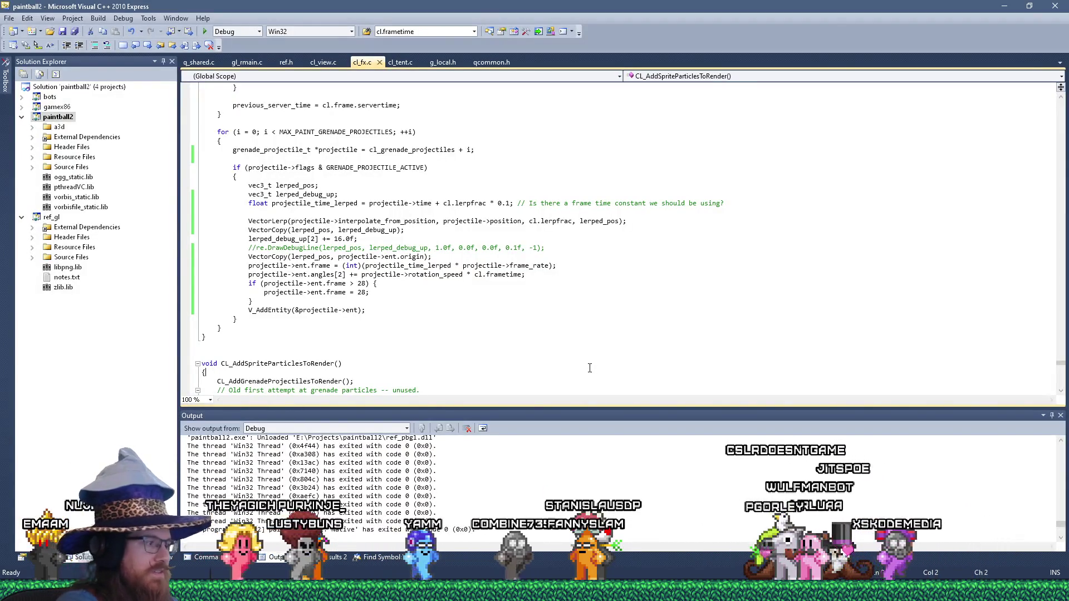
key("super+r")
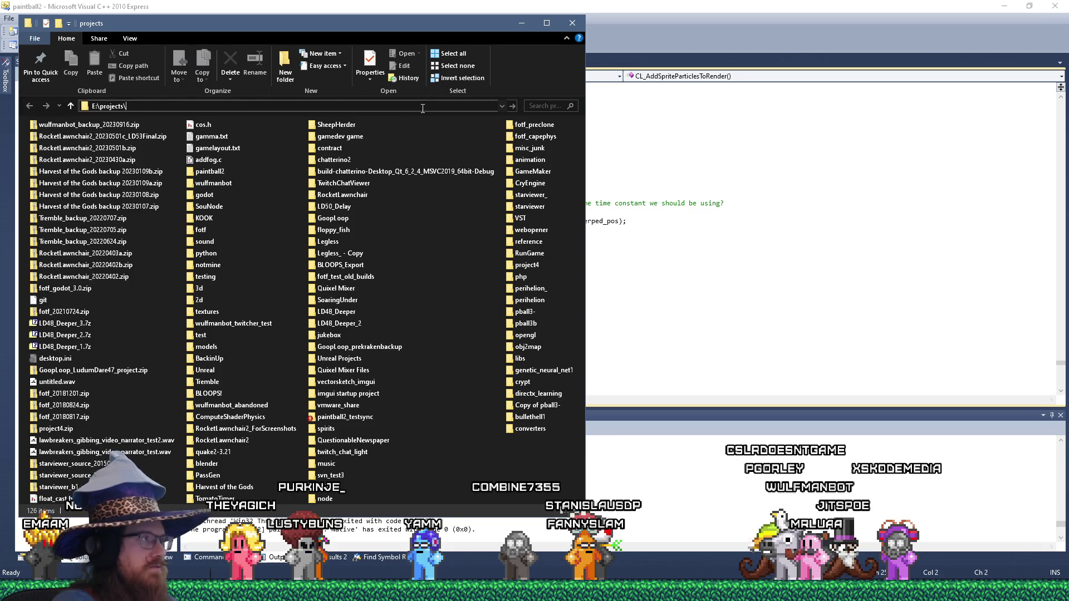
Go to E:\projects\paintball2\paintball2 and start a TortoiseSVN commit from its context menu.
type("paintball2")
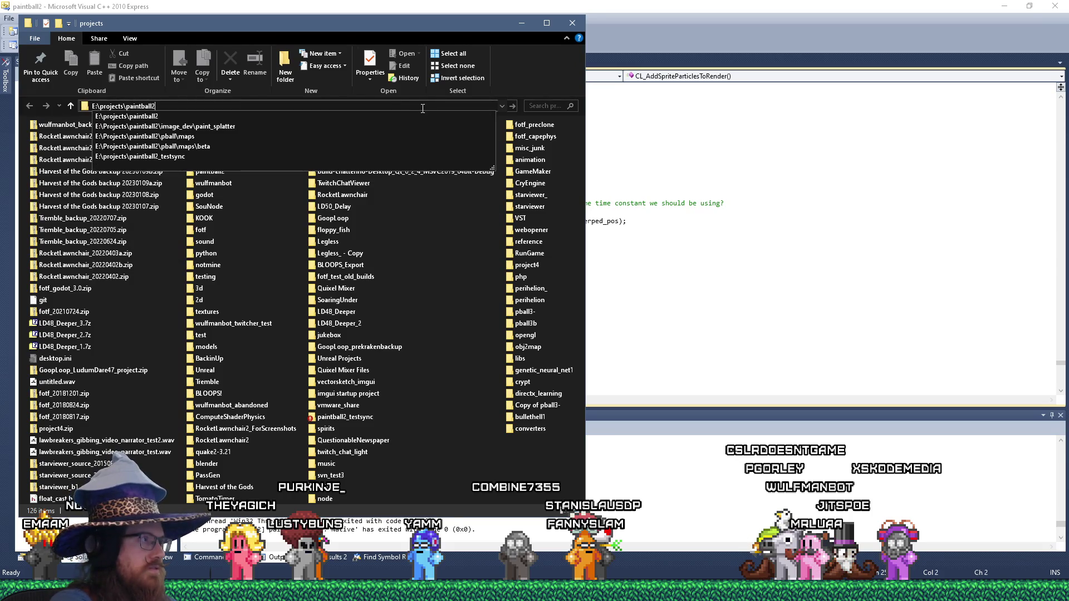
type("\\paintball2\\")
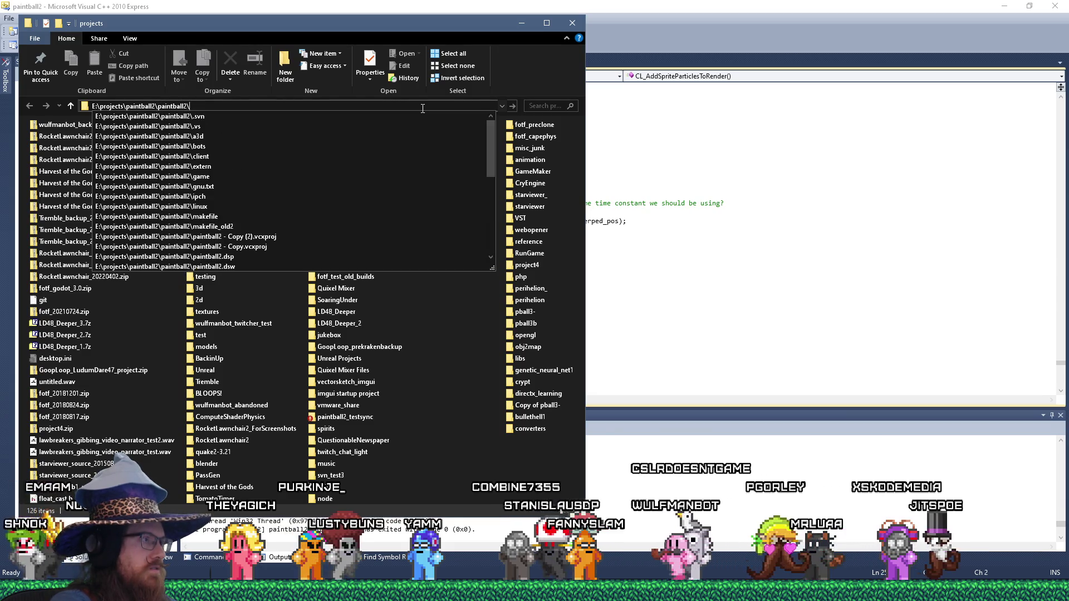
key("Return")
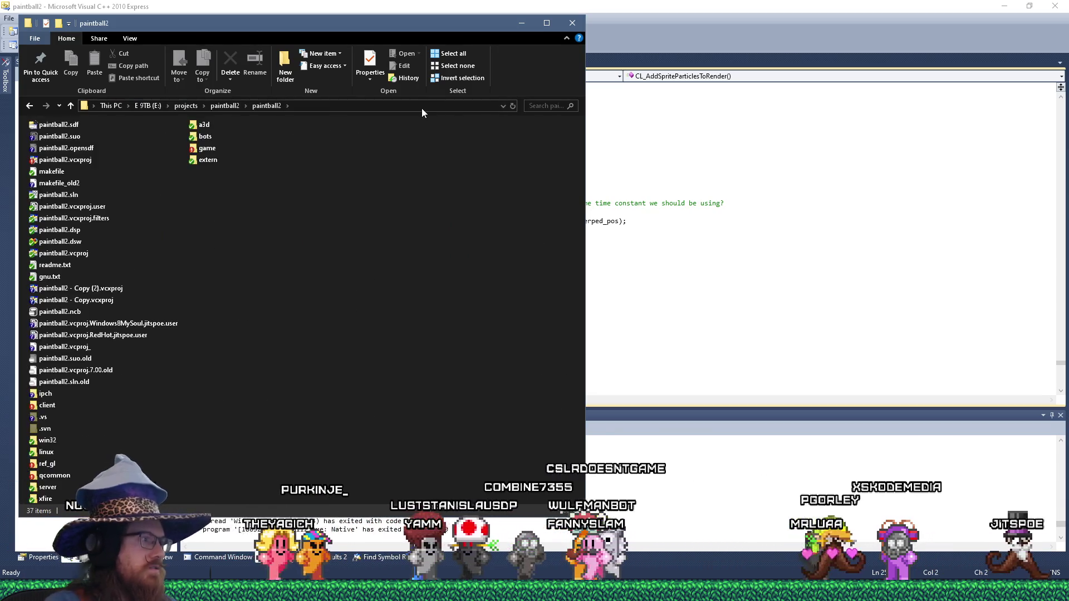
right_click(257, 227)
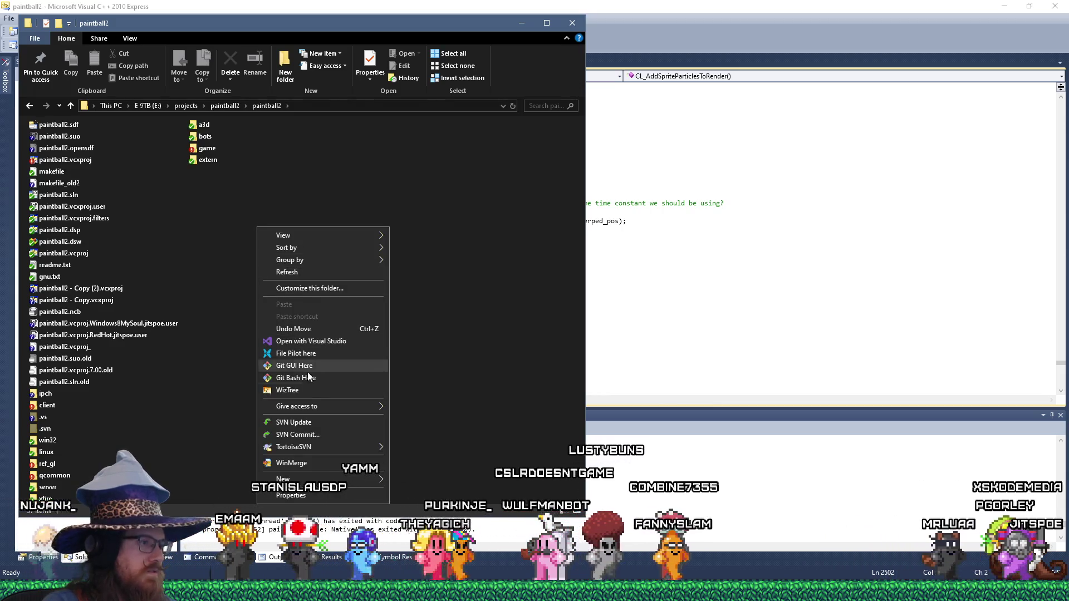
mouse_move(312, 447)
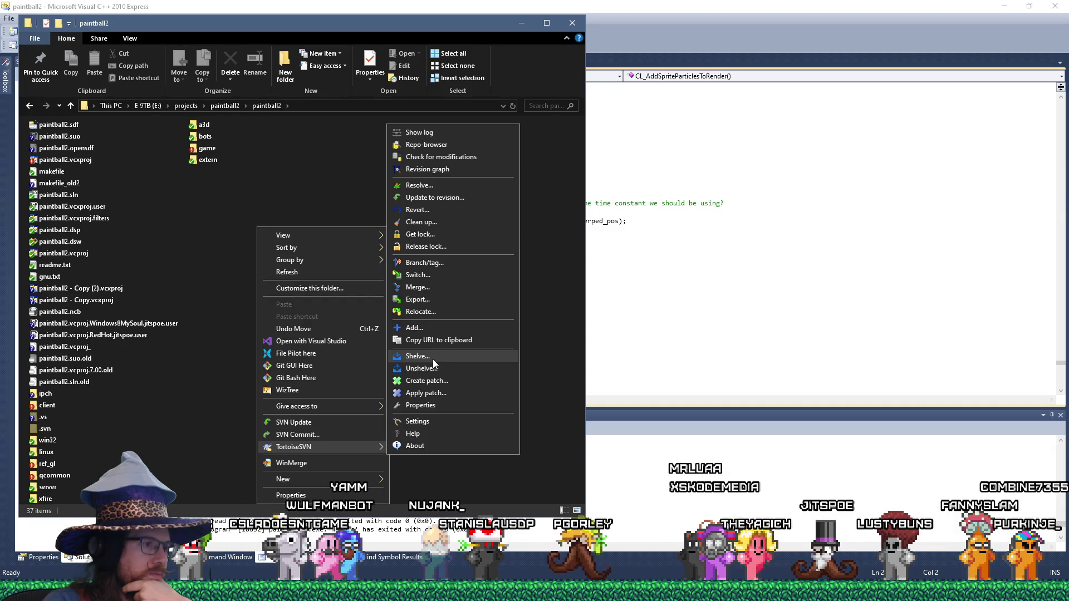
left_click(326, 437)
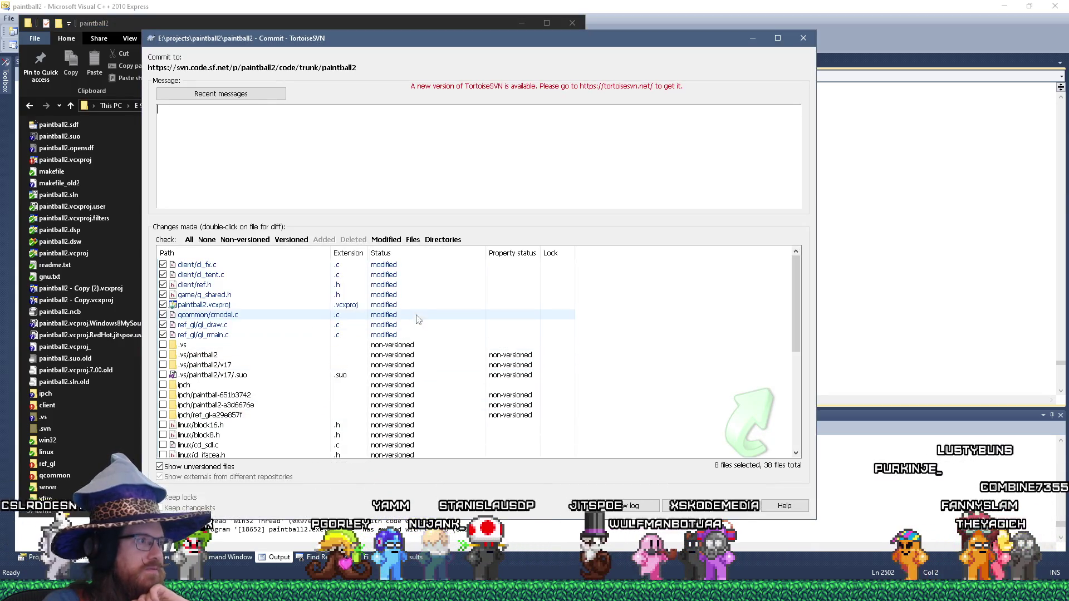
Diff cl_fx.c against its base revision, scroll through the changes, and return to the commit dialog.
right_click(201, 265)
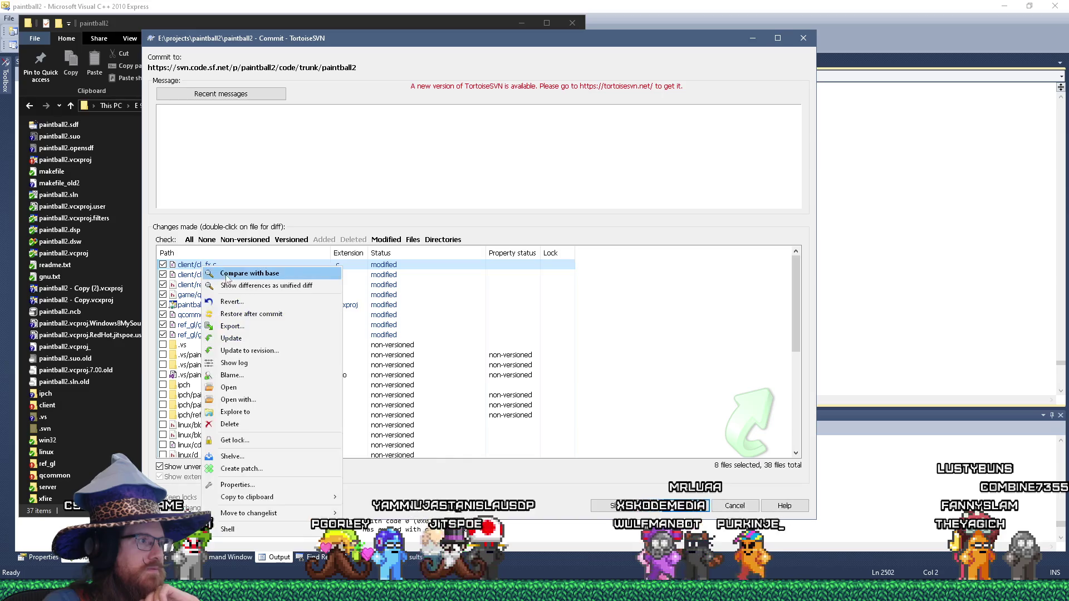
left_click(251, 275)
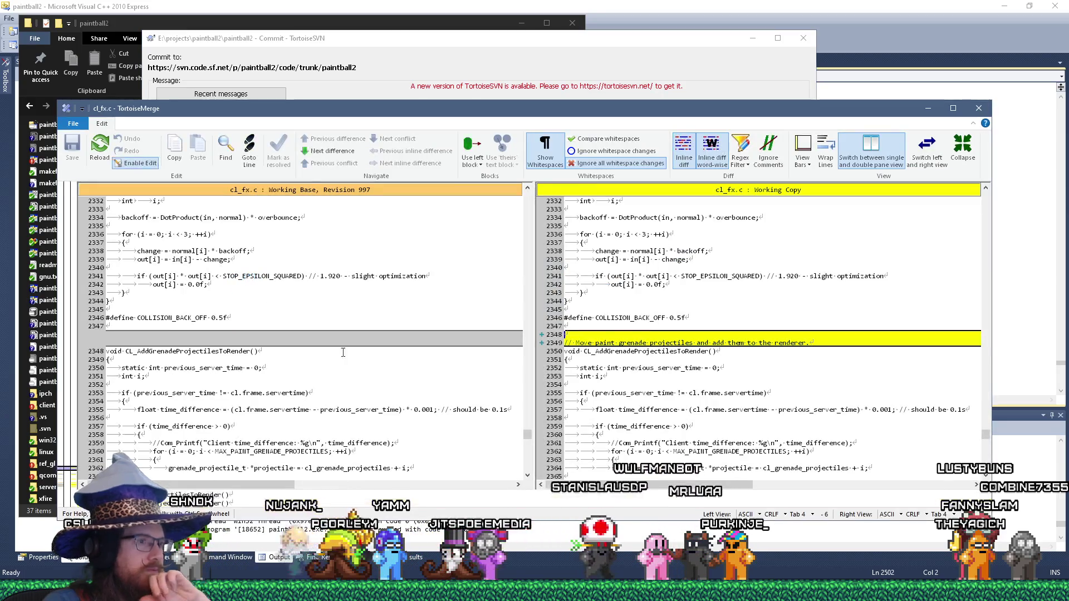
scroll(512, 411, "down", 14)
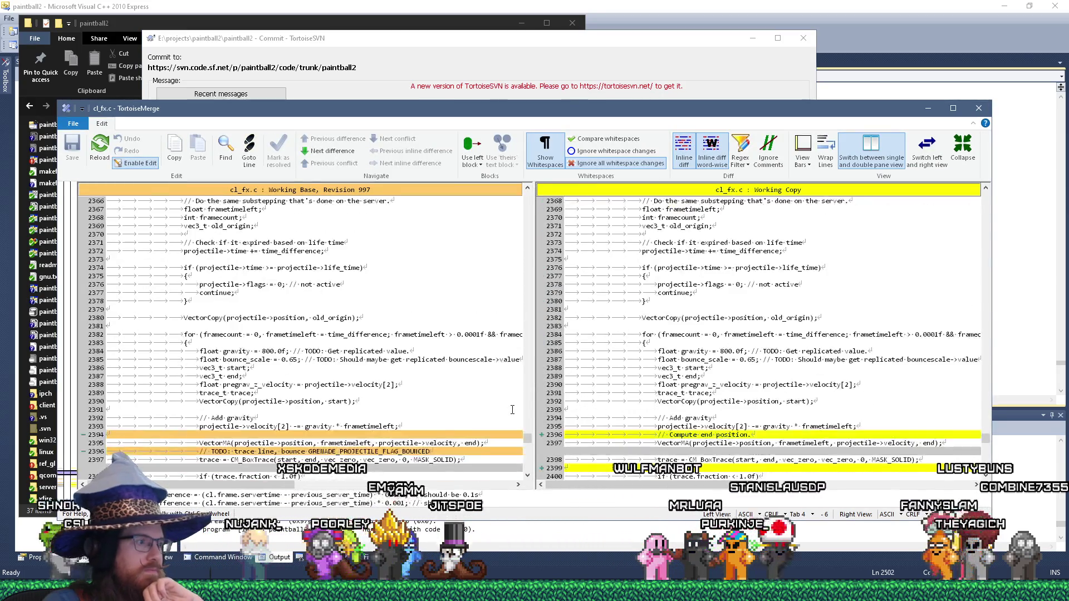
scroll(513, 411, "down", 10)
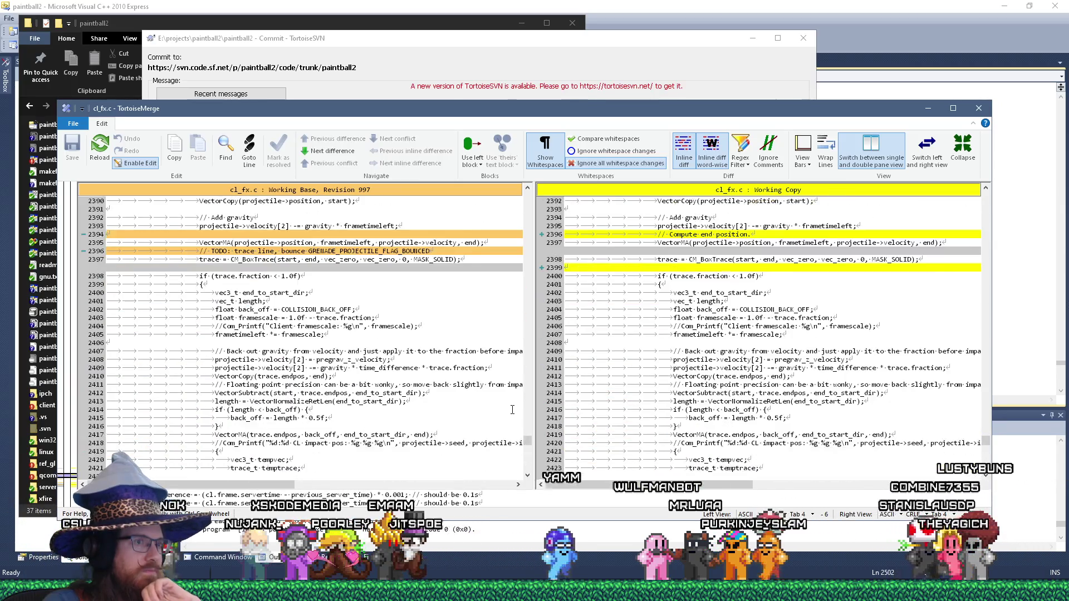
scroll(512, 410, "down", 7)
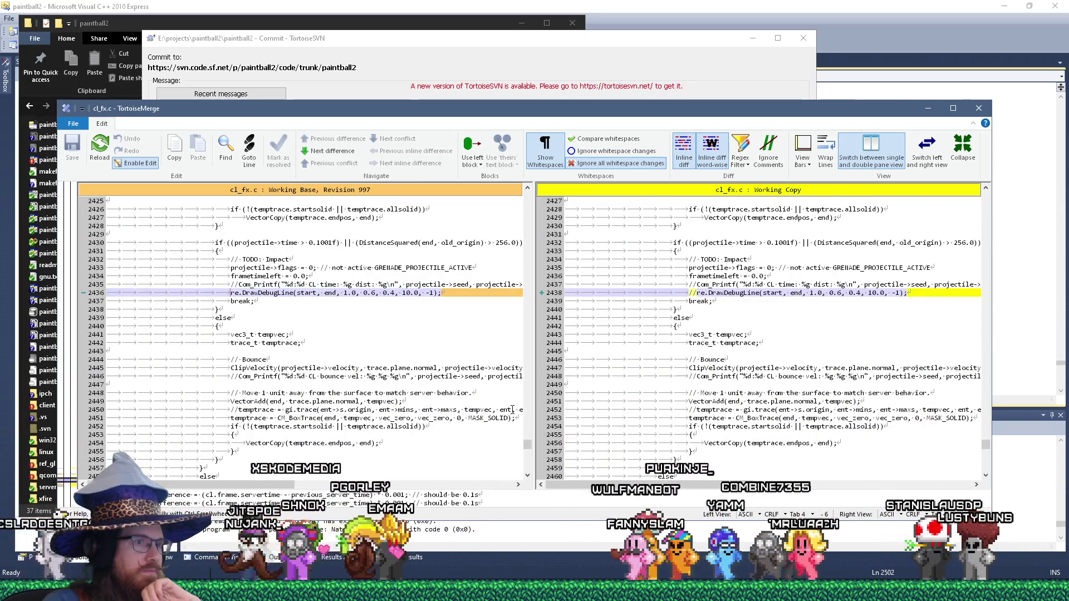
scroll(512, 410, "down", 2)
scroll(513, 410, "down", 13)
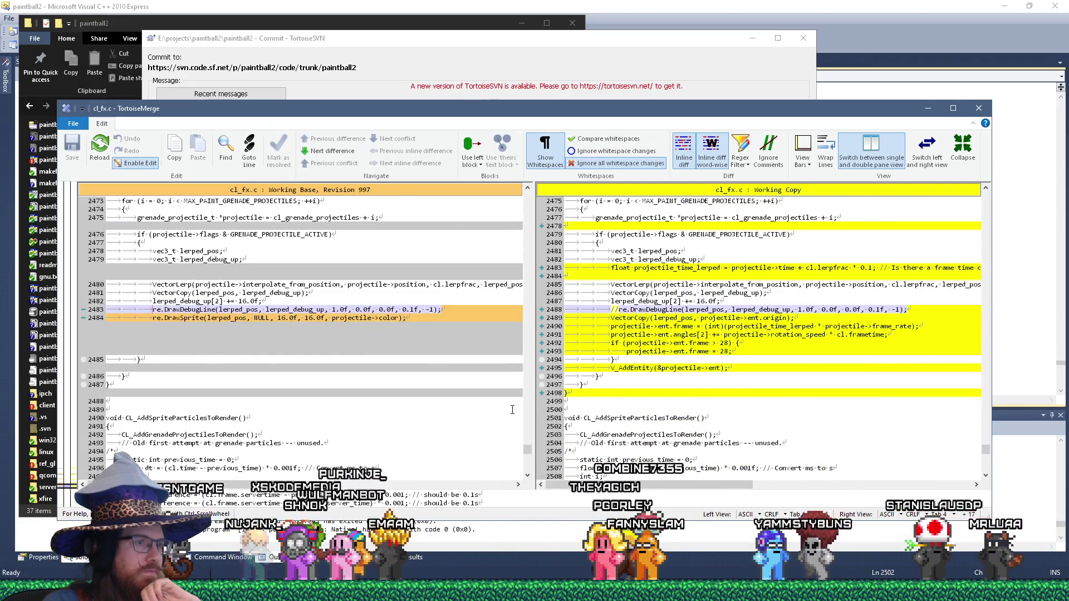
scroll(513, 410, "down", 20)
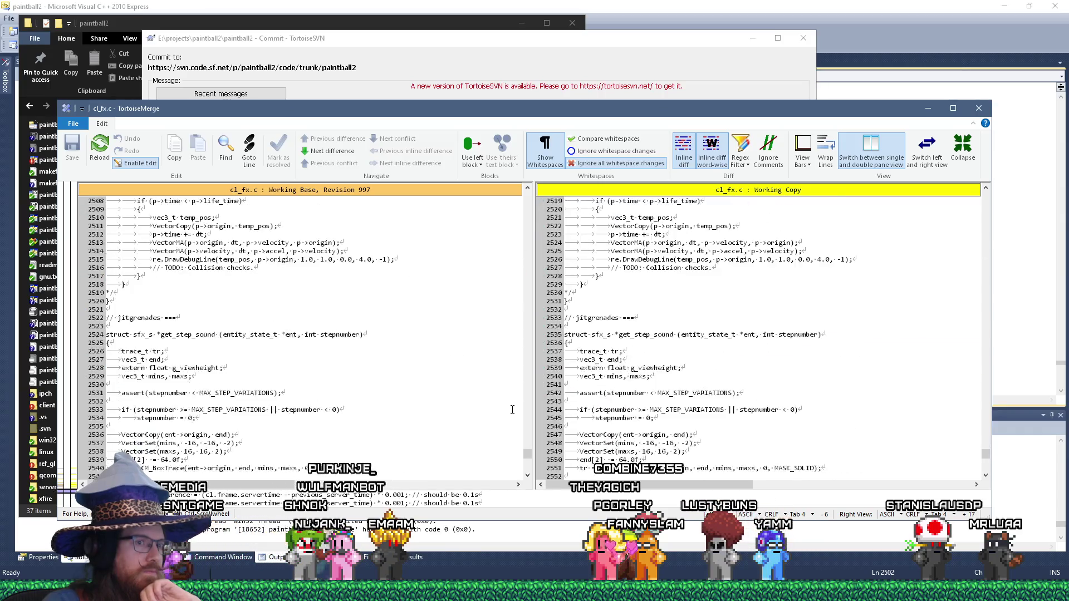
scroll(513, 410, "down", 20)
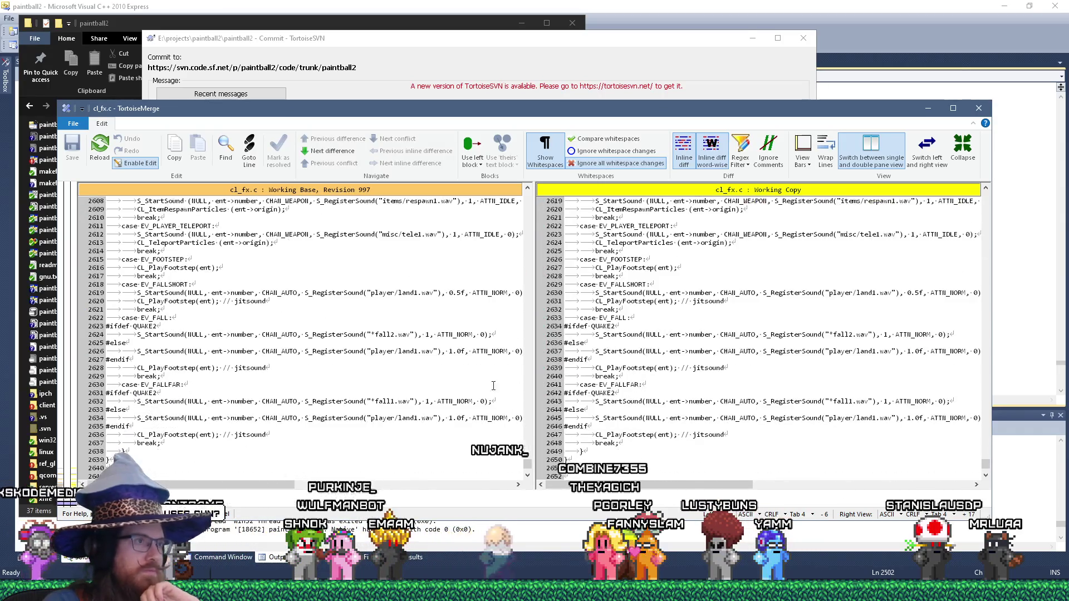
left_click(463, 33)
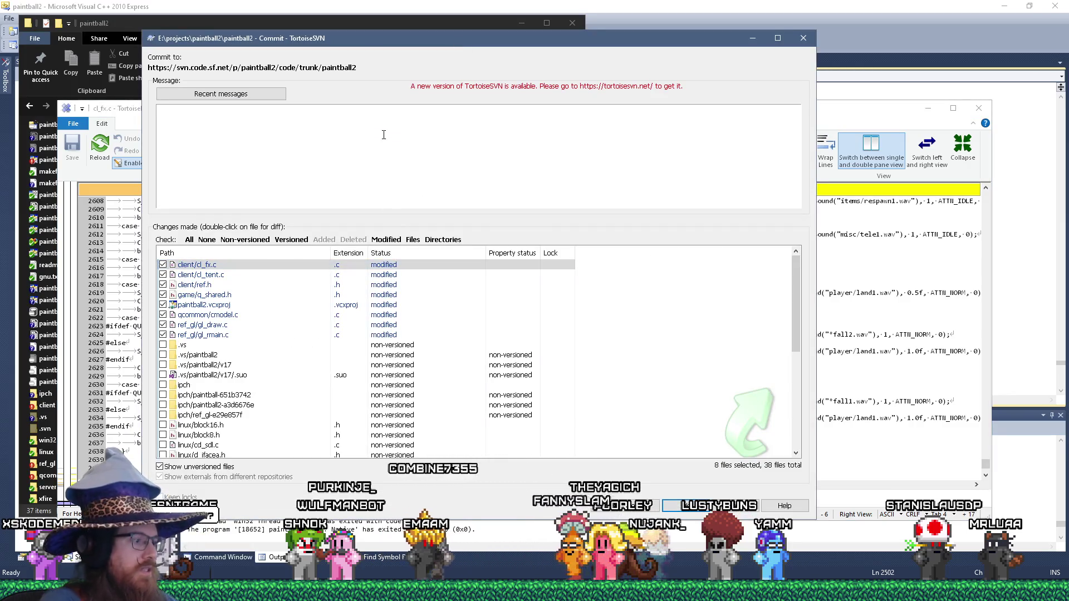
Enter commit message 'Iterated on paint grenade sprites. Added support for rotating sprites.' and return to the diff.
type("Iterated on")
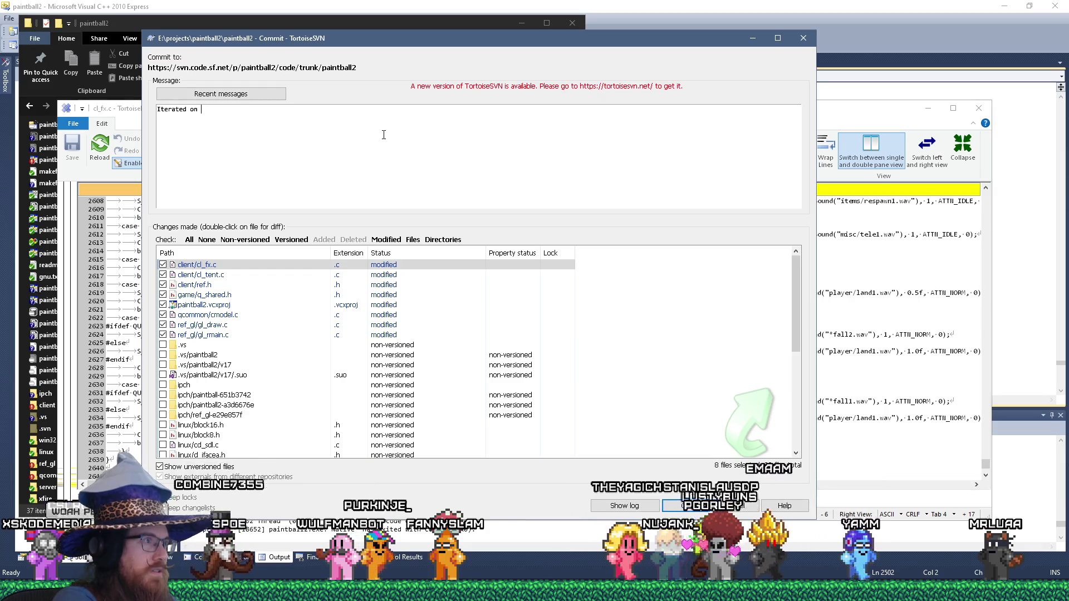
type(" paint grenade sprit")
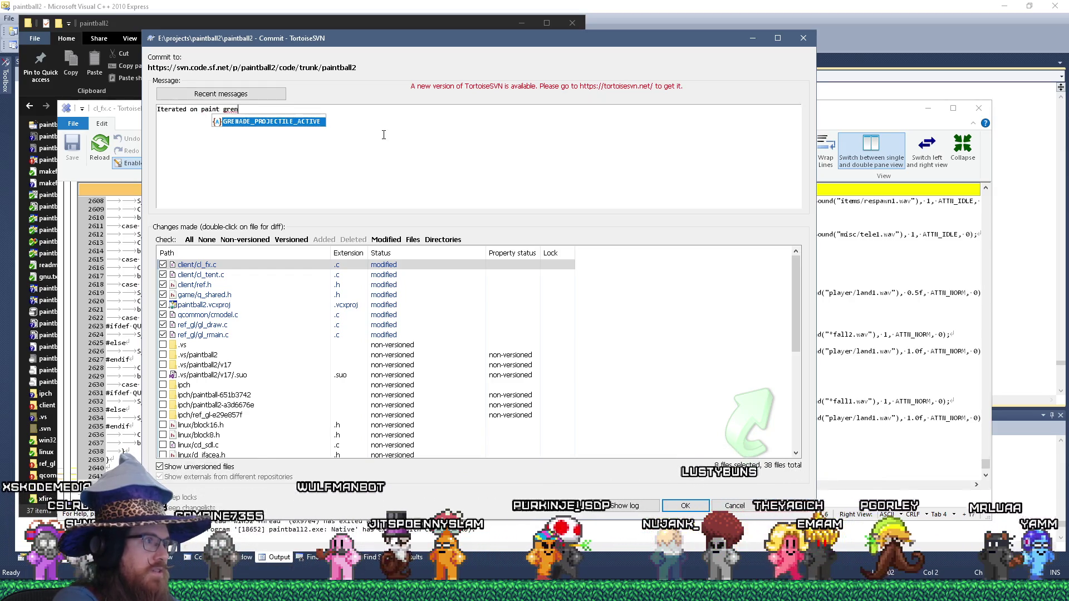
type("es.  ADd")
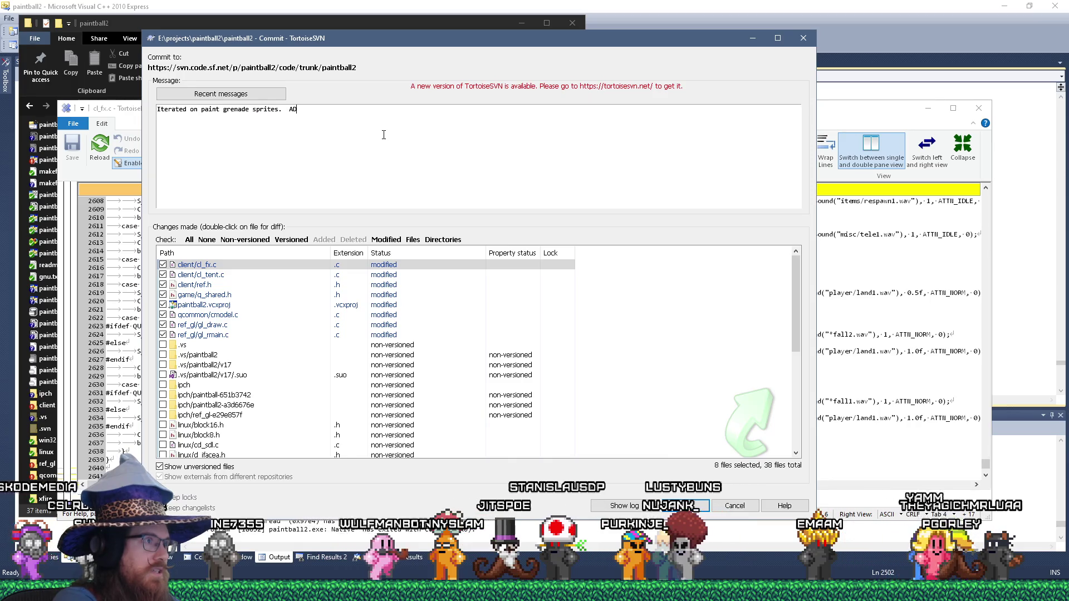
key("BackSpace")
key("BackSpace")
type("dded sup")
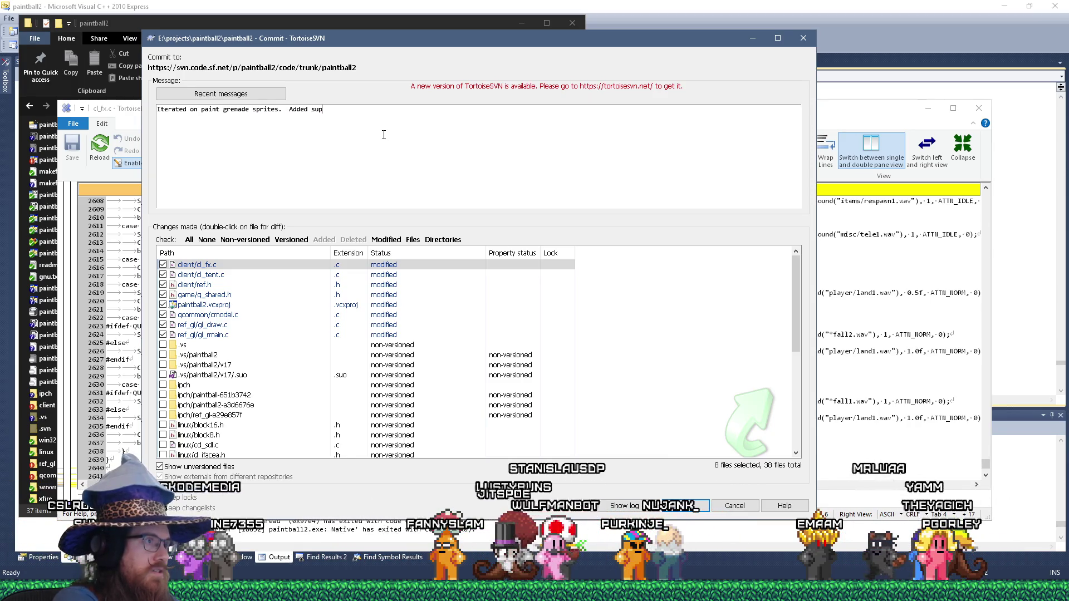
type("port for rotating sprites.")
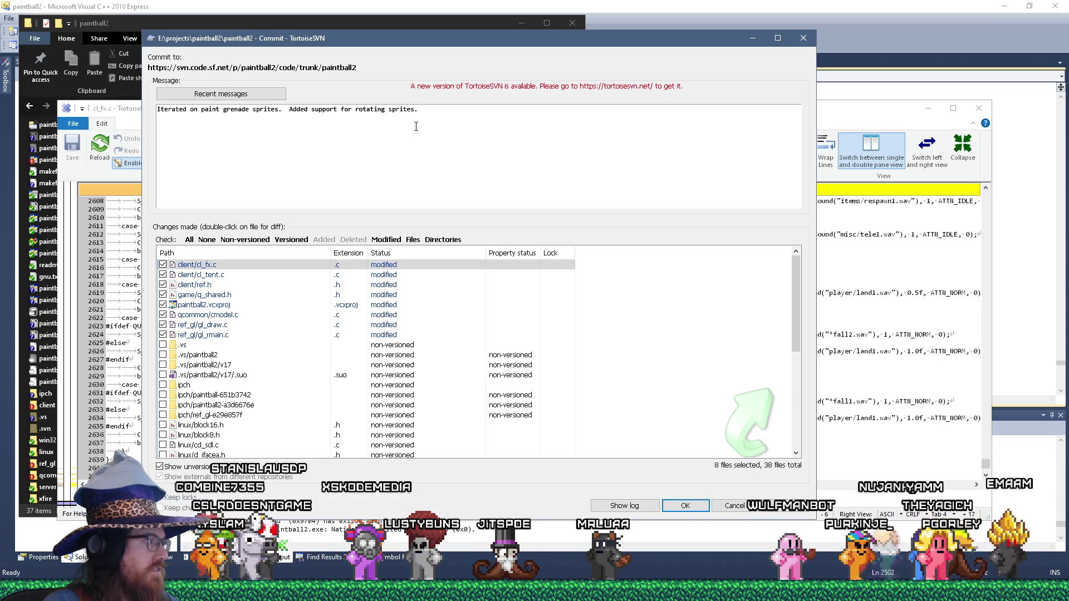
key("alt+Tab")
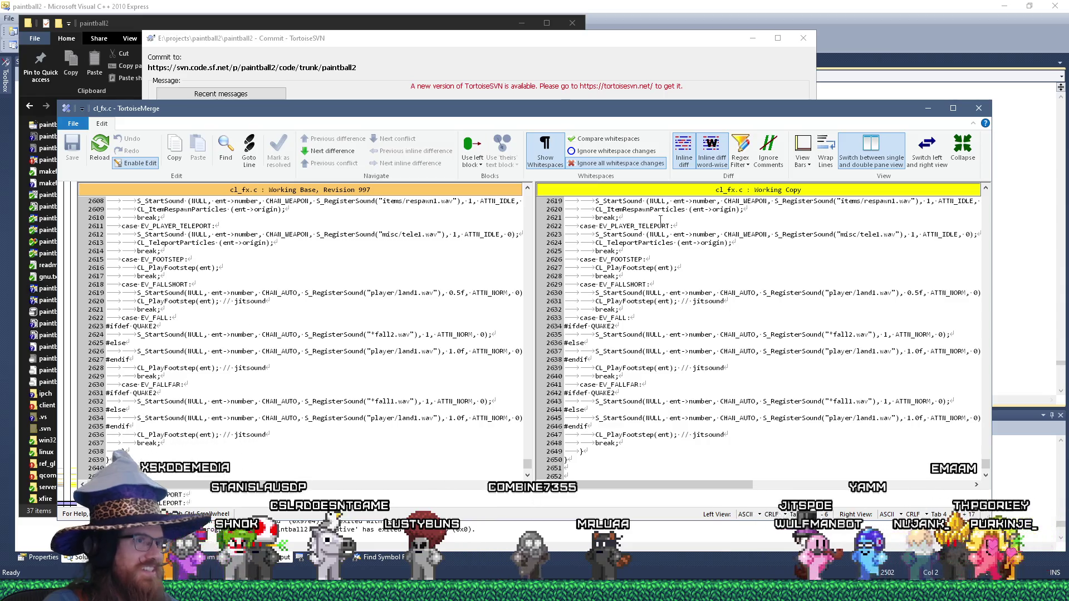
Close the cl_fx.c diff and open cl_tent.c's comparison with its base revision.
left_click(979, 108)
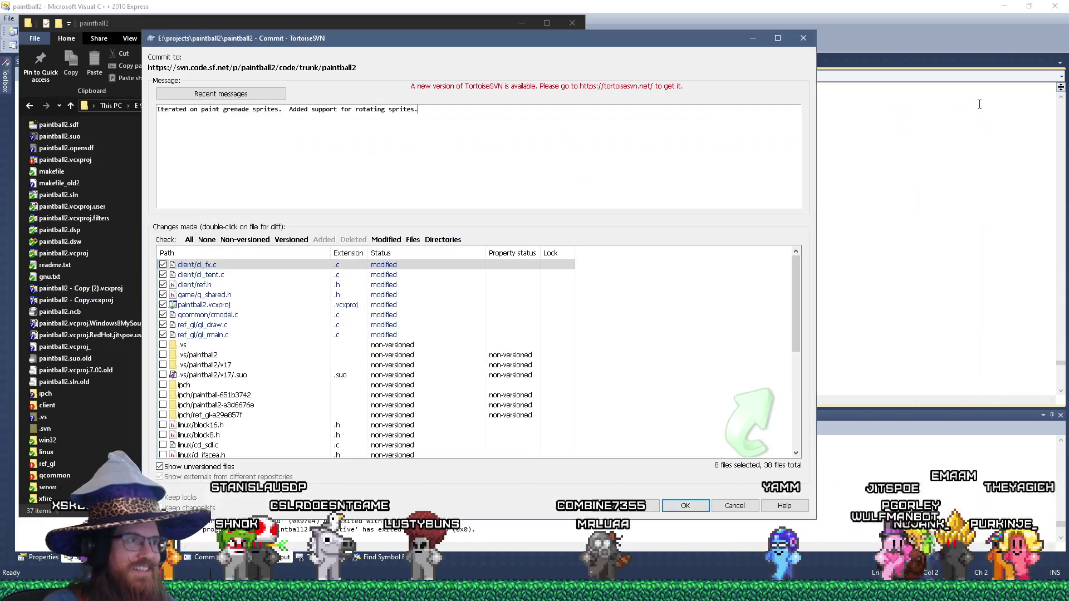
left_click(196, 275)
right_click(197, 275)
left_click(234, 280)
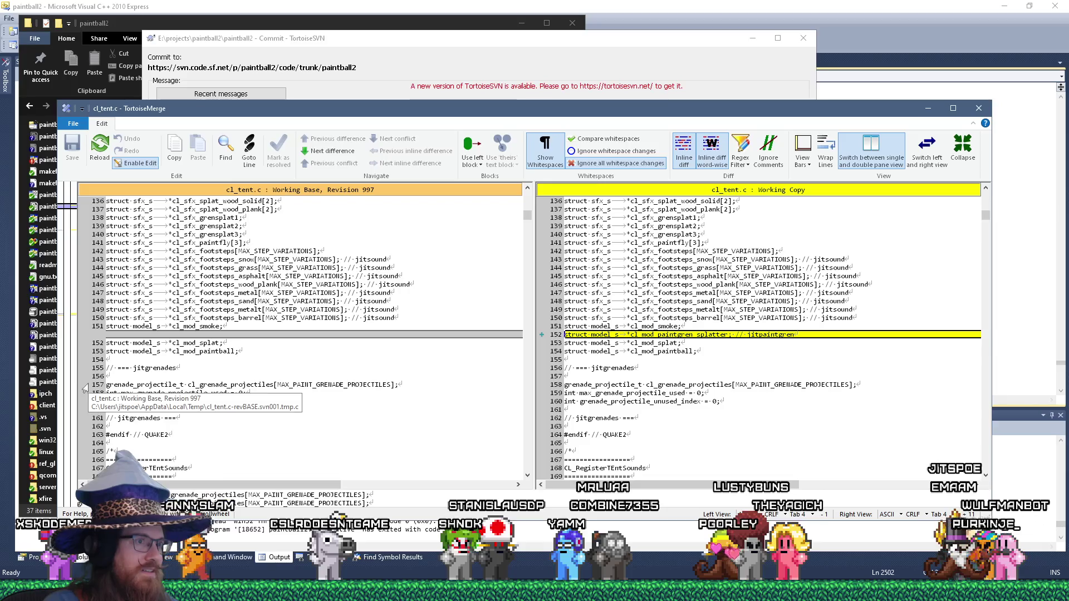
Step through every cl_tent.c difference, covering projectile frame-rate and rotation setup, then close TortoiseMerge.
scroll(88, 390, "down", 6)
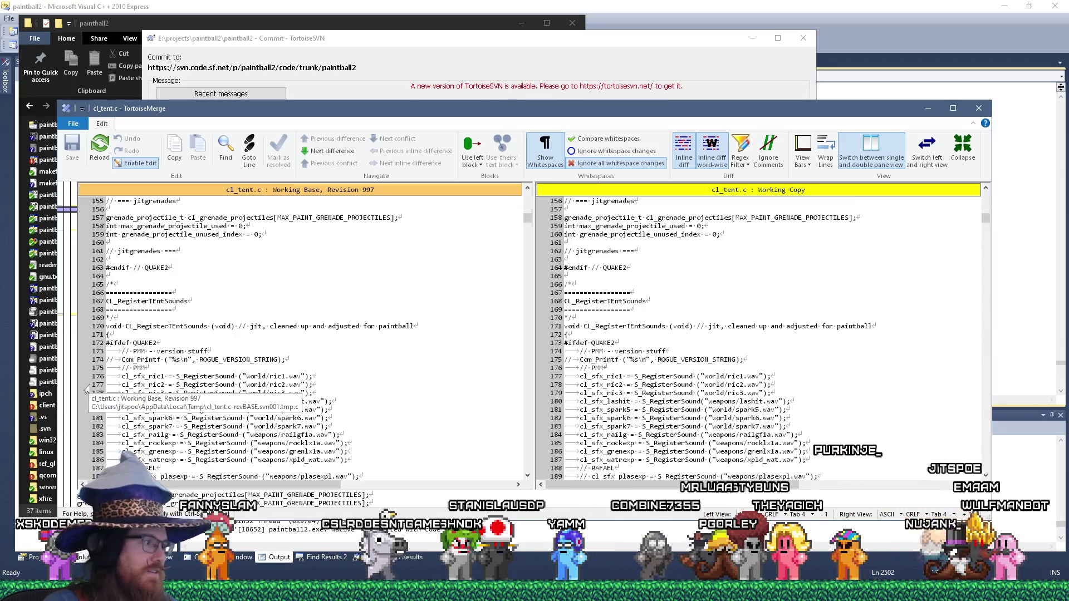
scroll(87, 390, "up", 8)
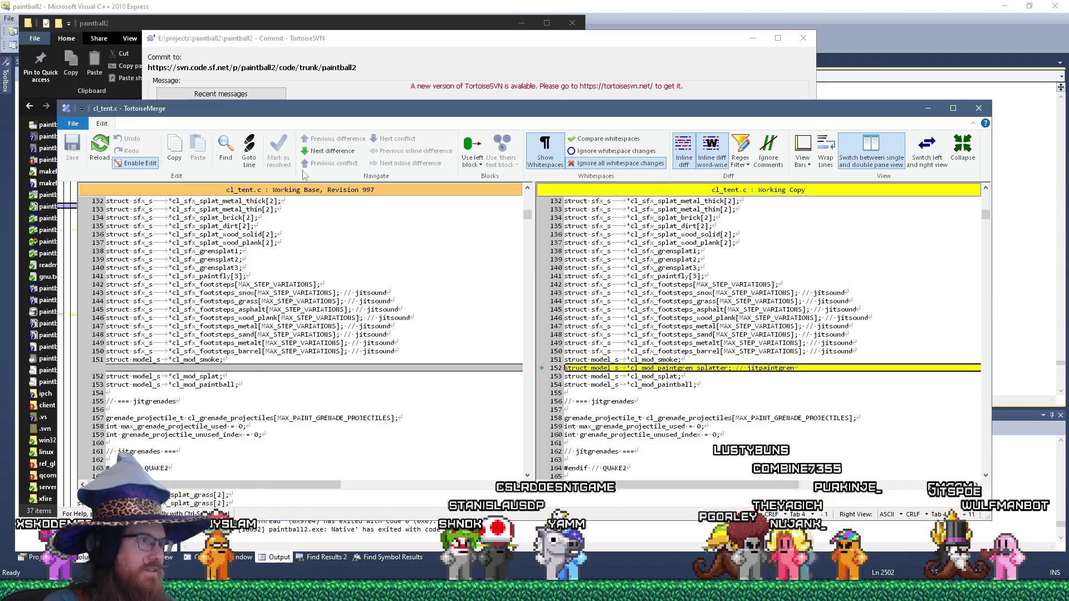
left_click(323, 151)
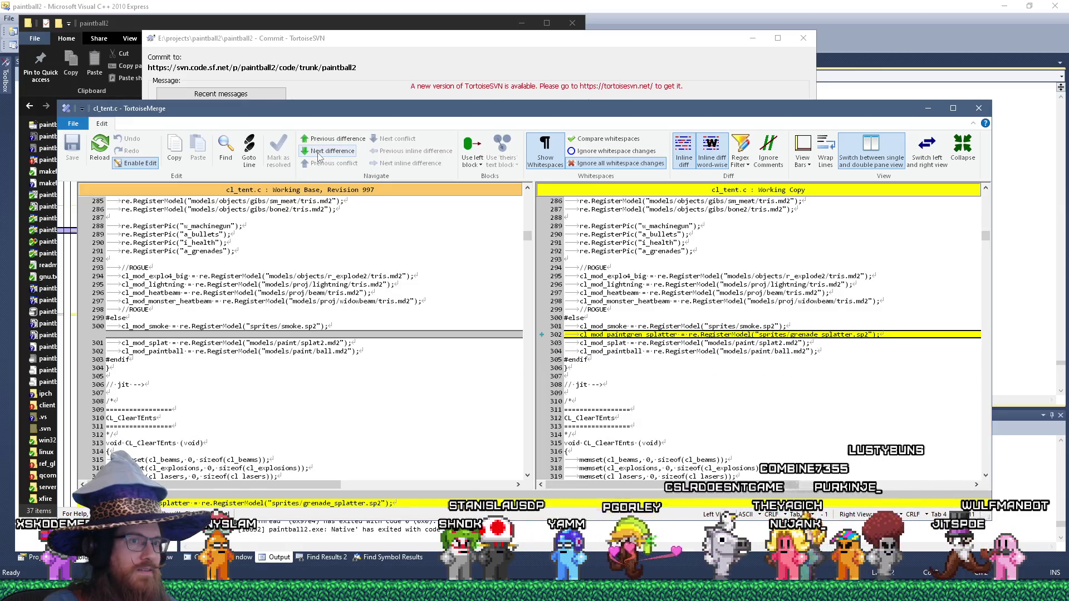
left_click(323, 151)
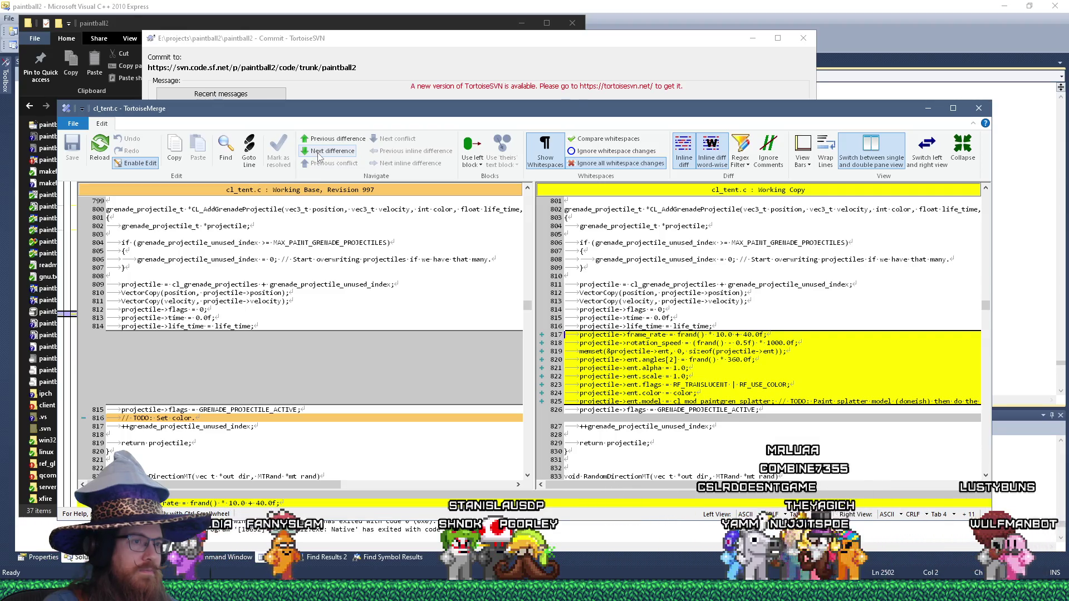
left_click(319, 153)
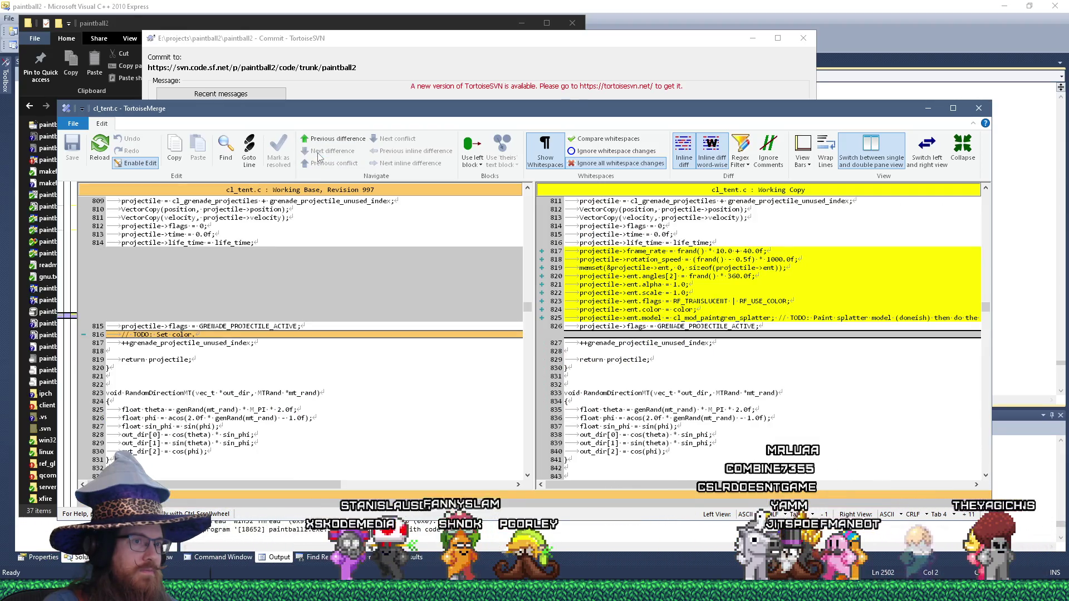
scroll(362, 340, "down", 10)
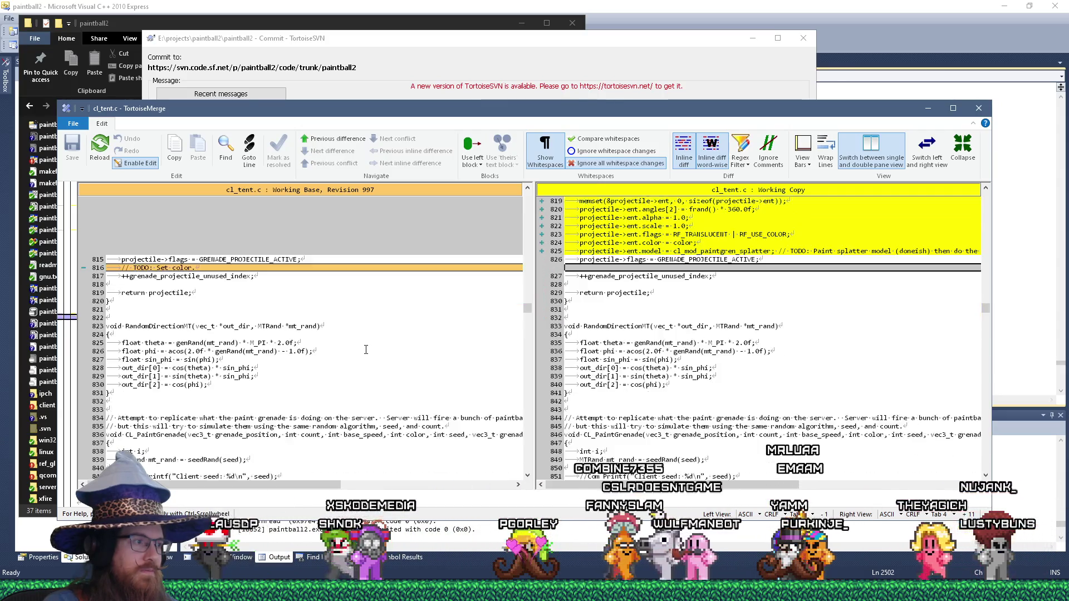
scroll(425, 342, "up", 4)
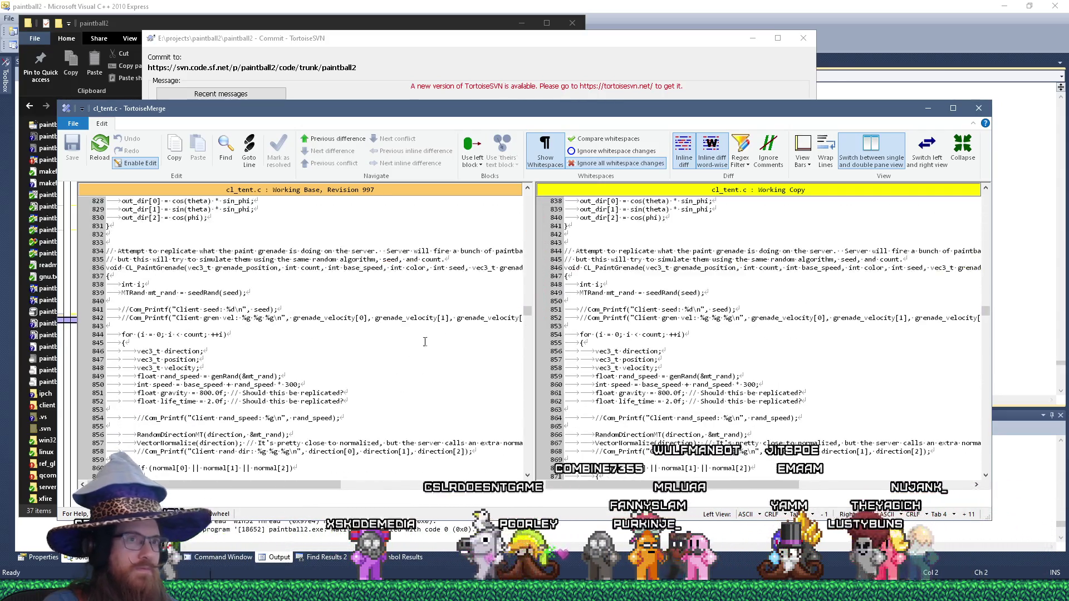
scroll(854, 289, "up", 8)
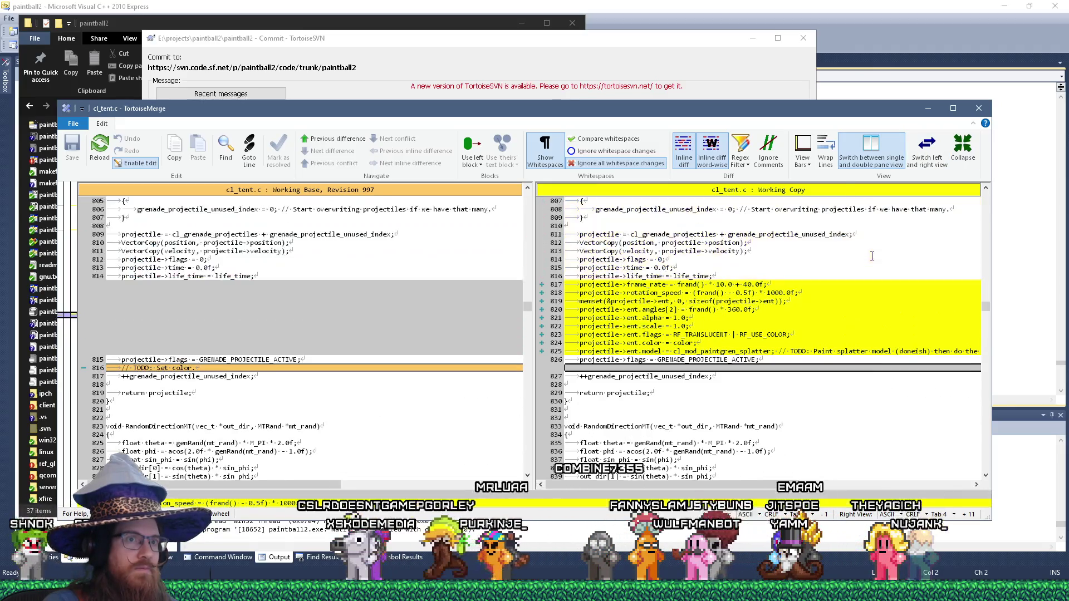
left_click(979, 109)
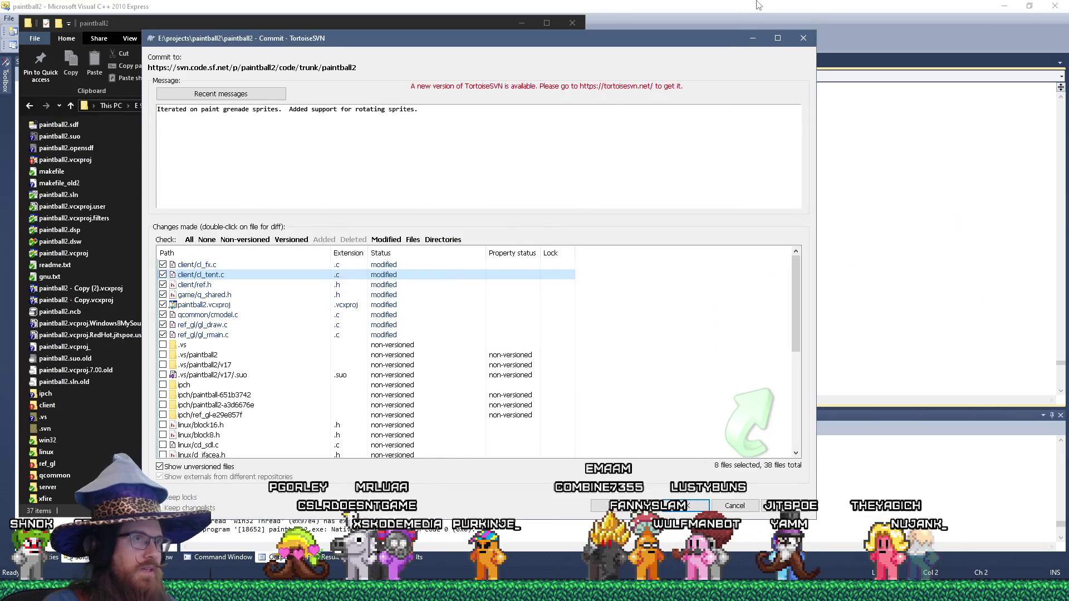
Find the 'todo: paint' comment in cl_tent.c with Find in Files, then return to the Commit dialog.
left_click(758, 5)
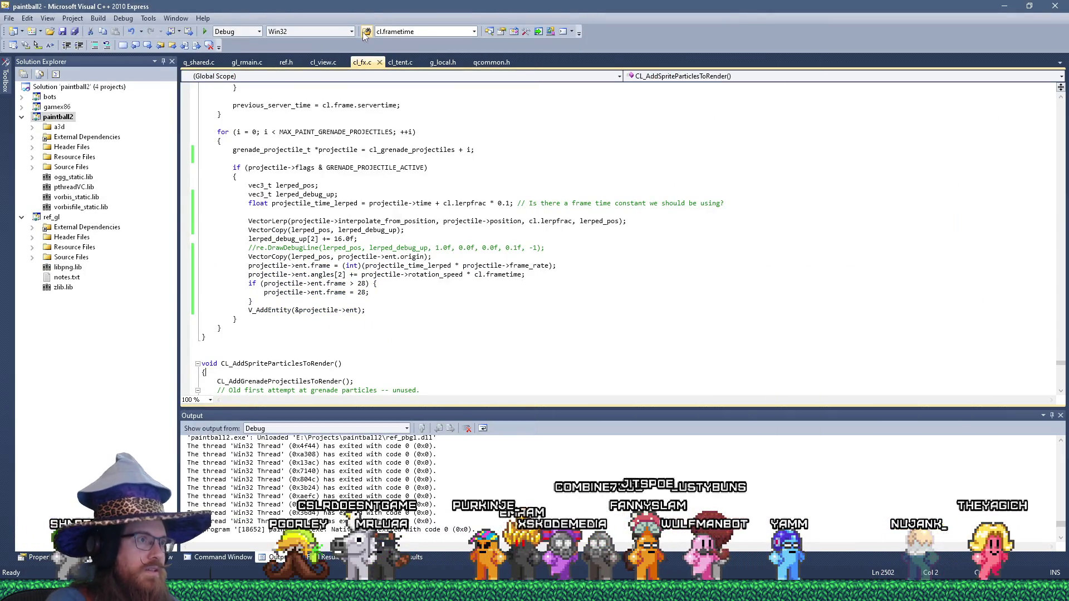
left_click(365, 33)
type("t")
key("Return")
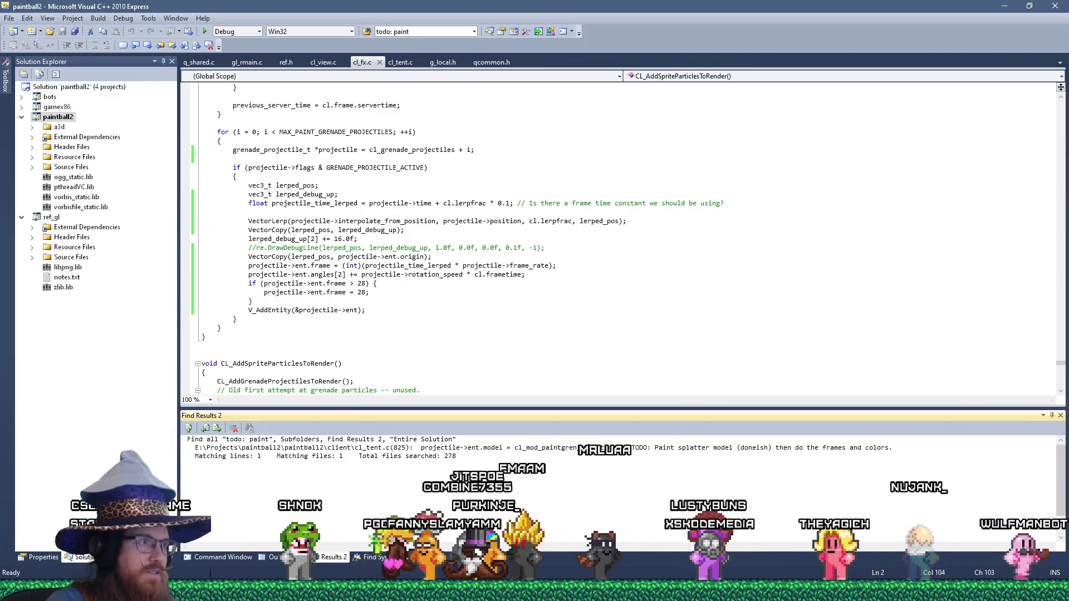
key("F8")
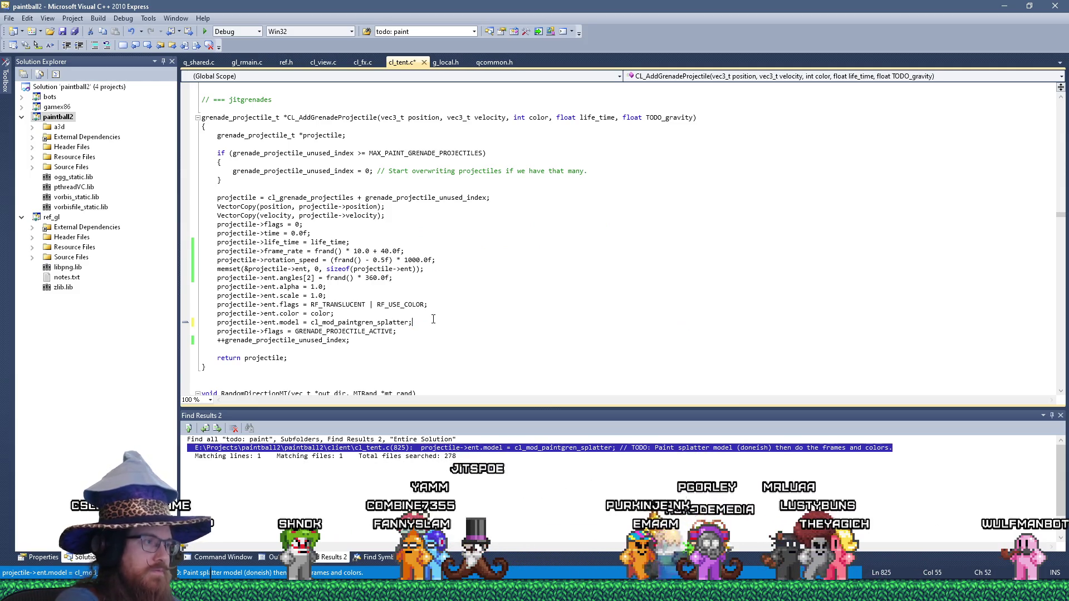
key("alt+Tab")
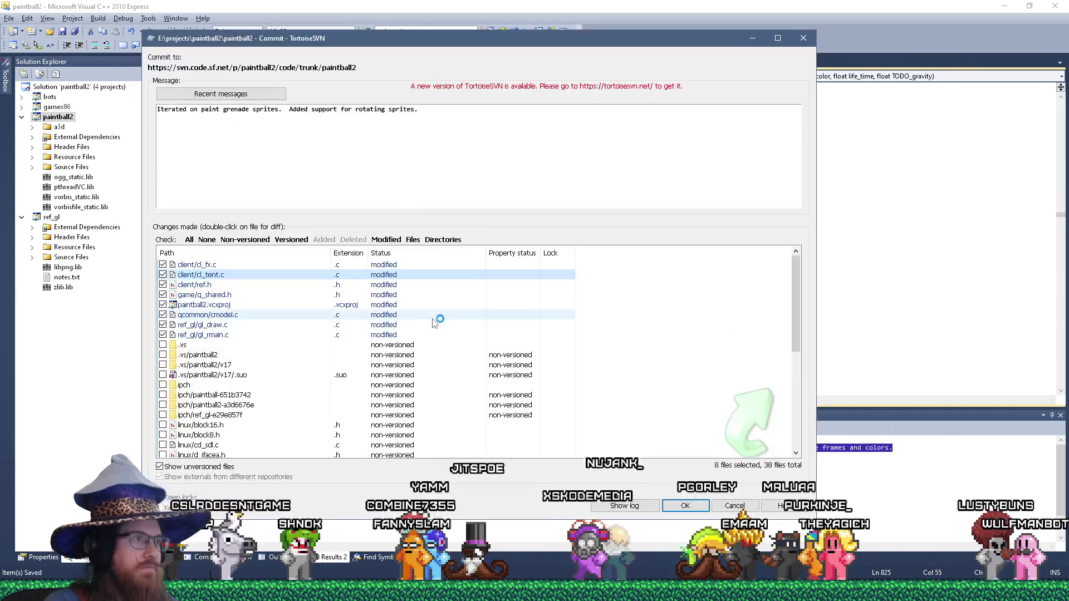
Extend the commit message: this version animates frames, checking in before changing it to pick a random static frame.
left_click(473, 120)
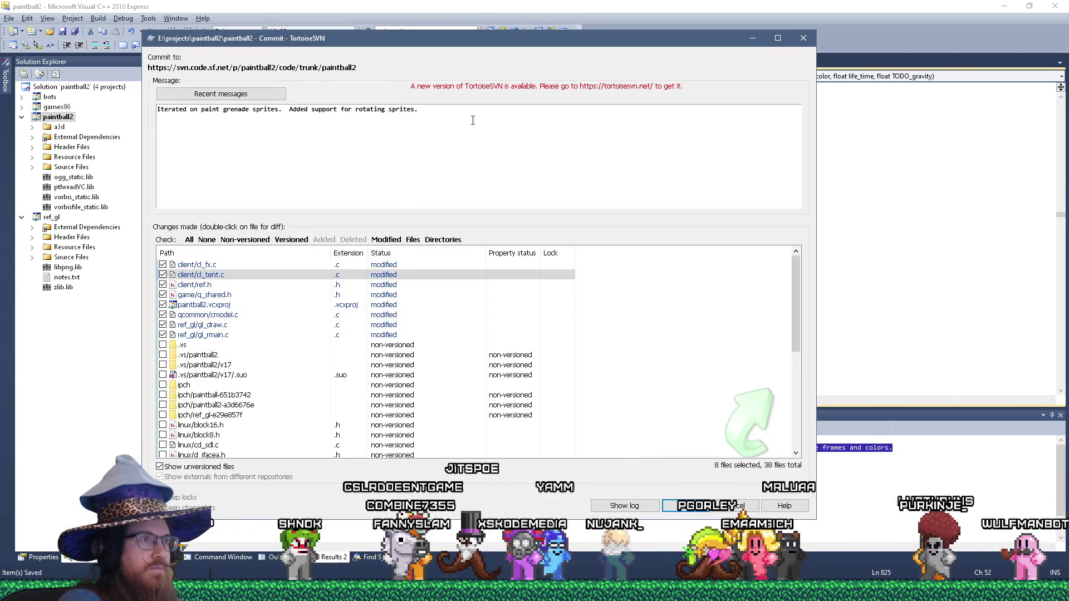
type("This versionimates the frames, but I'm not happy with it, so che")
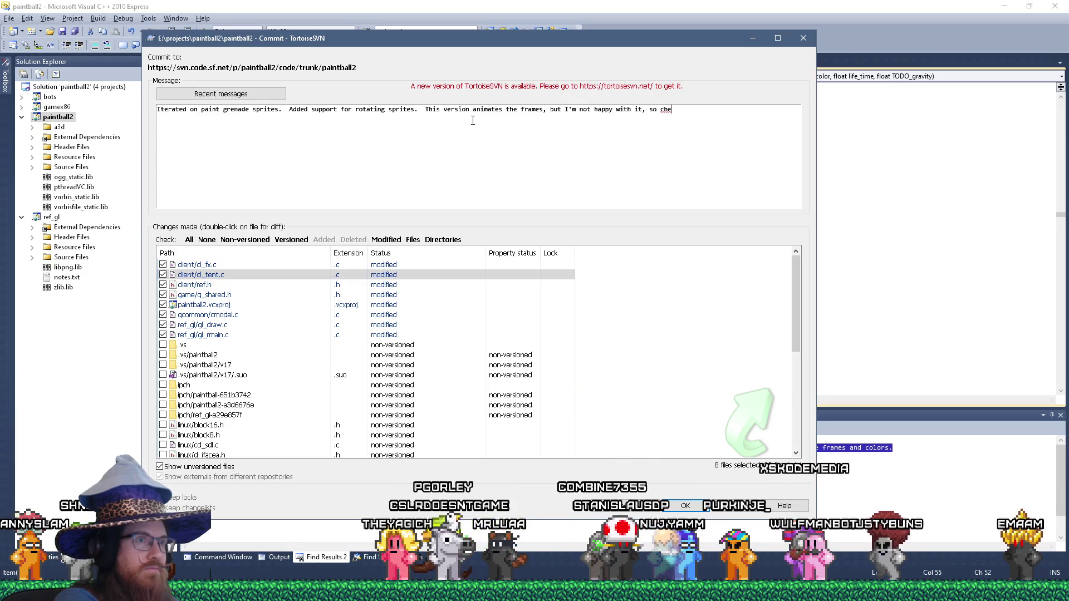
type("n before I change it")
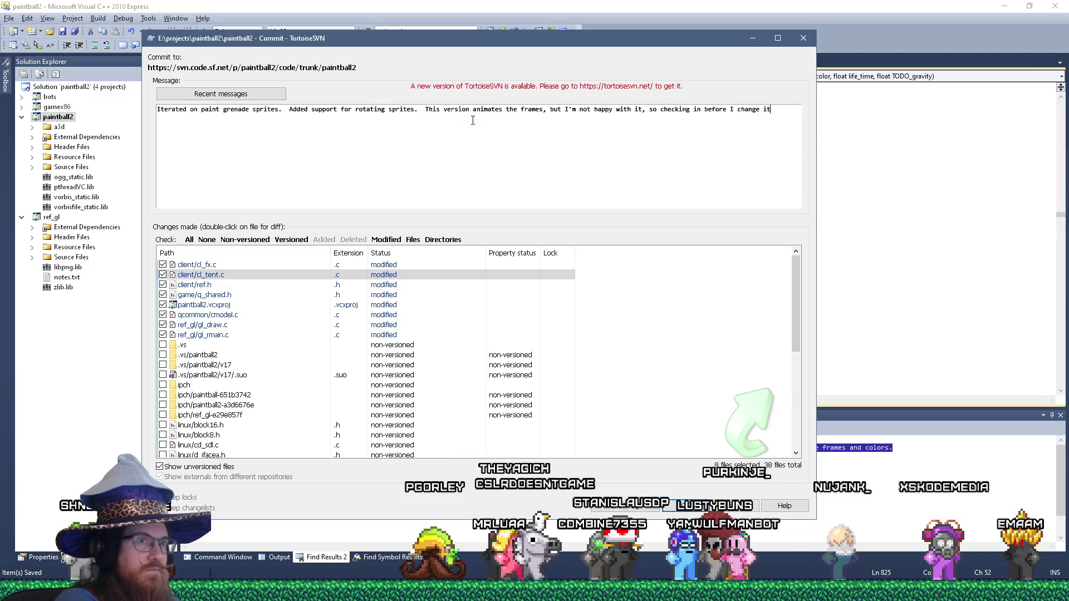
type(" to pick a ")
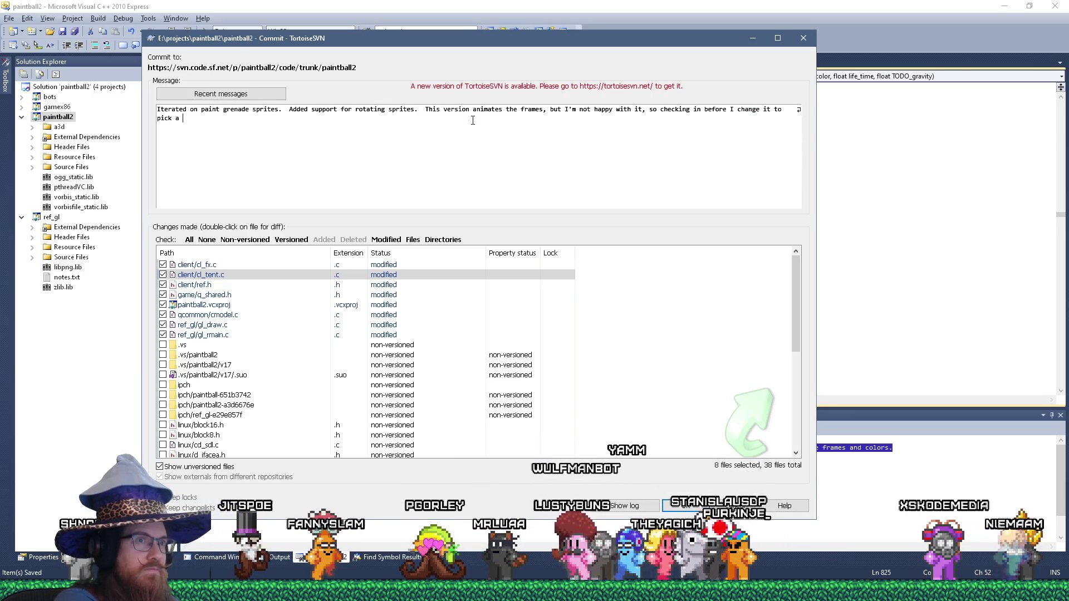
type("random static frame.")
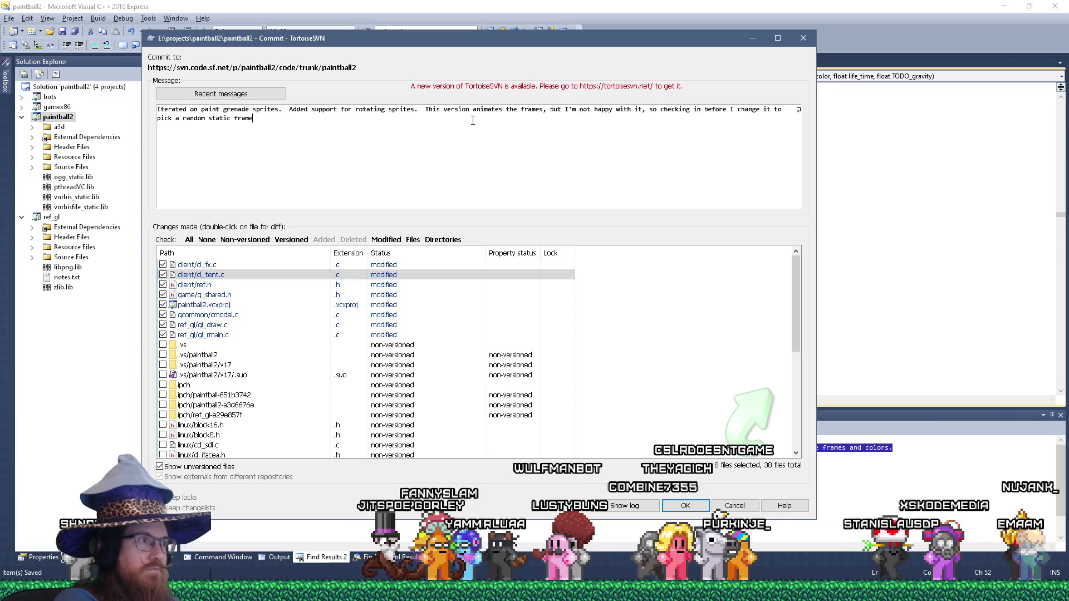
right_click(184, 286)
left_click(207, 298)
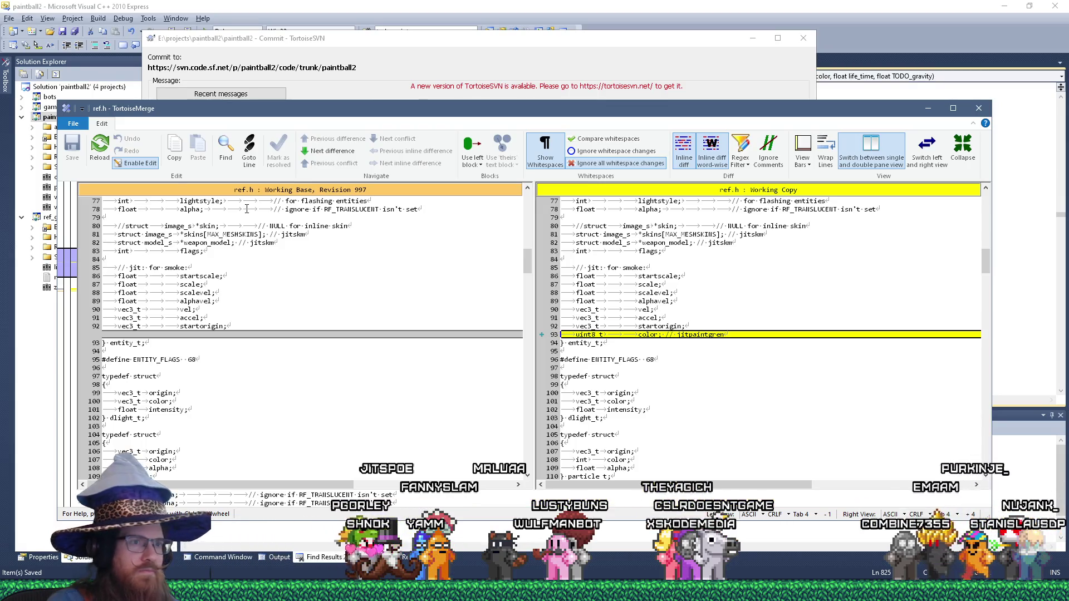
left_click(334, 151)
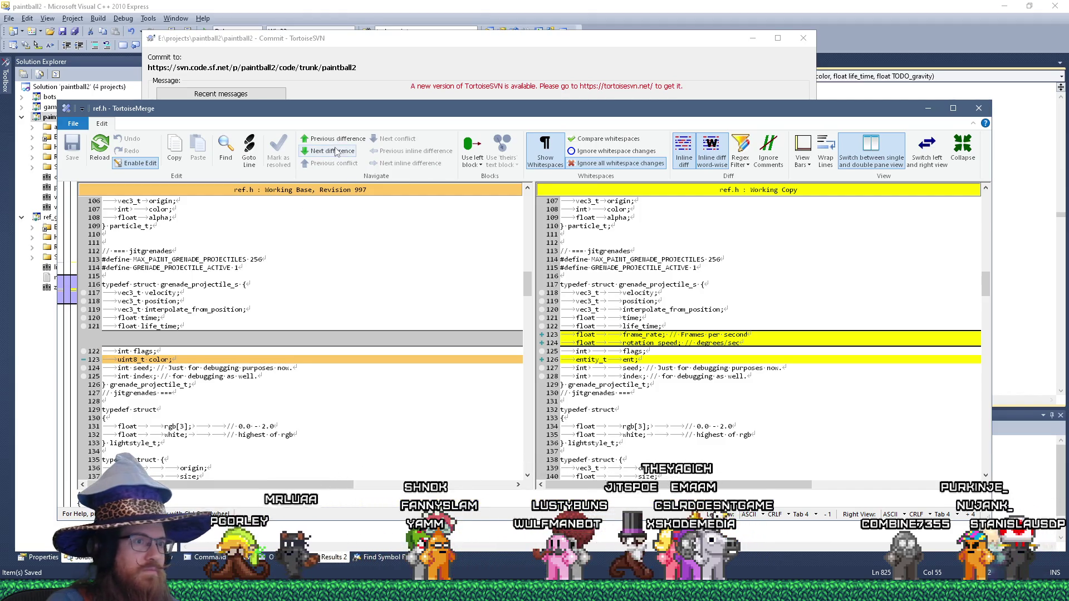
left_click(337, 152)
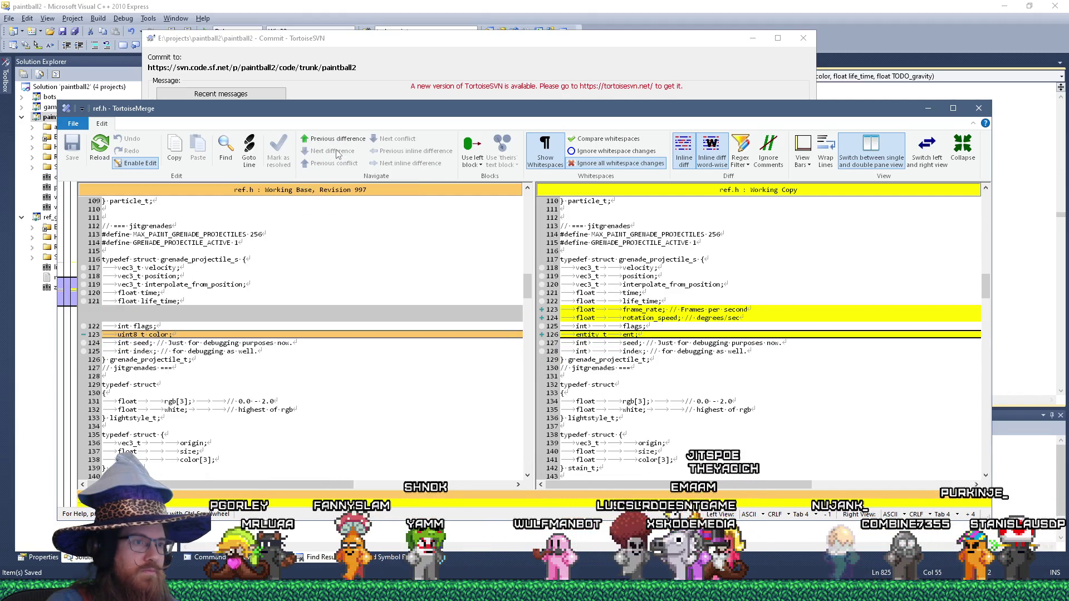
key("Escape")
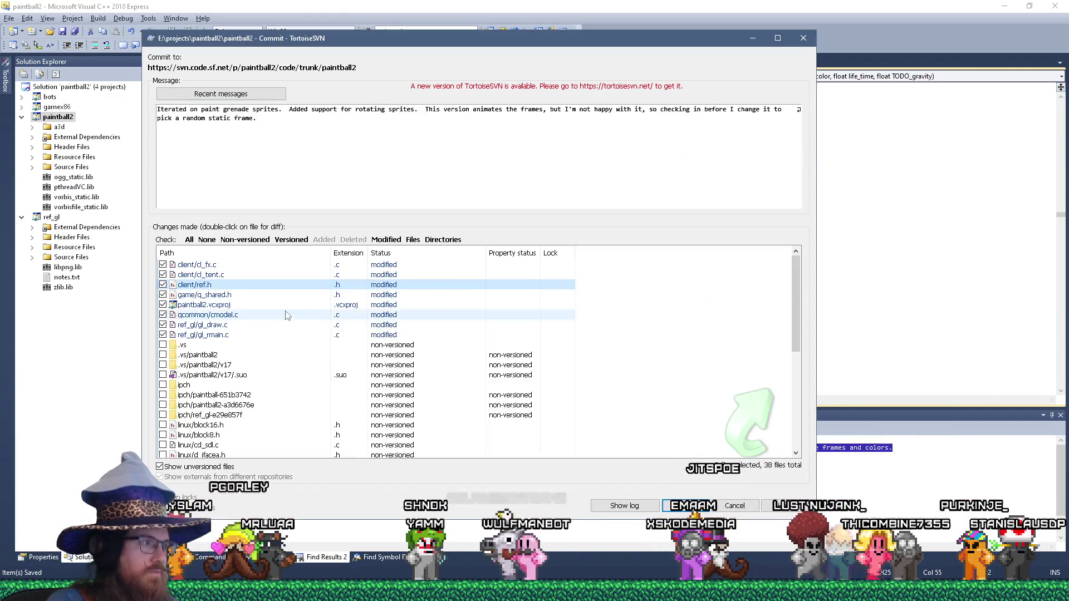
left_click(227, 297)
right_click(227, 297)
left_click(267, 302)
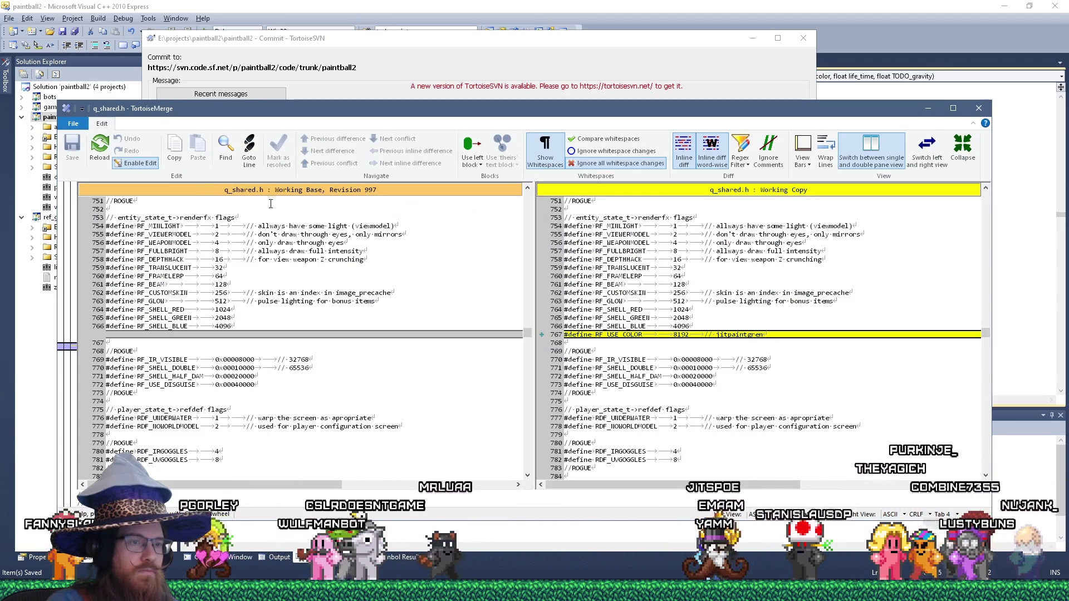
scroll(475, 370, "down", 6)
scroll(696, 334, "up", 5)
scroll(696, 334, "up", 4)
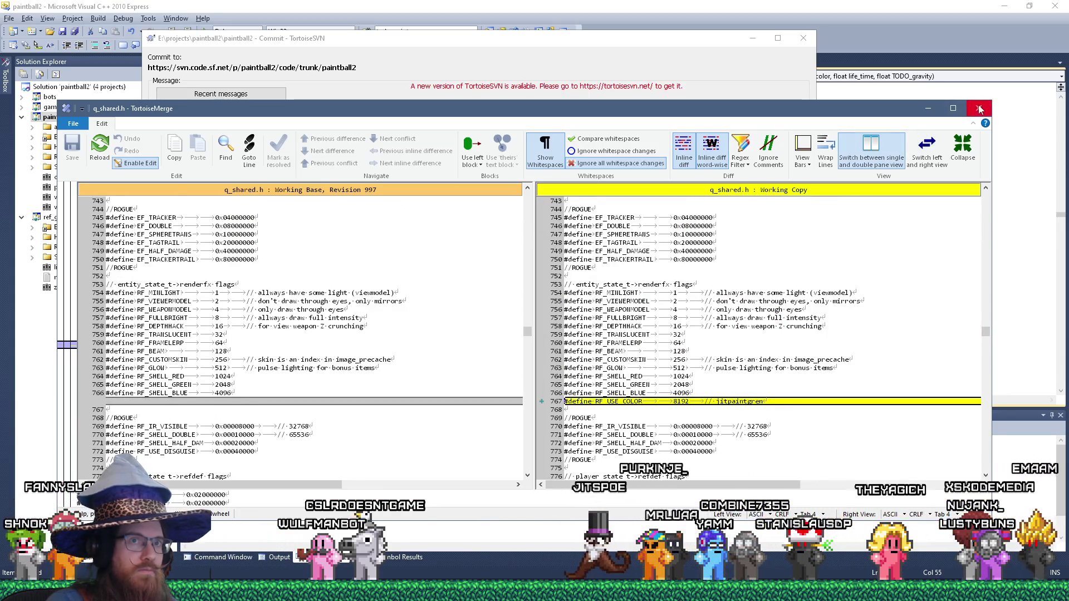
left_click(980, 109)
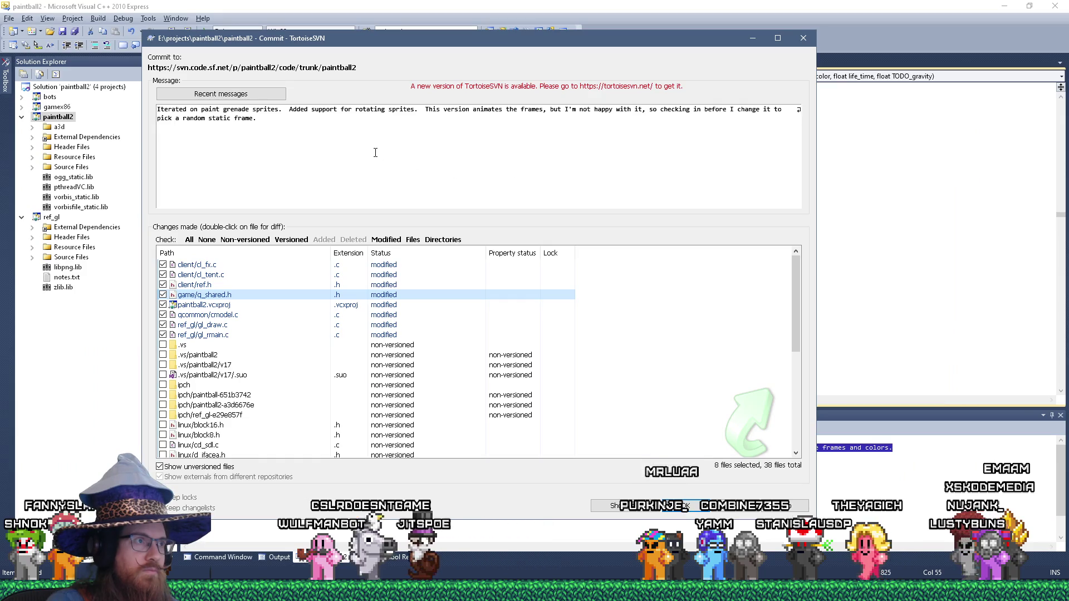
Add 'and coloring sprites' to the message, review paintball2.vcxproj's diff, and exclude it from the commit.
left_click(417, 109)
type("and colorin")
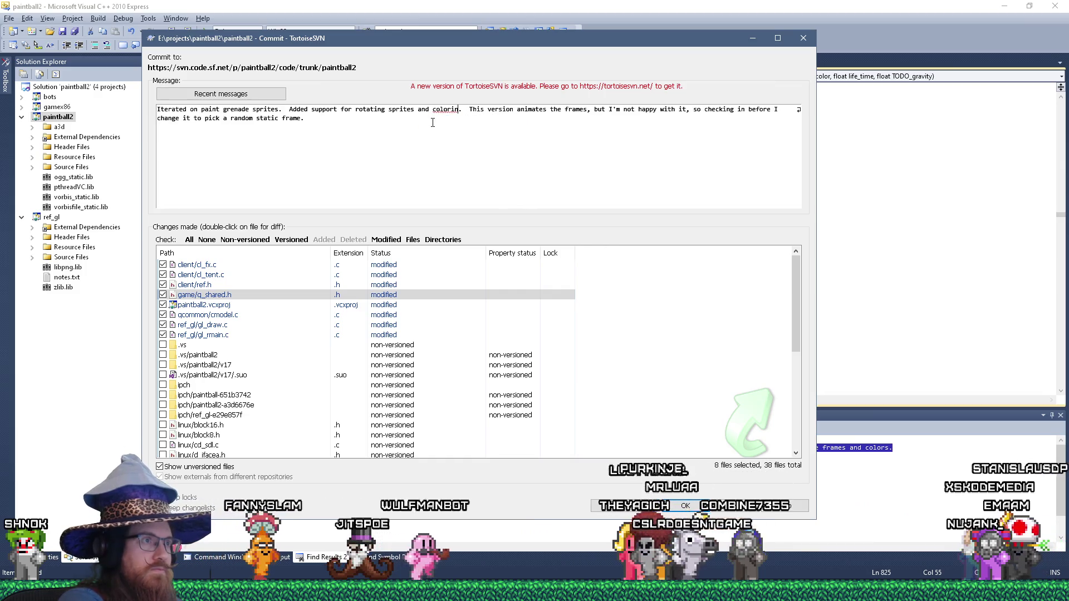
type("g sprites")
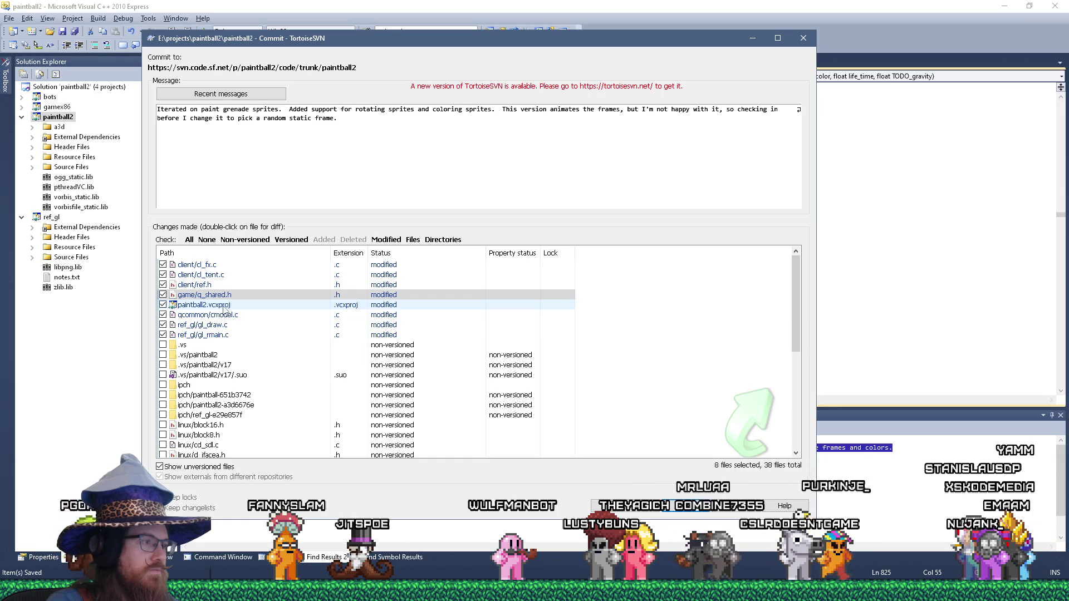
right_click(226, 306)
left_click(246, 315)
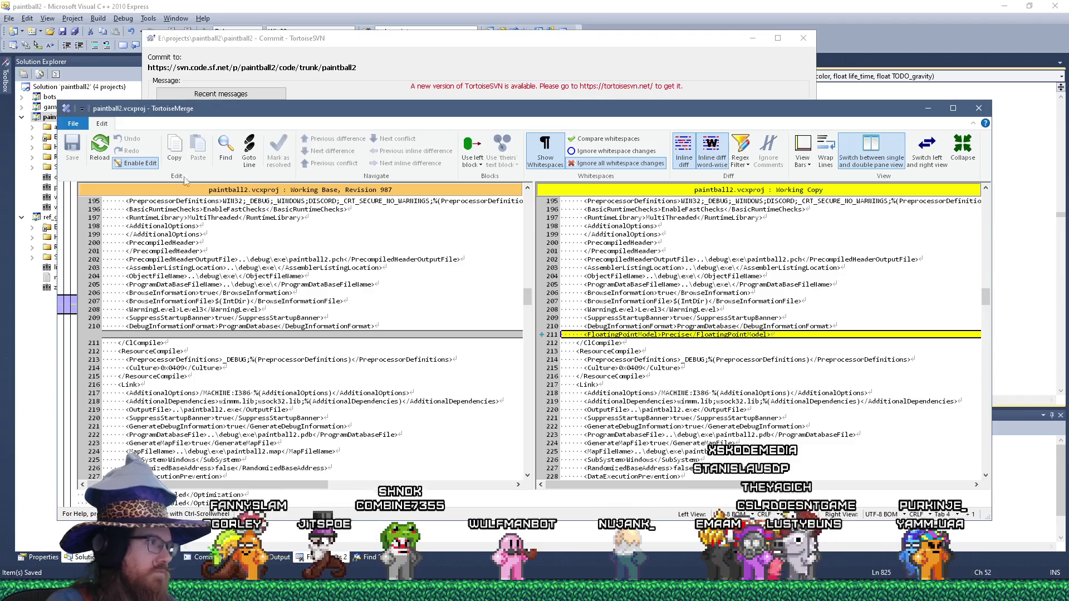
left_click(984, 109)
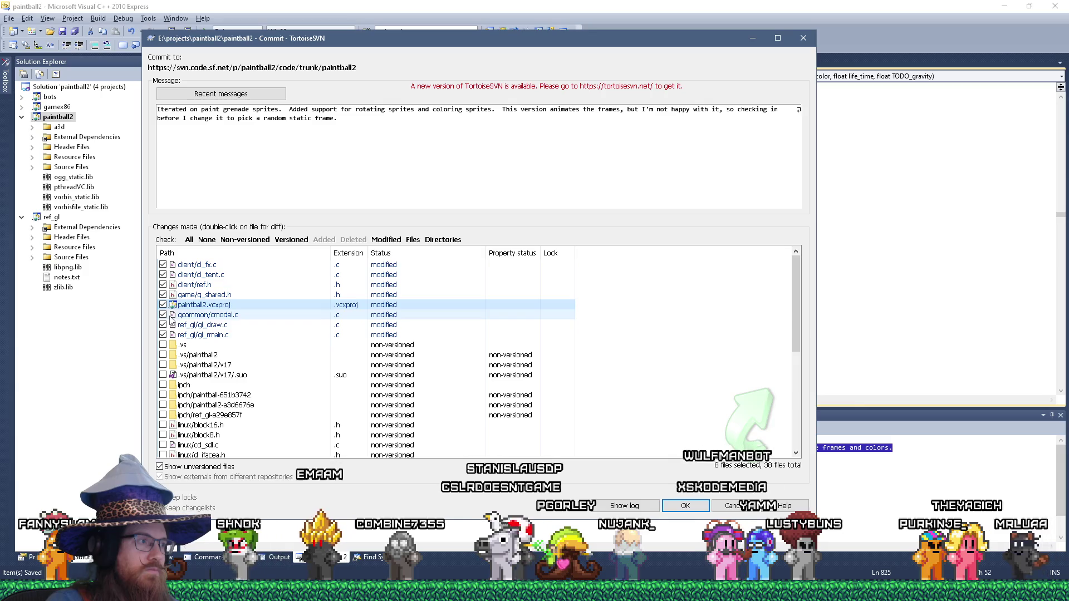
left_click(163, 305)
Review qcommon/cmodel.c's differences against base, then close the comparison.
right_click(193, 316)
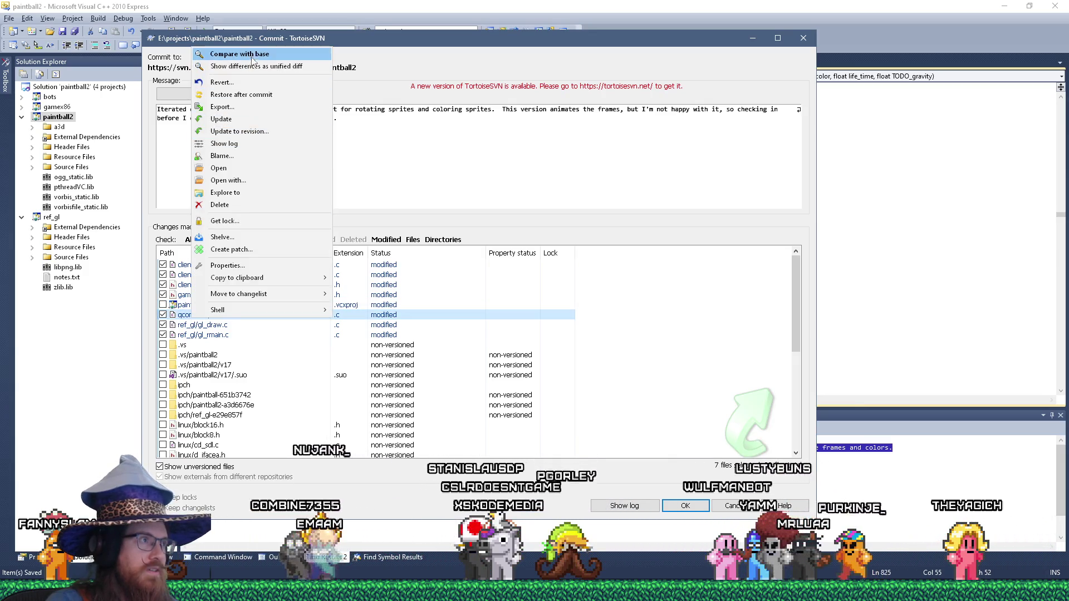
left_click(252, 56)
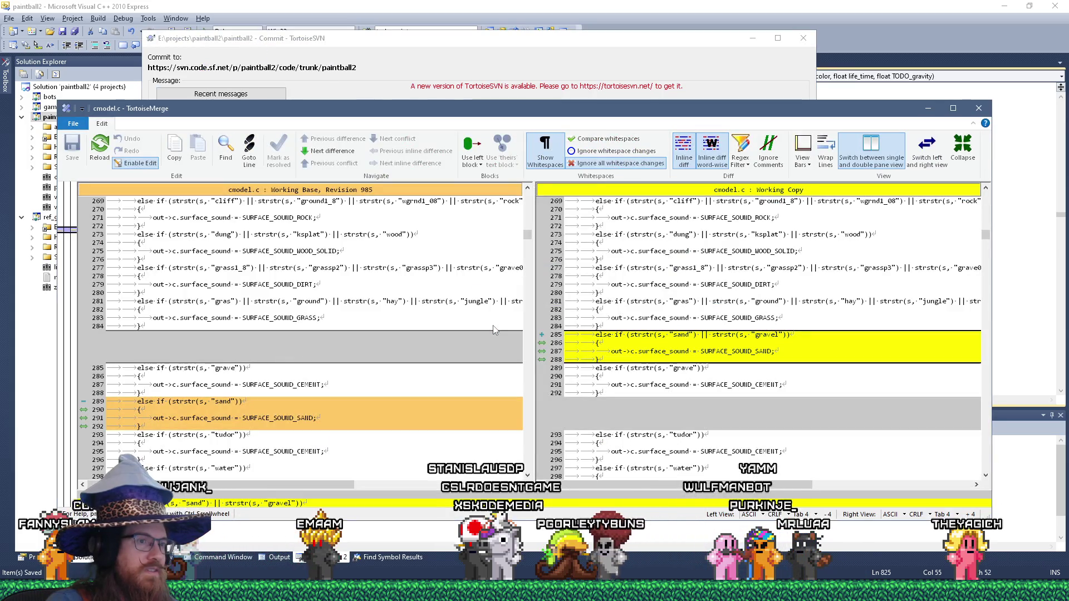
scroll(493, 329, "down", 4)
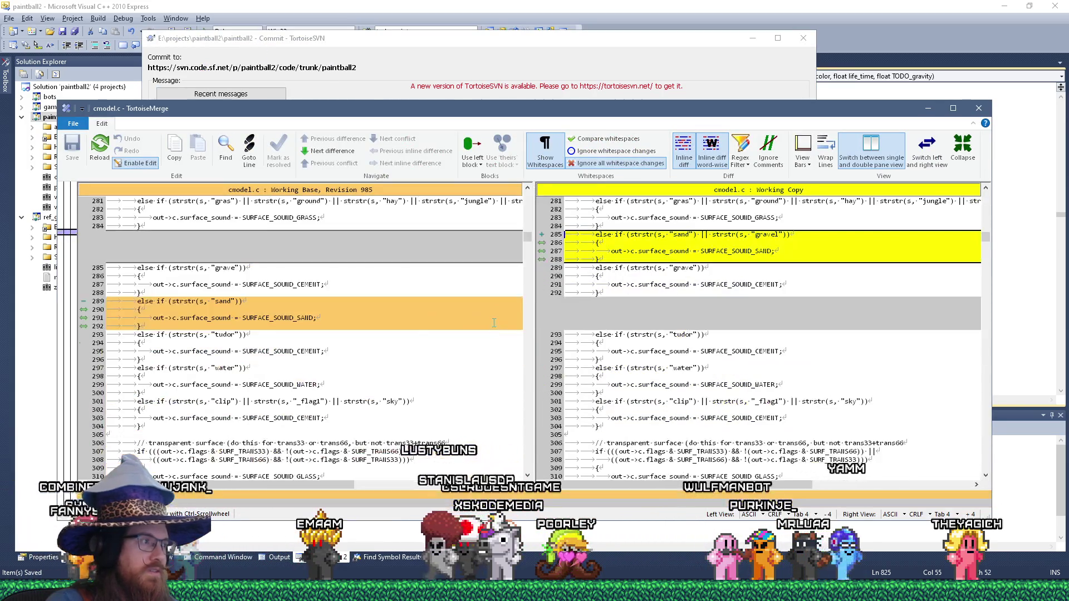
left_click(315, 152)
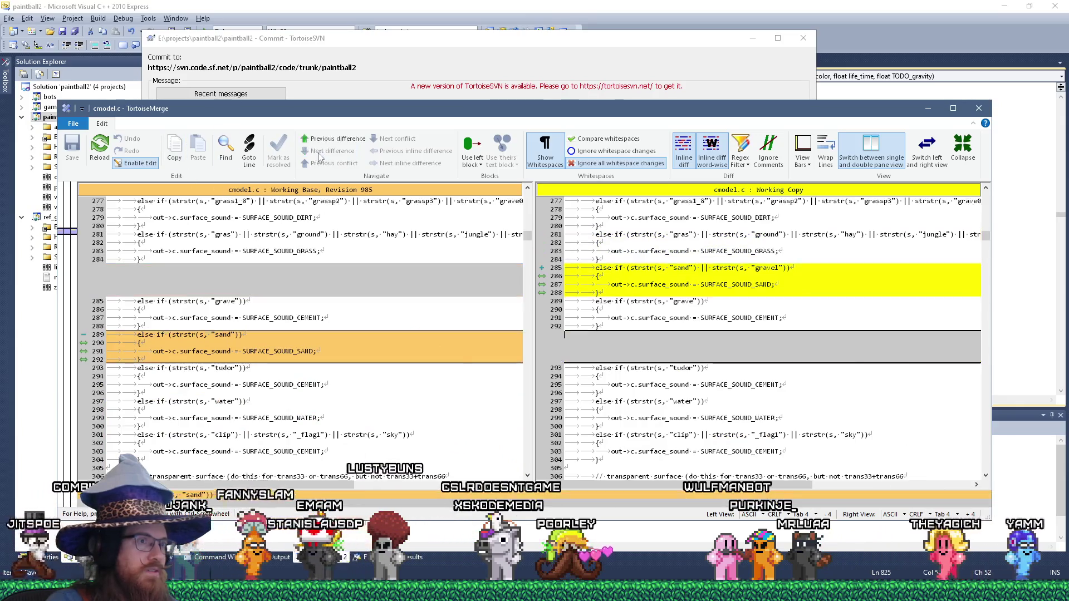
left_click(980, 109)
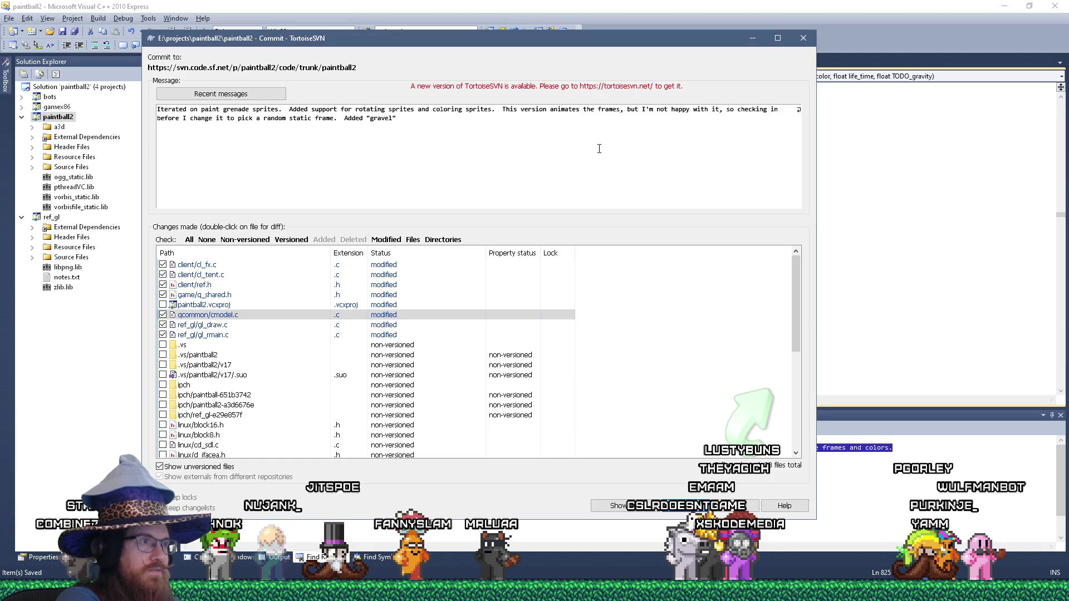
Continue the message with 'to sound check (and moved above grave check) for surface sounds' and open gl_draw.c's menu.
type(" to sound check")
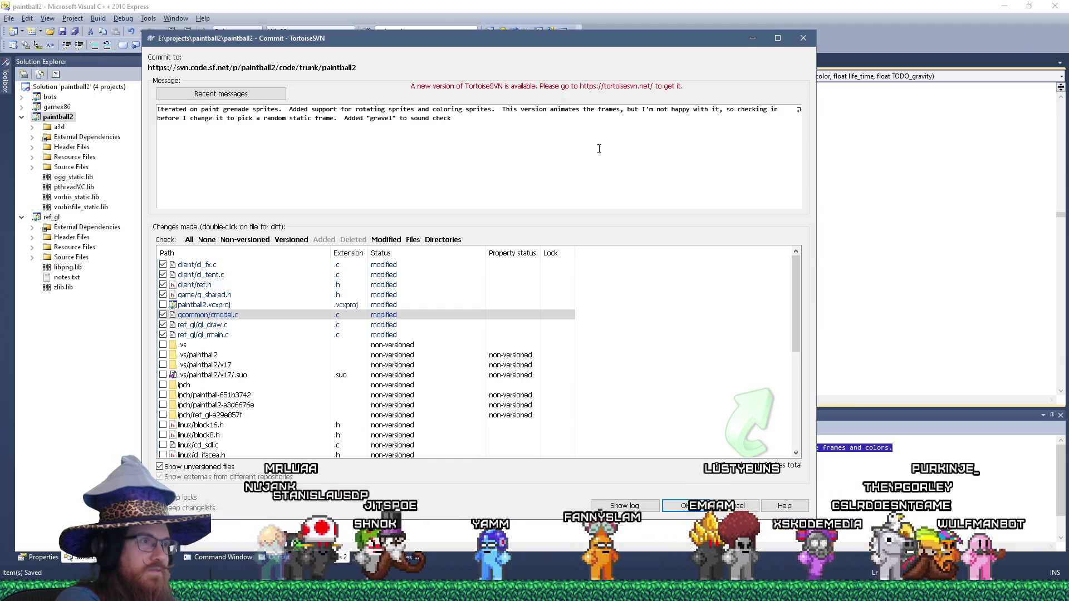
type(" (and ")
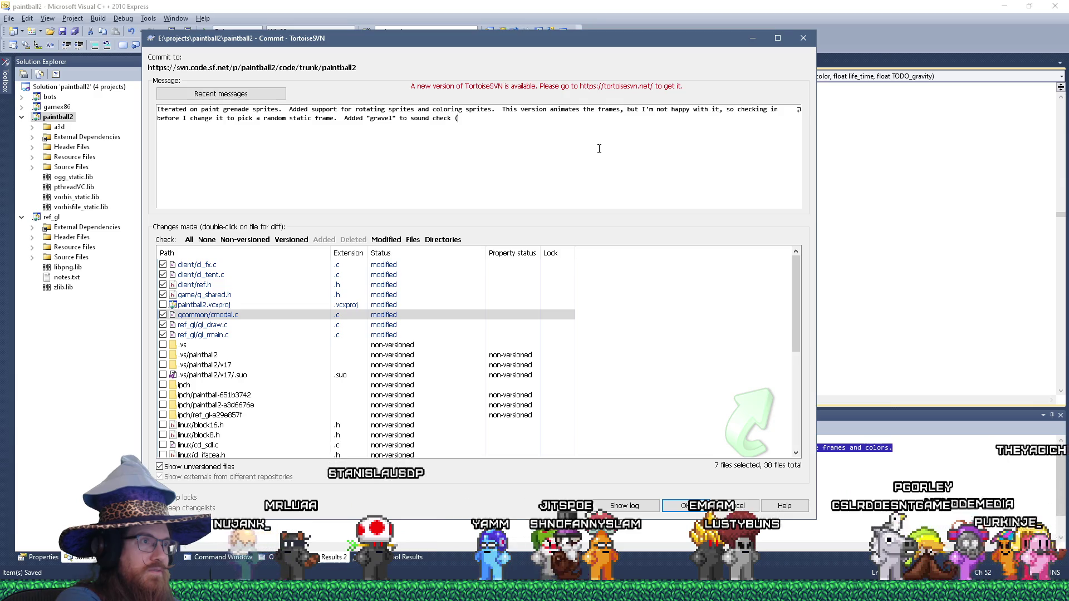
type("moved above grave check) for surface sounds.")
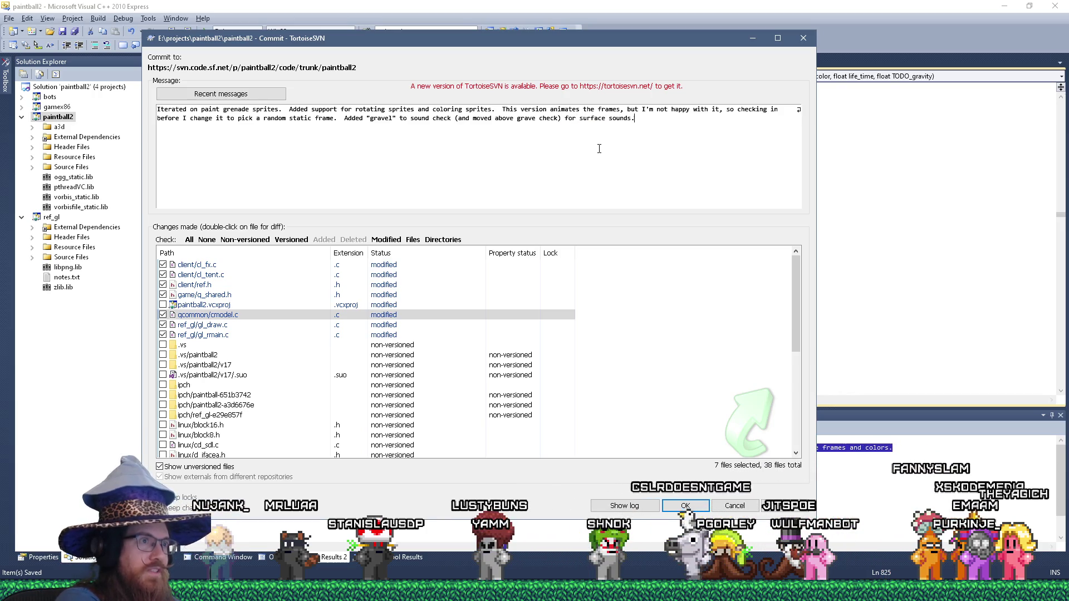
right_click(232, 326)
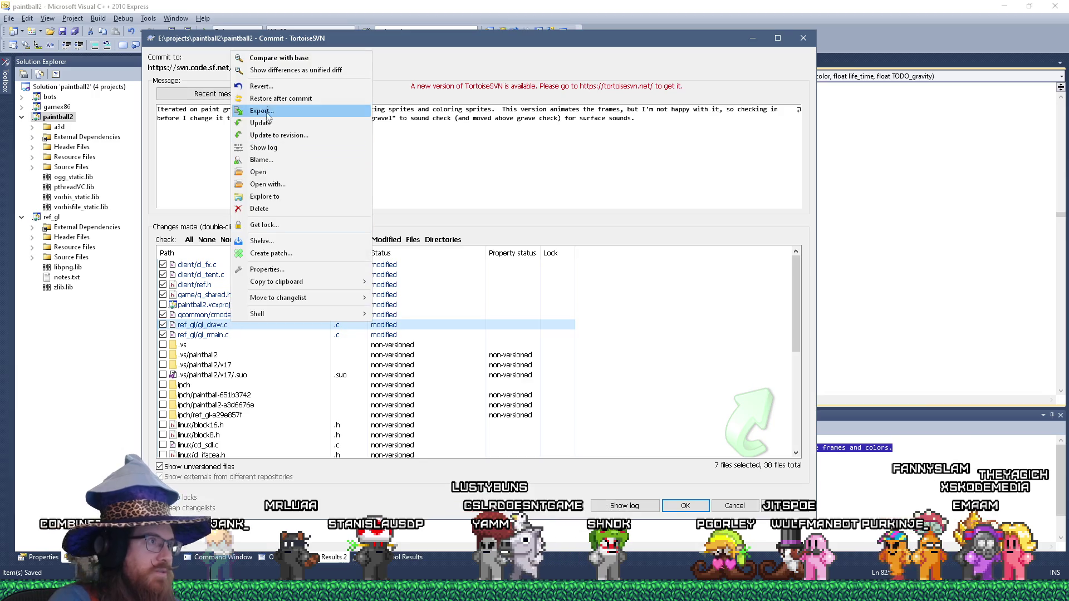
Review the gl_draw.c changes against base and close the comparison.
left_click(277, 59)
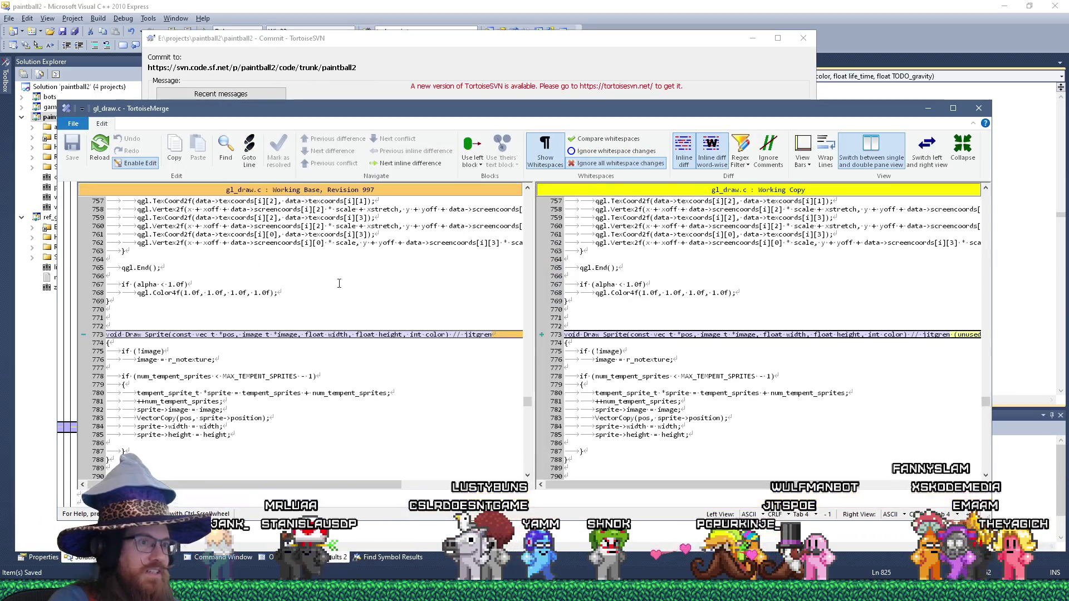
mouse_move(366, 485)
left_mouse_down()
mouse_move(518, 494)
mouse_move(257, 471)
left_mouse_up()
scroll(236, 449, "down", 7)
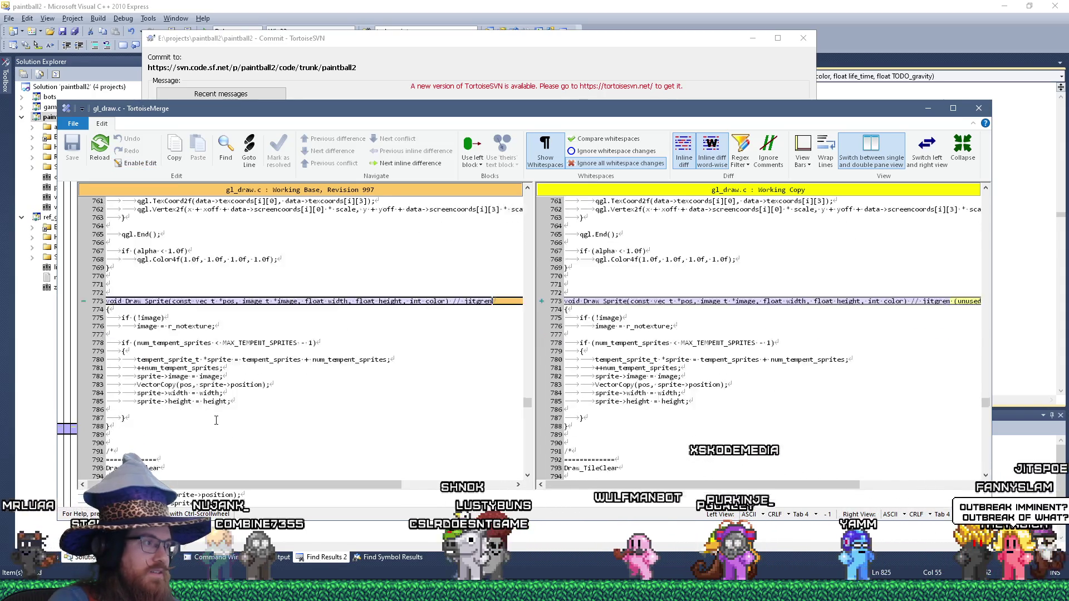
scroll(216, 422, "up", 5)
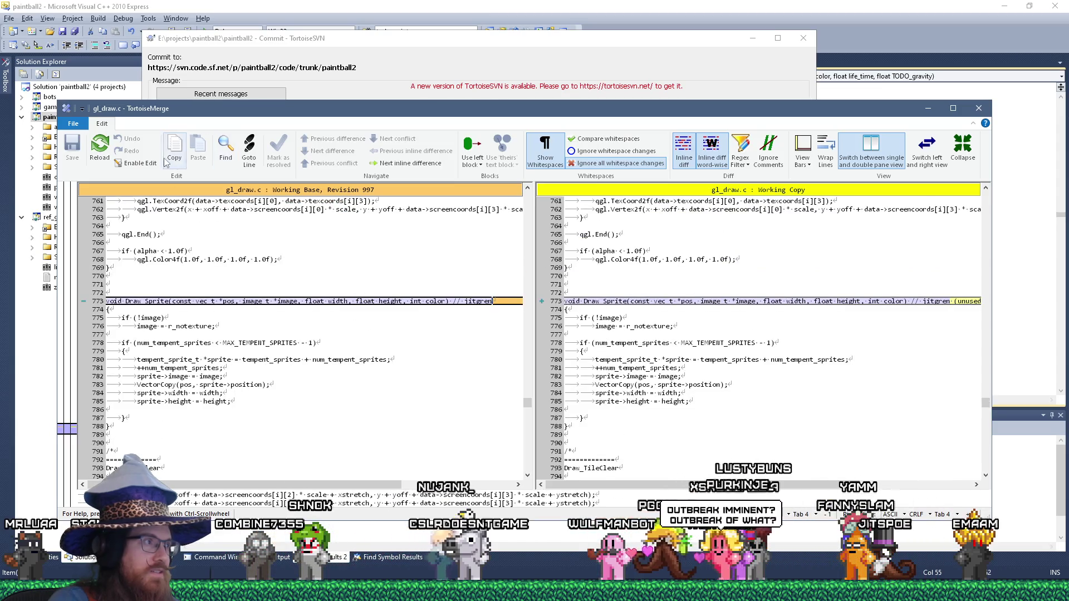
left_click(979, 108)
Step through every gl_rmain.c difference, including the unused jitgren sprite block, then close the diff.
left_click(201, 334)
right_click(199, 334)
left_click(268, 67)
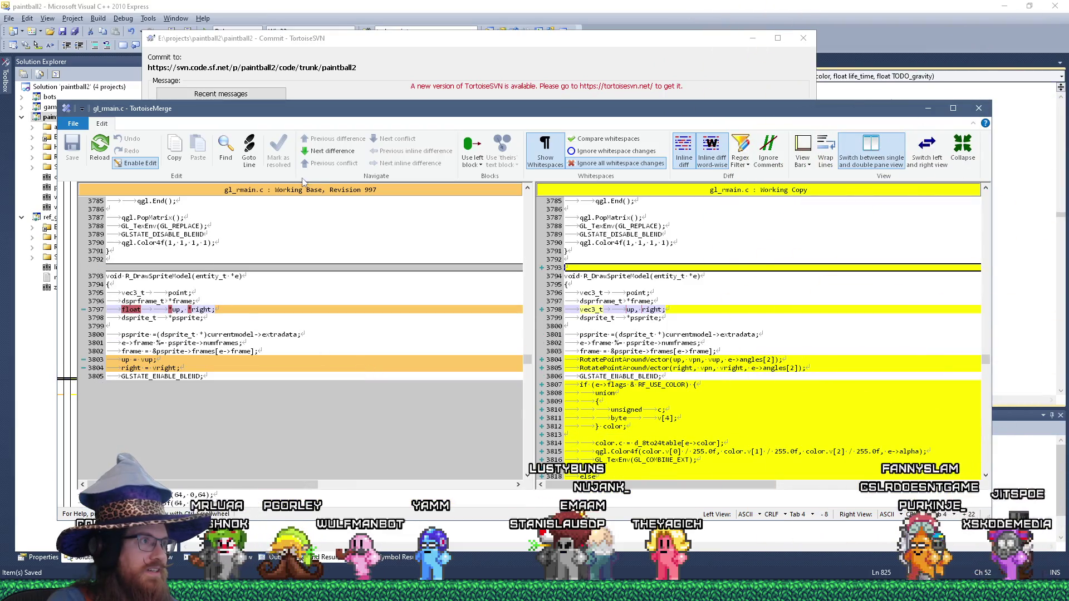
left_click(326, 154)
left_click(327, 154)
left_click(327, 154)
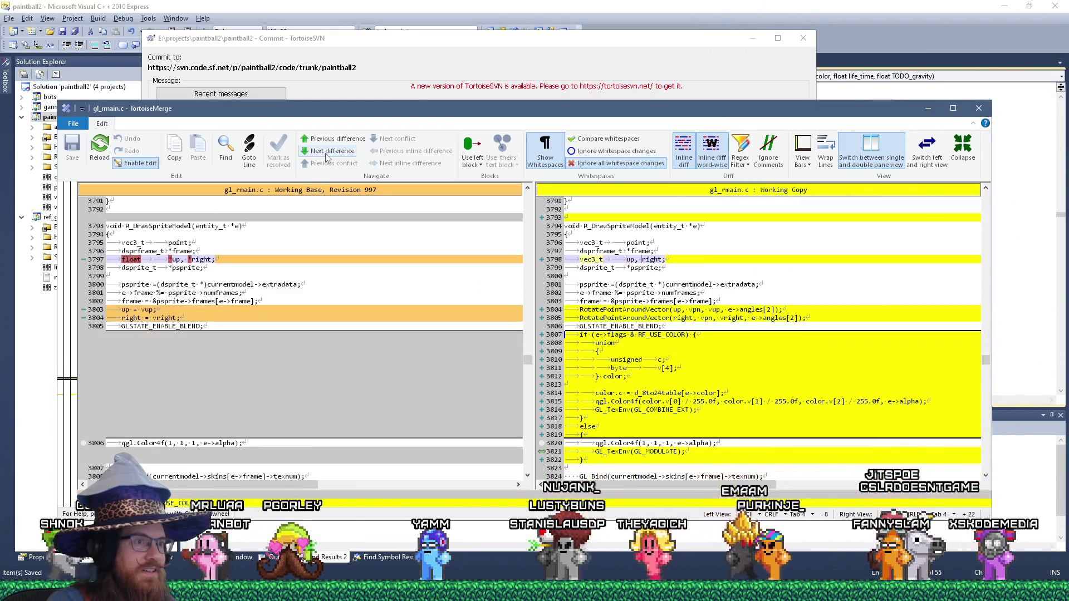
left_click(327, 154)
left_click(327, 154)
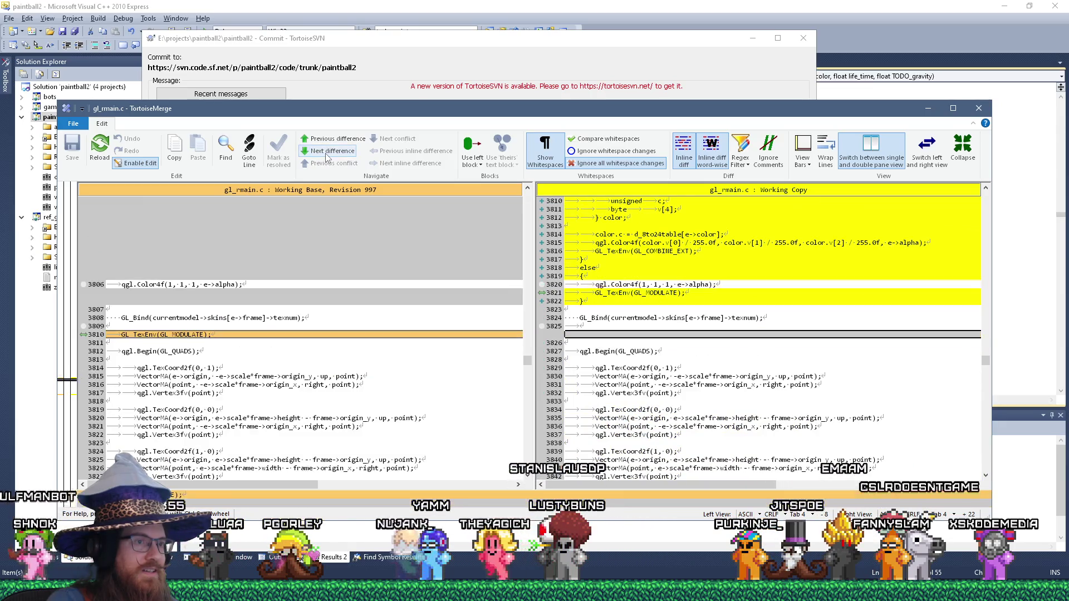
left_click(327, 155)
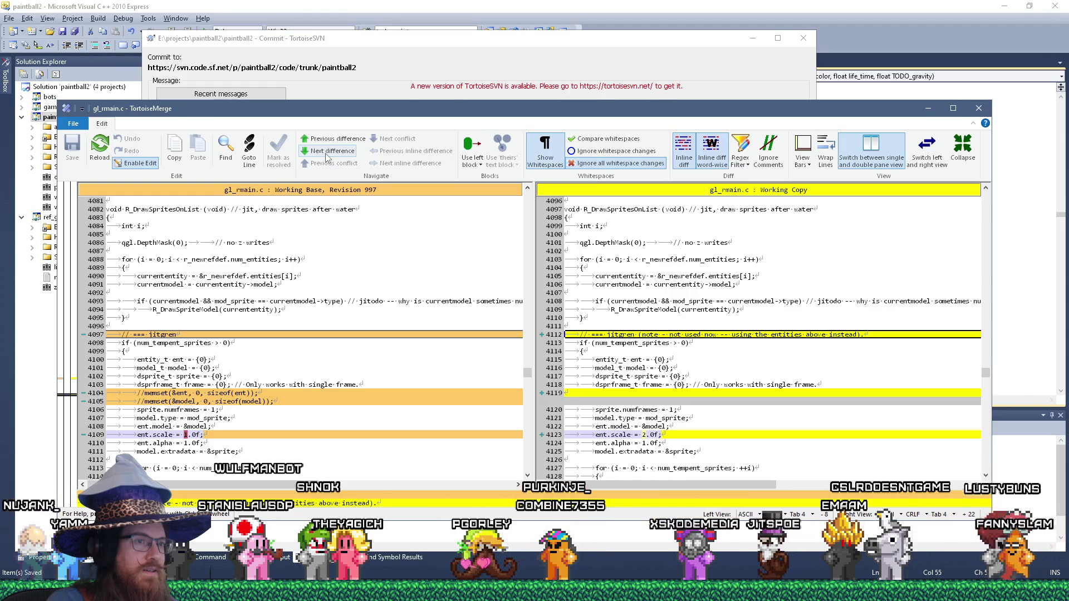
left_click(327, 155)
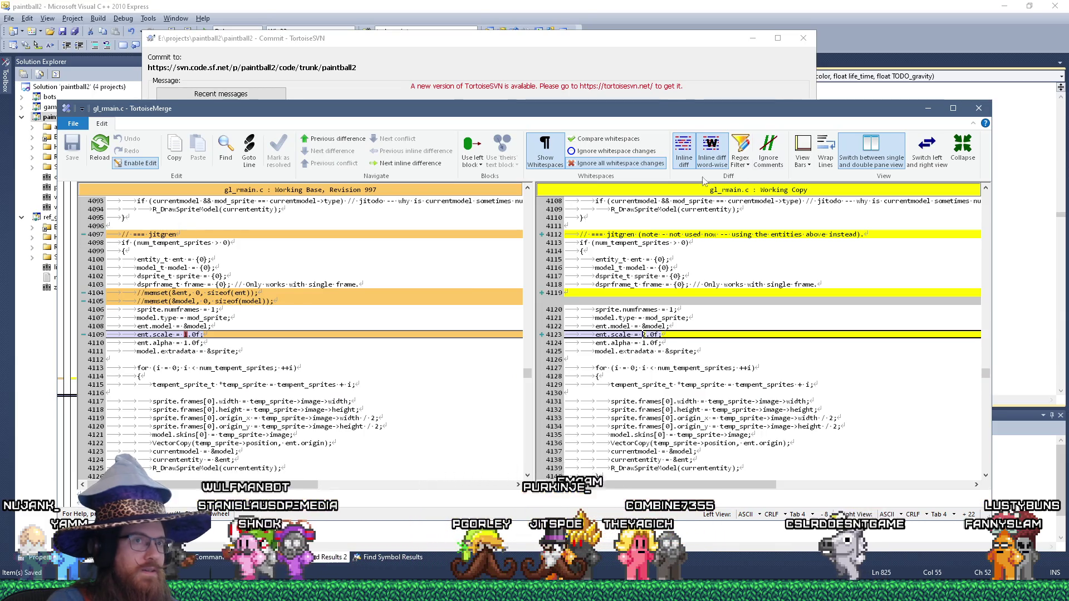
left_click(978, 109)
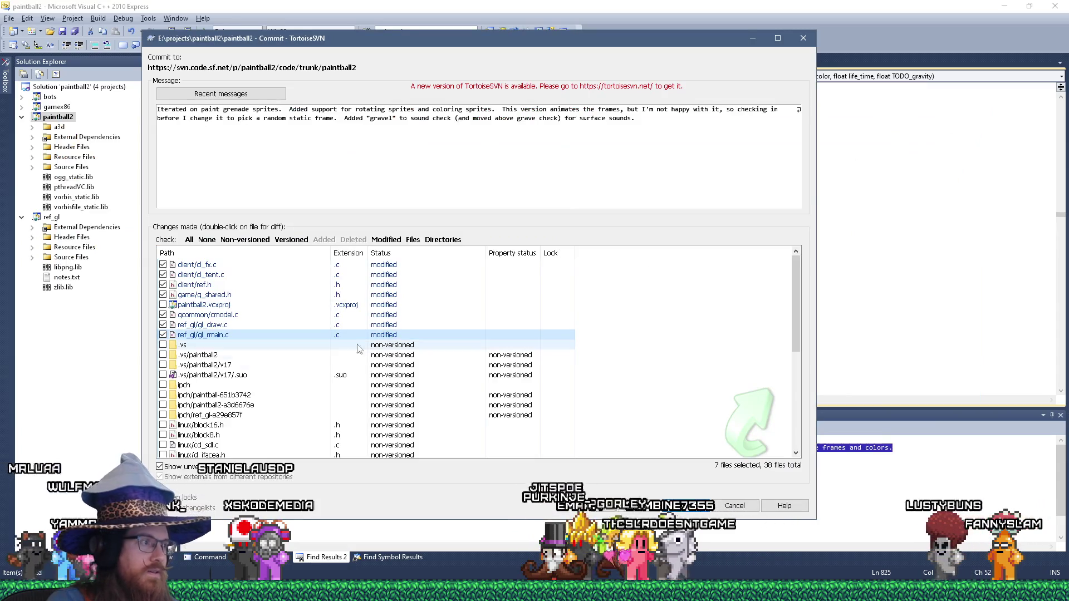
Commit the seven checked source files as revision 999 and dismiss the Commit Finished window.
scroll(358, 348, "down", 6)
scroll(280, 388, "up", 6)
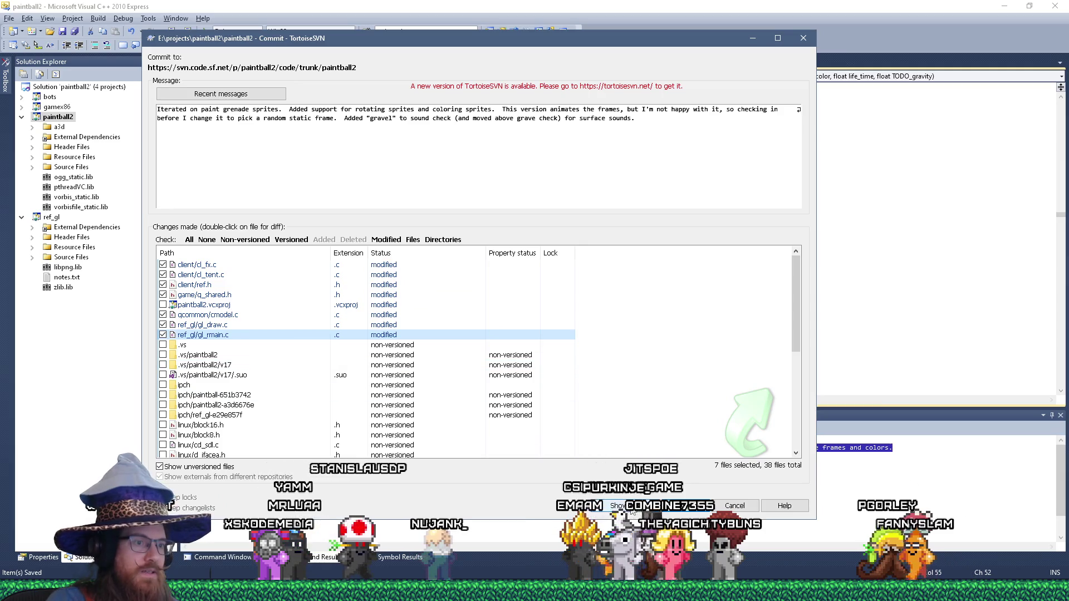
left_click(667, 501)
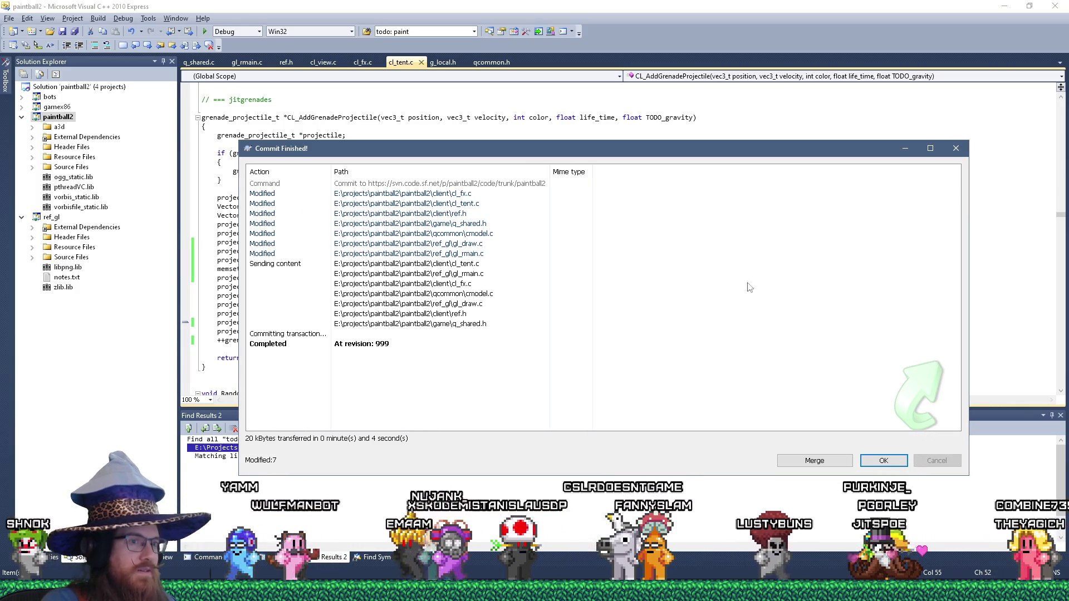
left_click(955, 150)
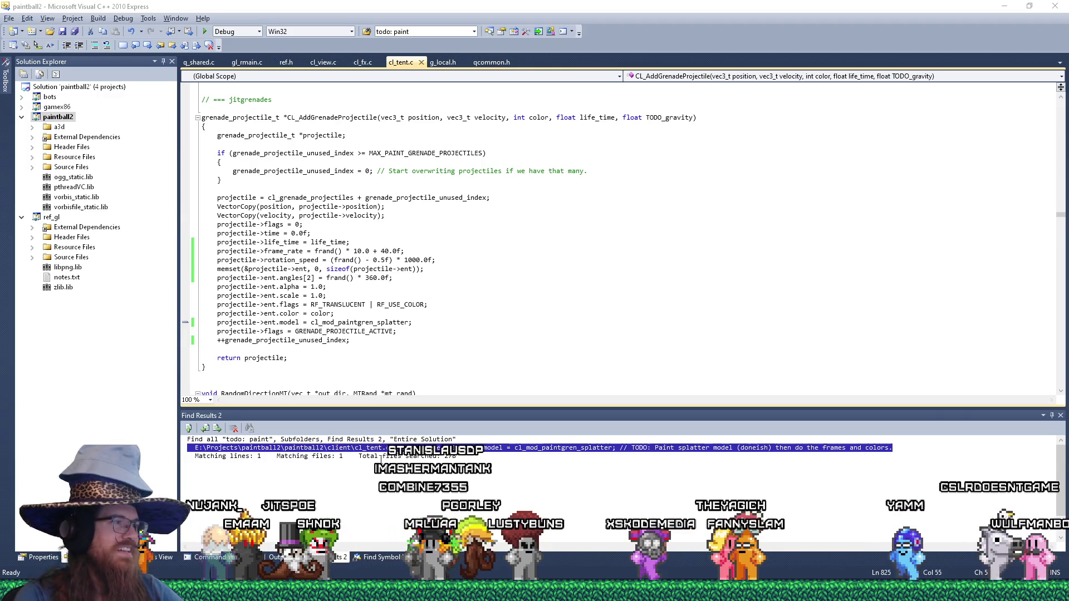
Insert a blank line after CL_AddGrenadeProjectile's ent.flags = RF_TRANSLUCENT | RF_USE_COLOR statement.
left_click(363, 331)
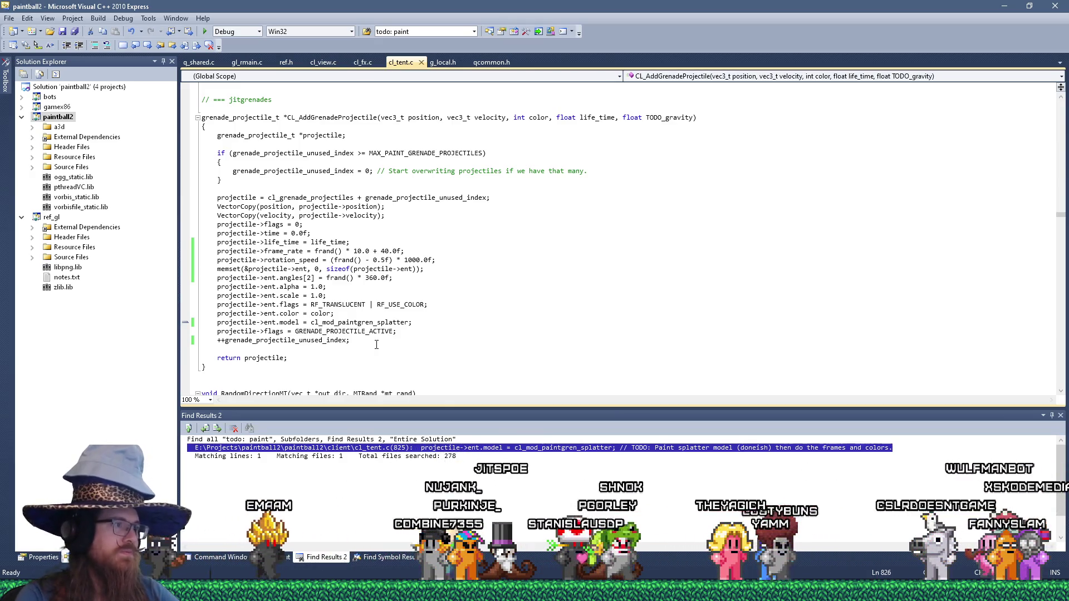
left_click(440, 306)
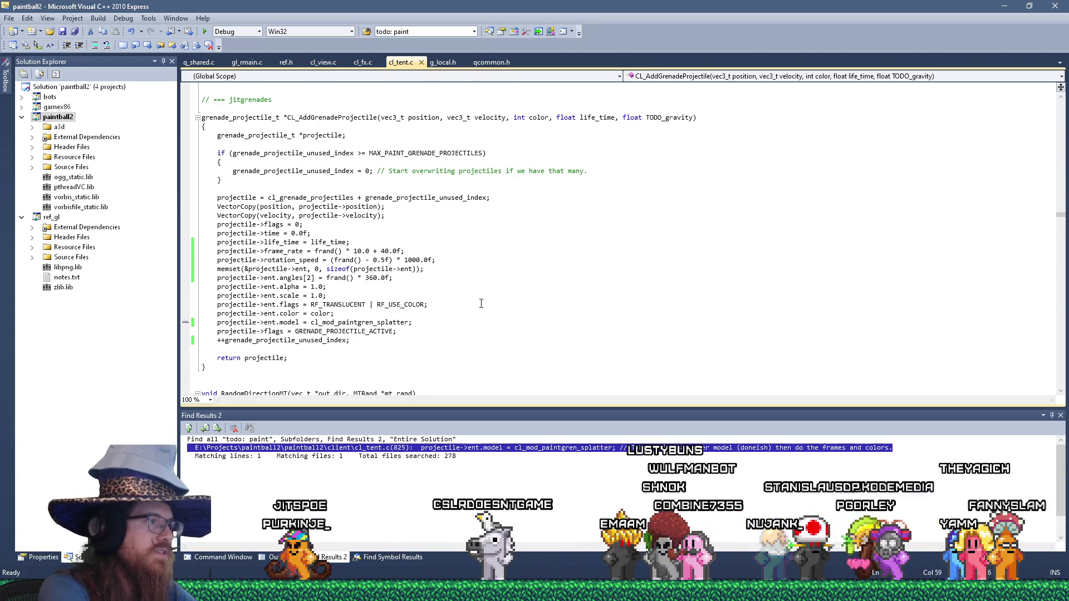
key("Return")
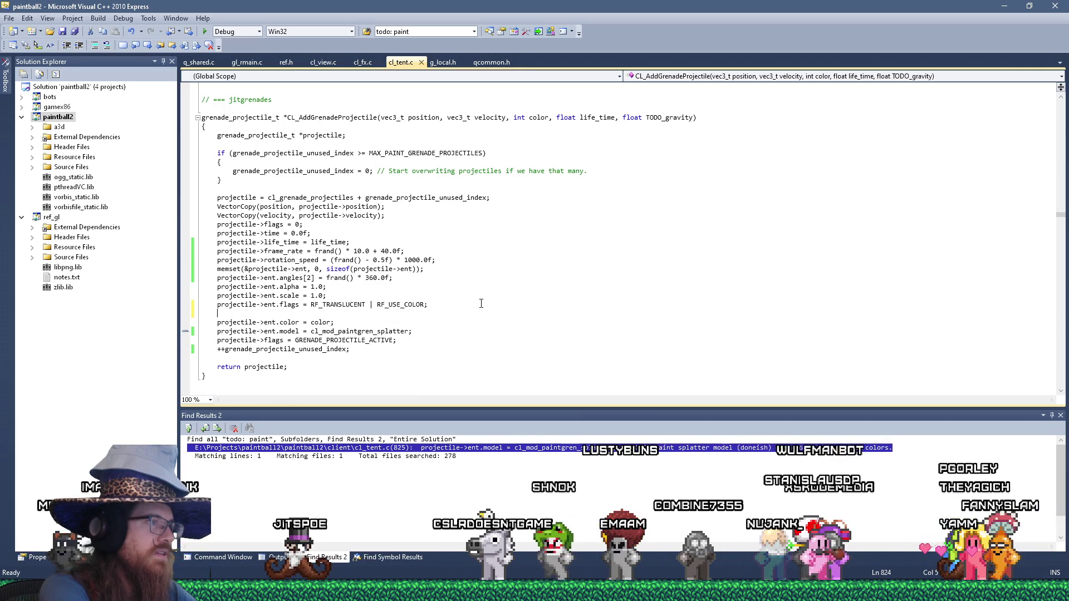
Add projectile->ent.frame = (int)(frand() * 6.0f); commented 'Each frame is a different image for variation.'.
type("projectile->ent.fram")
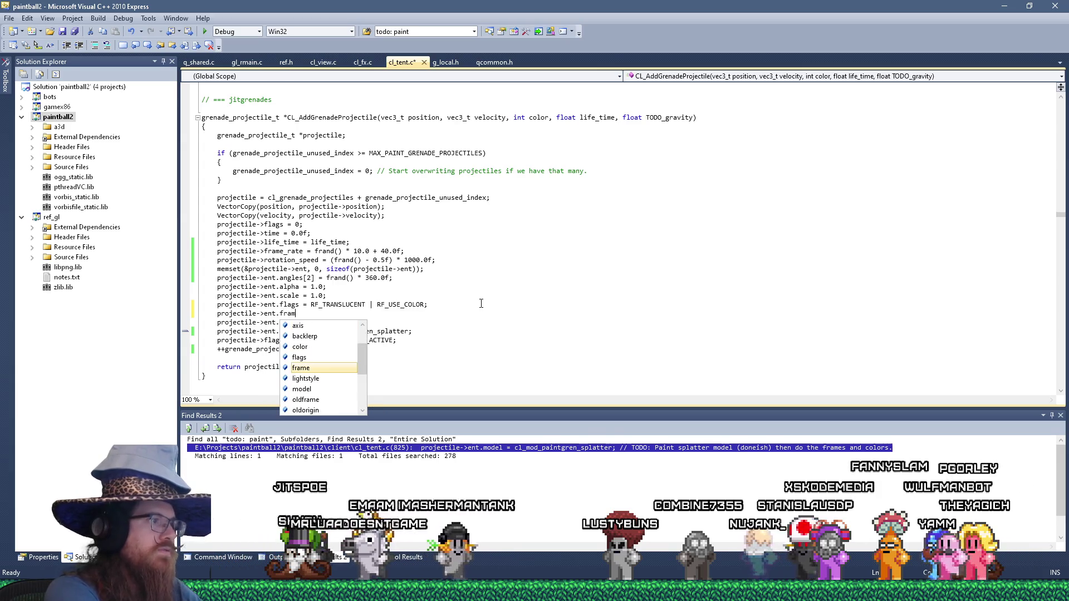
type("e = f")
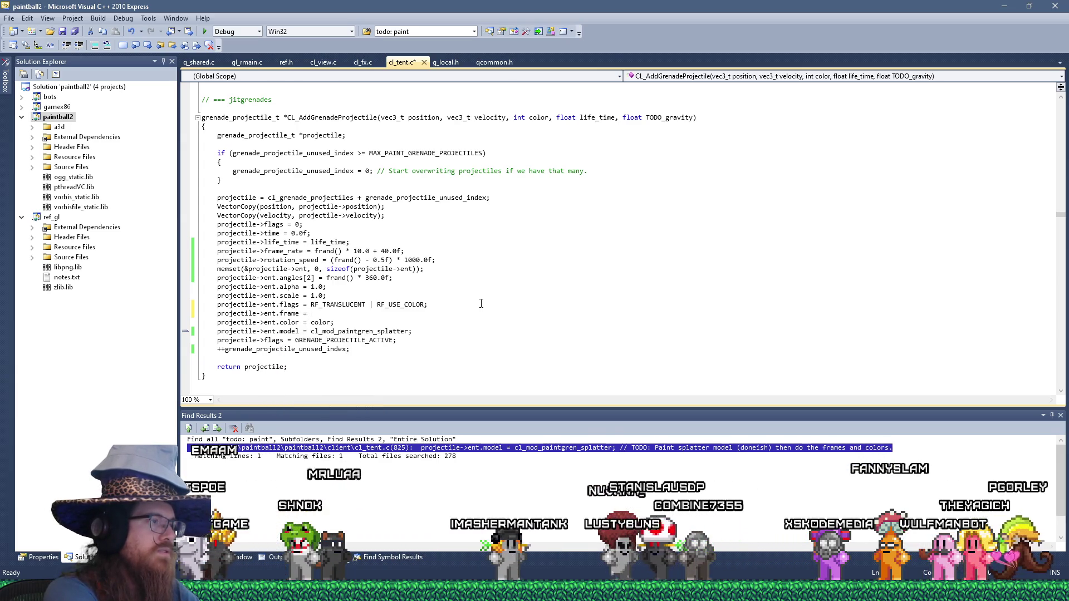
type("rand(")
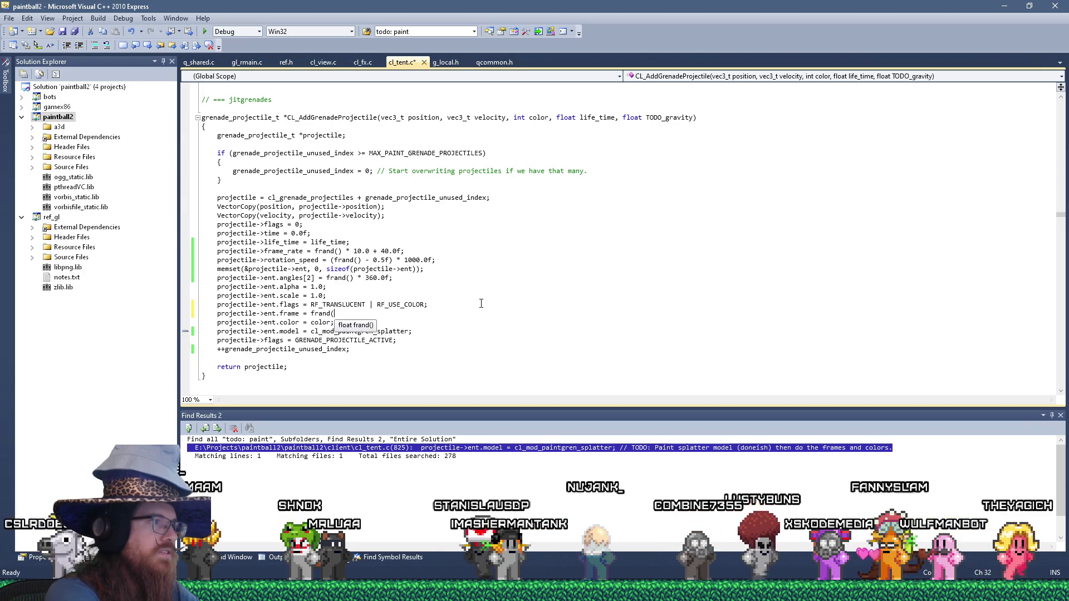
type(") *")
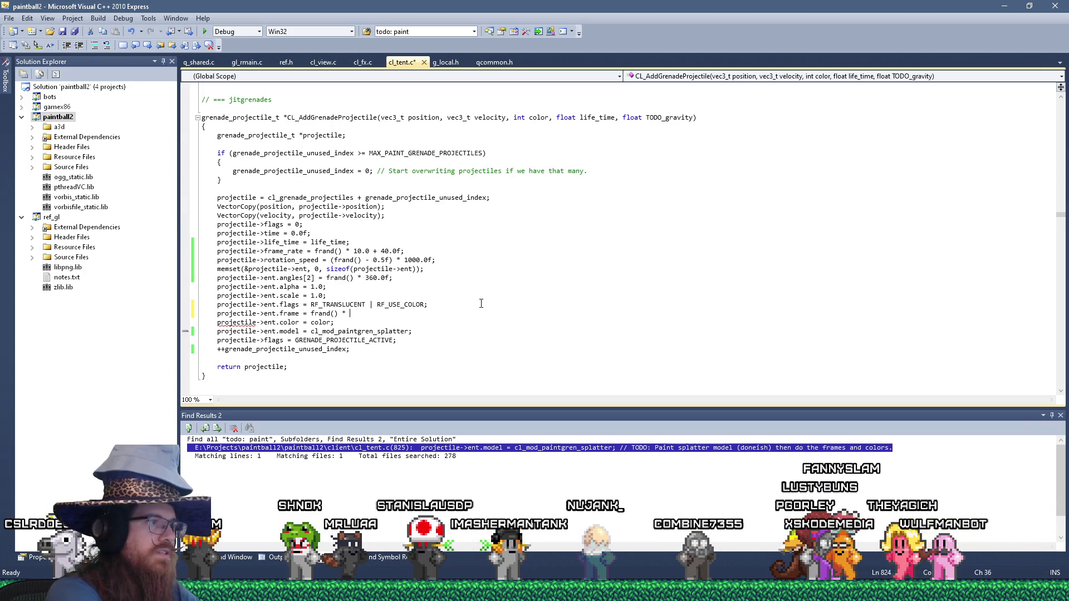
key("alt+Tab")
key("alt+Tab")
key("alt+Tab")
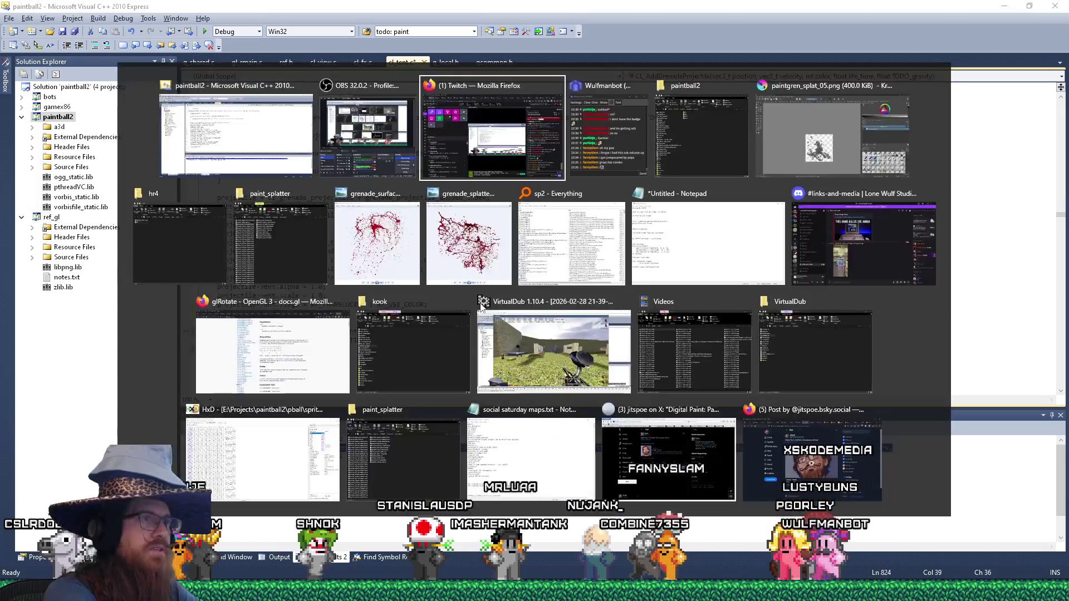
key("alt+shift+Tab")
key("alt+shift+Tab")
key("alt+shift+Tab")
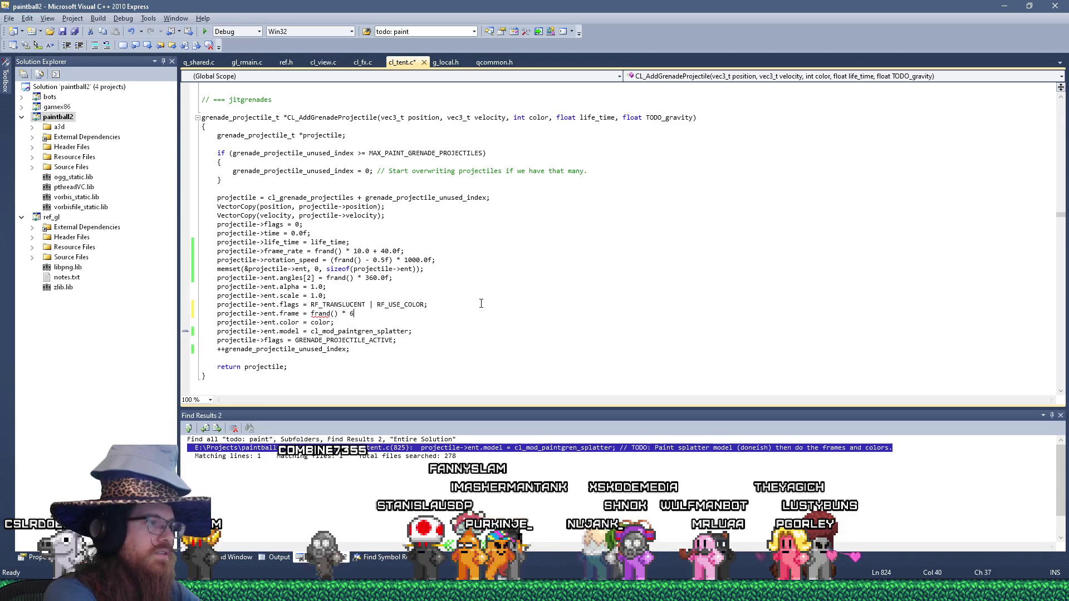
type(".0f;")
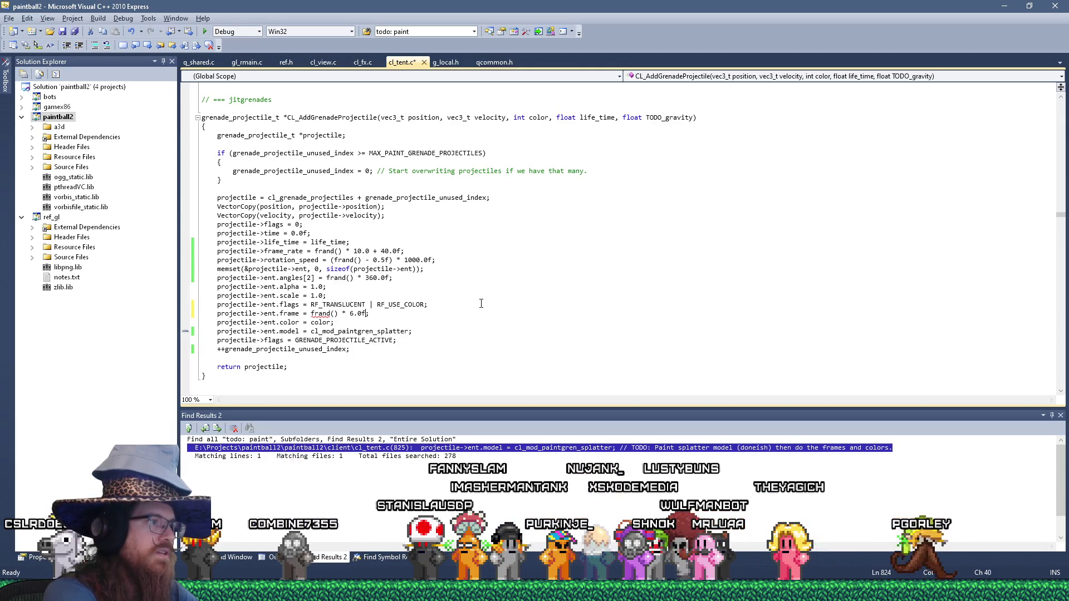
key("Left")
type("(int)(frand(")
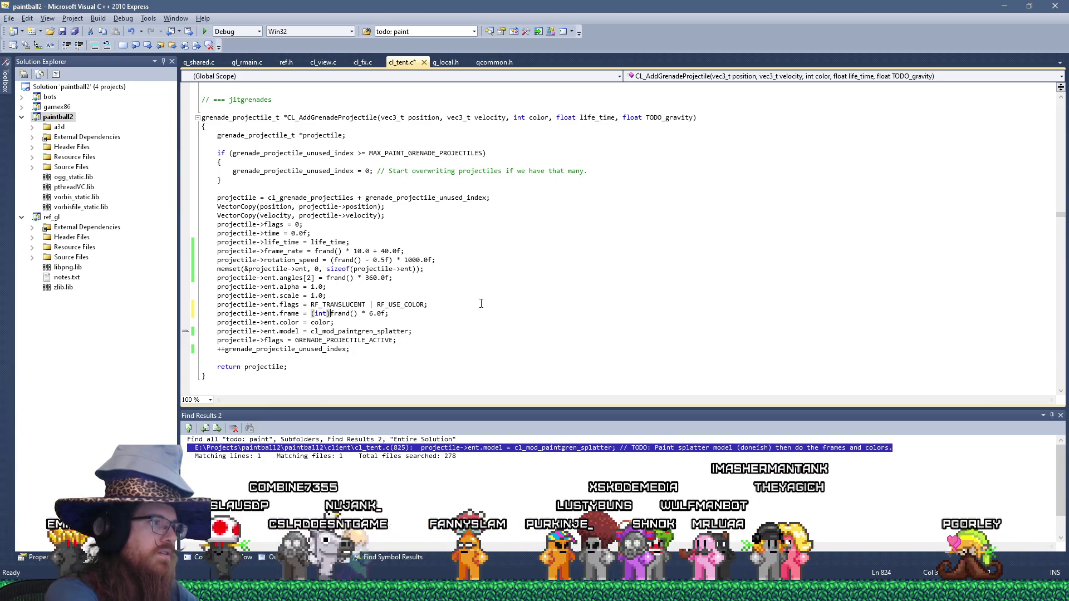
type(")")
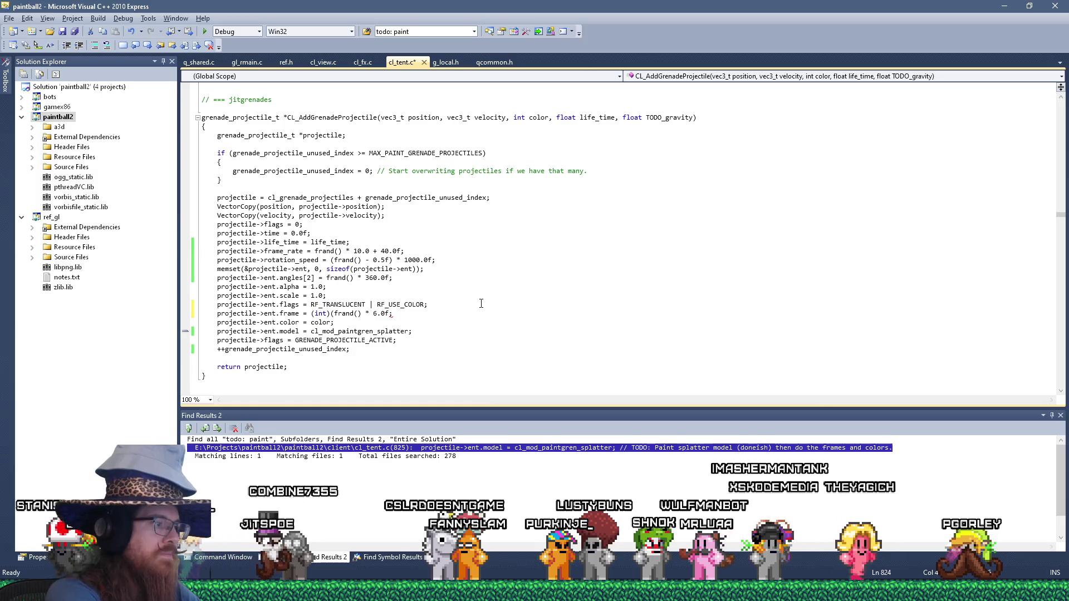
key("End")
type("// Each f")
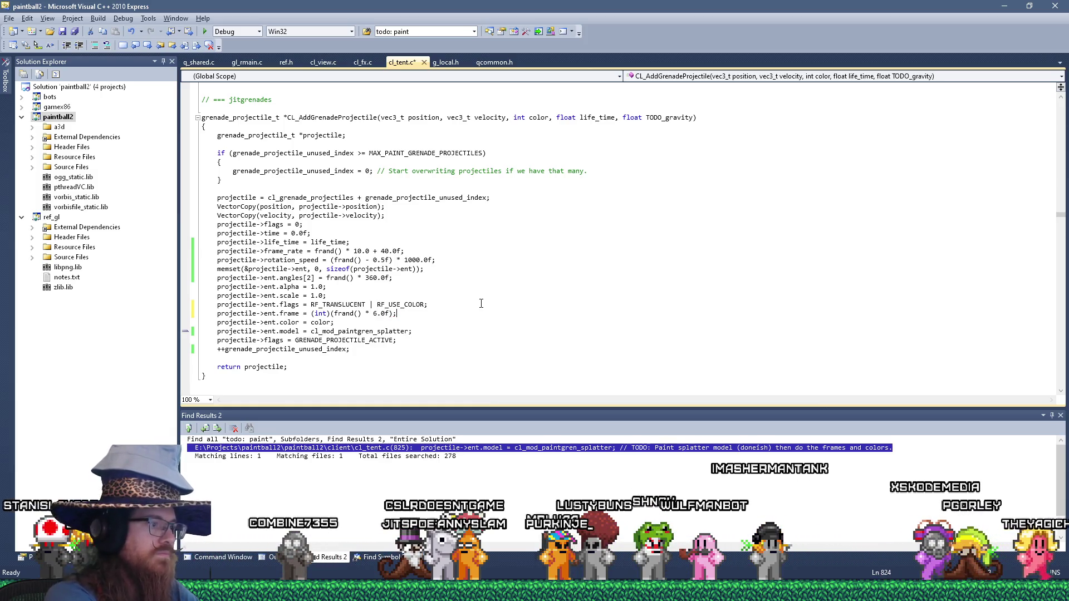
type("rame i")
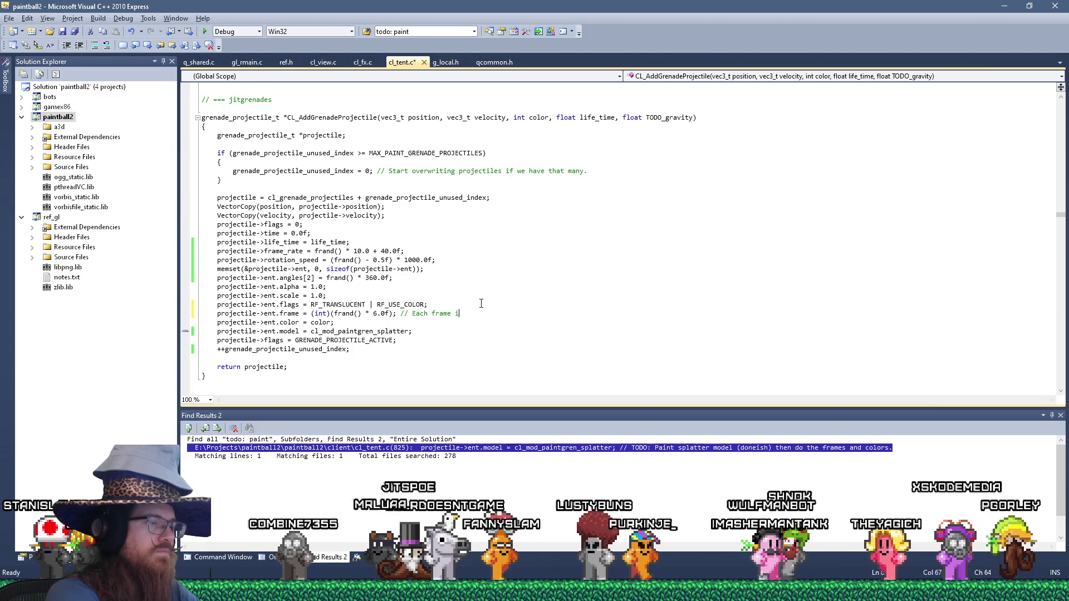
type("s a different image")
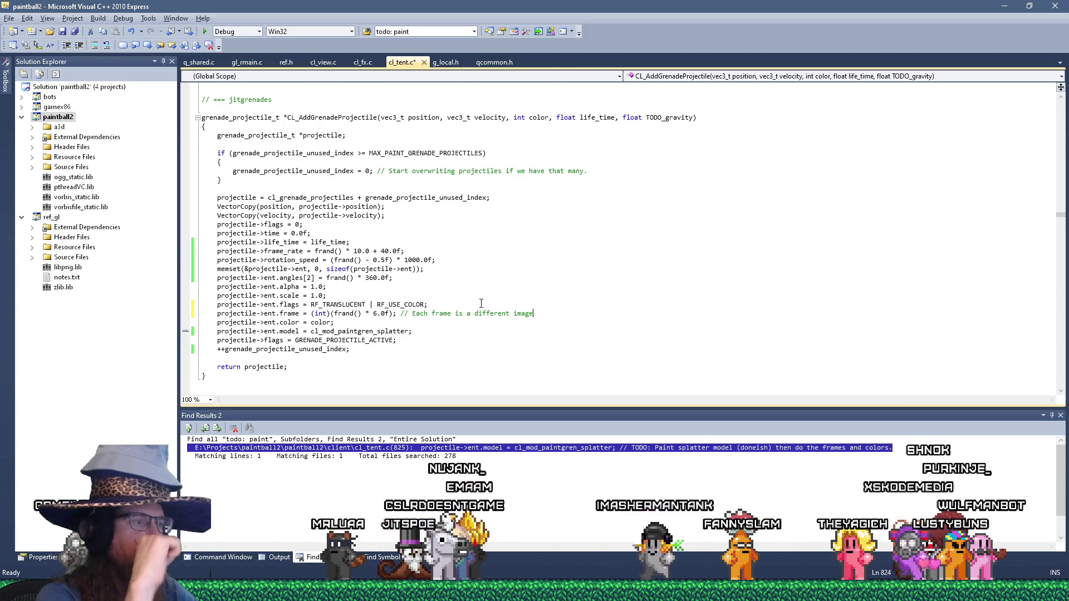
type(" for variation.")
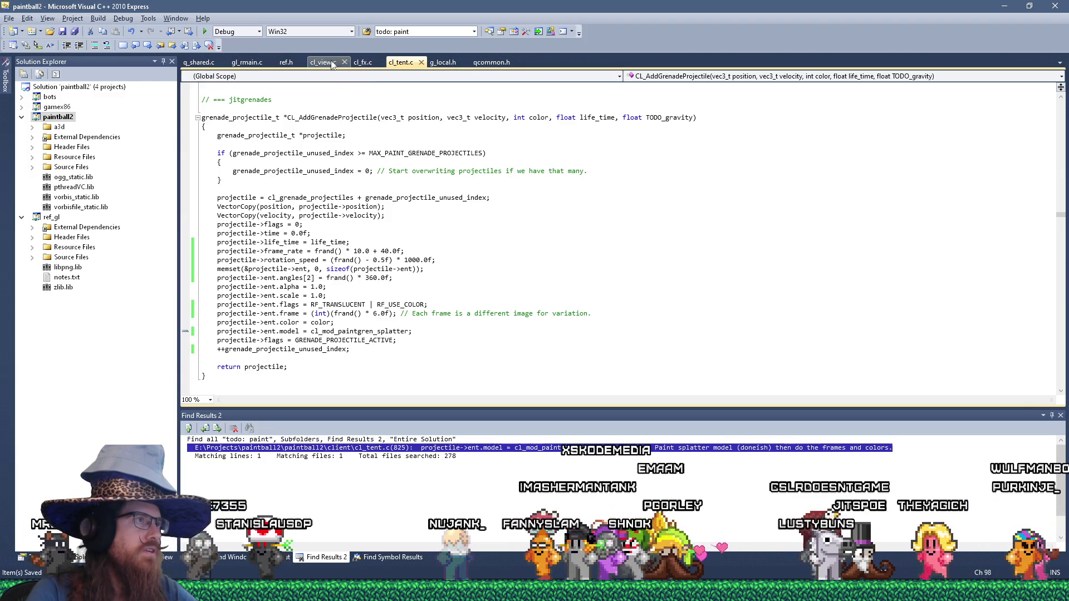
key("ctrl+Tab")
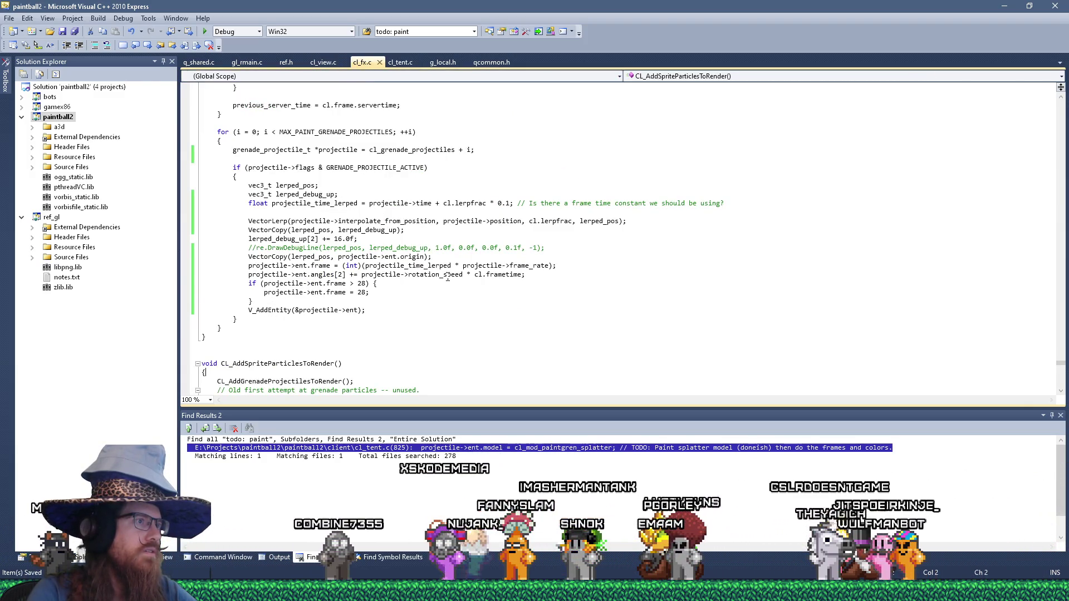
Comment out the ent.frame animation line in cl_fx.c, note that a single frame is used, then build and run.
scroll(403, 321, "down", 1)
scroll(403, 320, "up", 1)
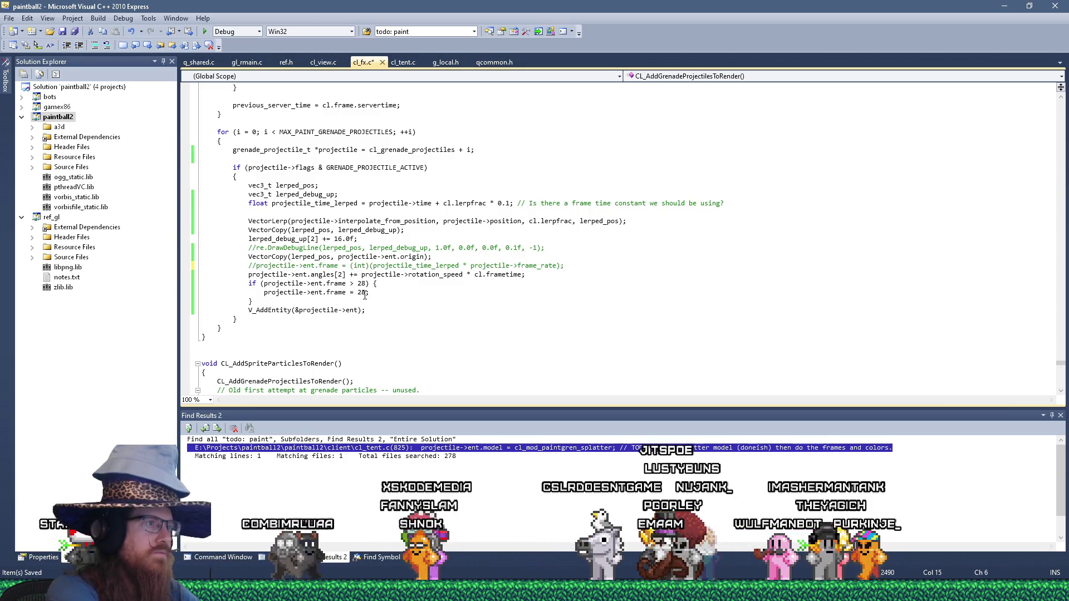
key("Up")
key("End")
key("Return")
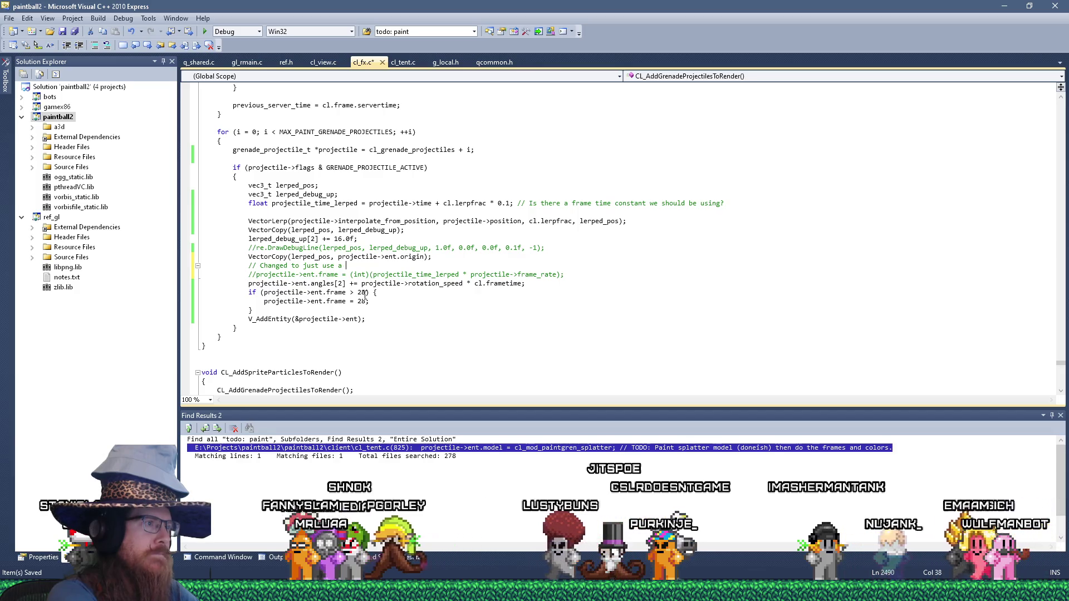
type("single frame instead")
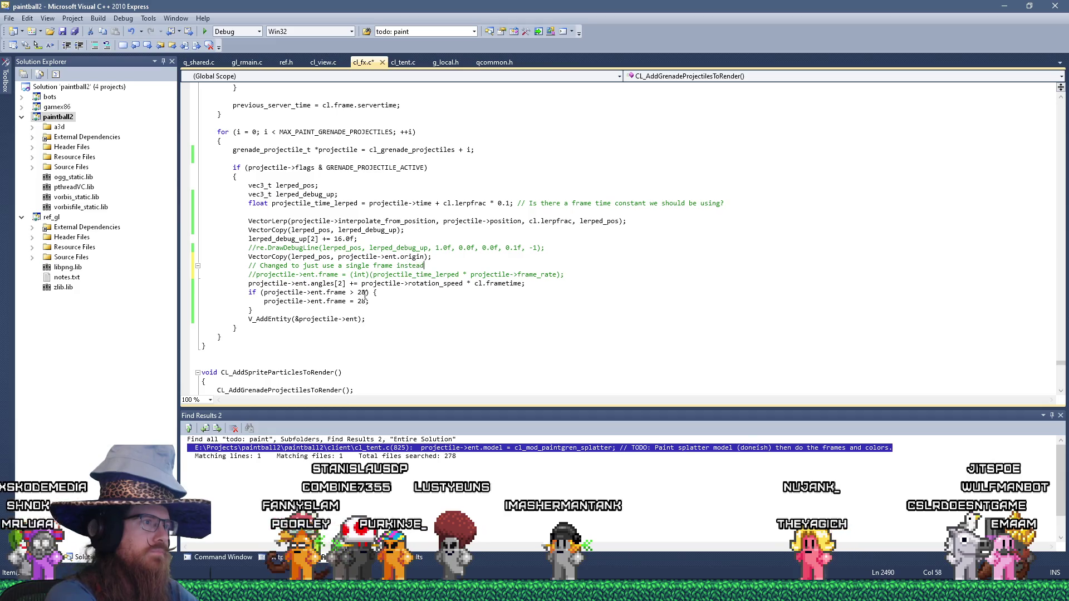
type("of animating.")
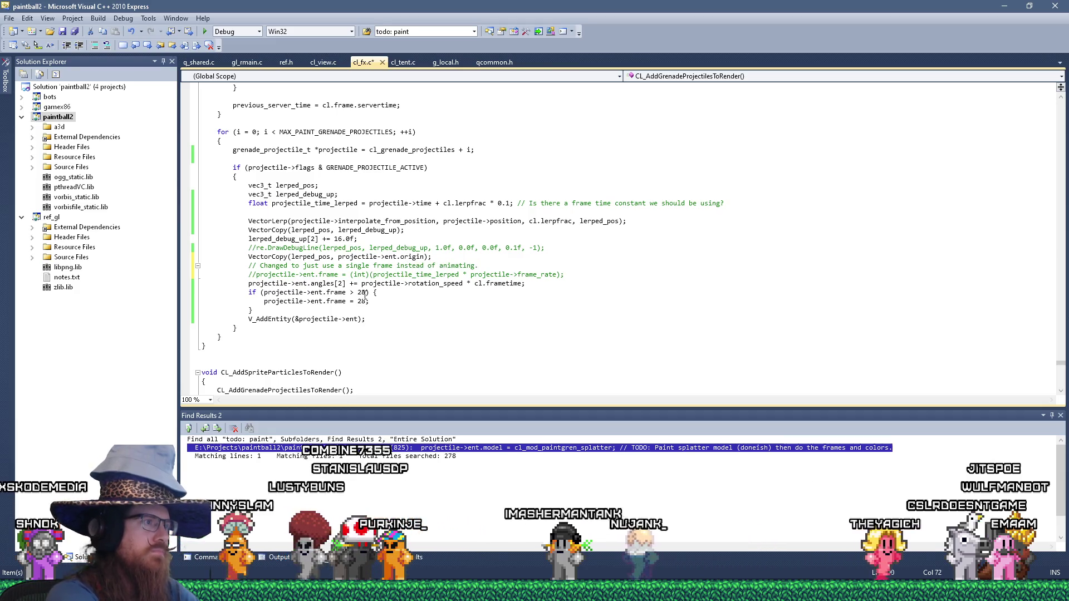
left_click(206, 32)
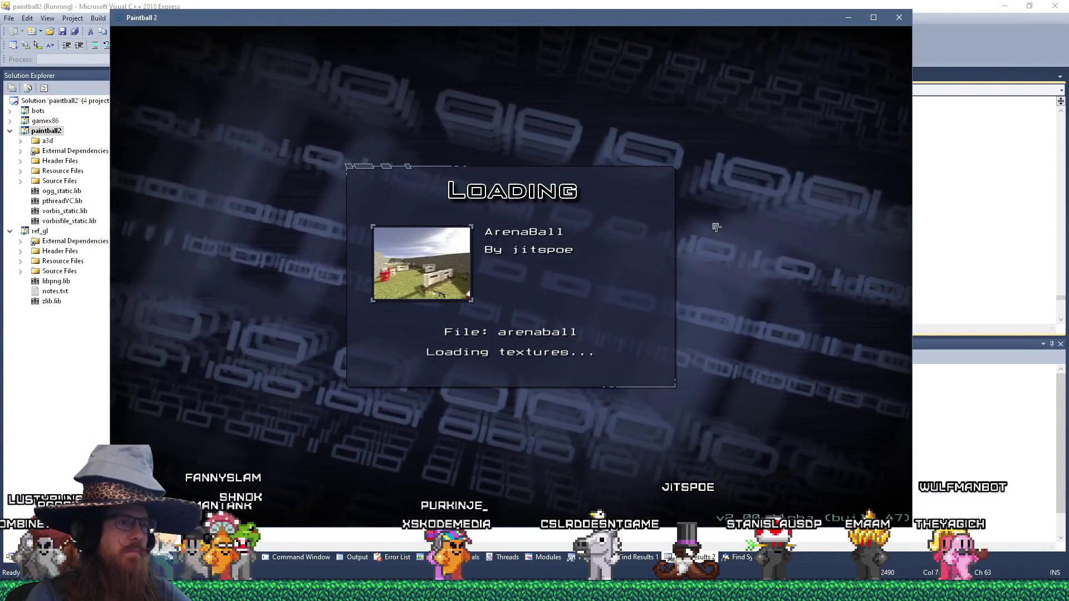
Walk through the arena toward the barrels, fire paint to check the splats, then Alt+Tab out of the game.
key("w")
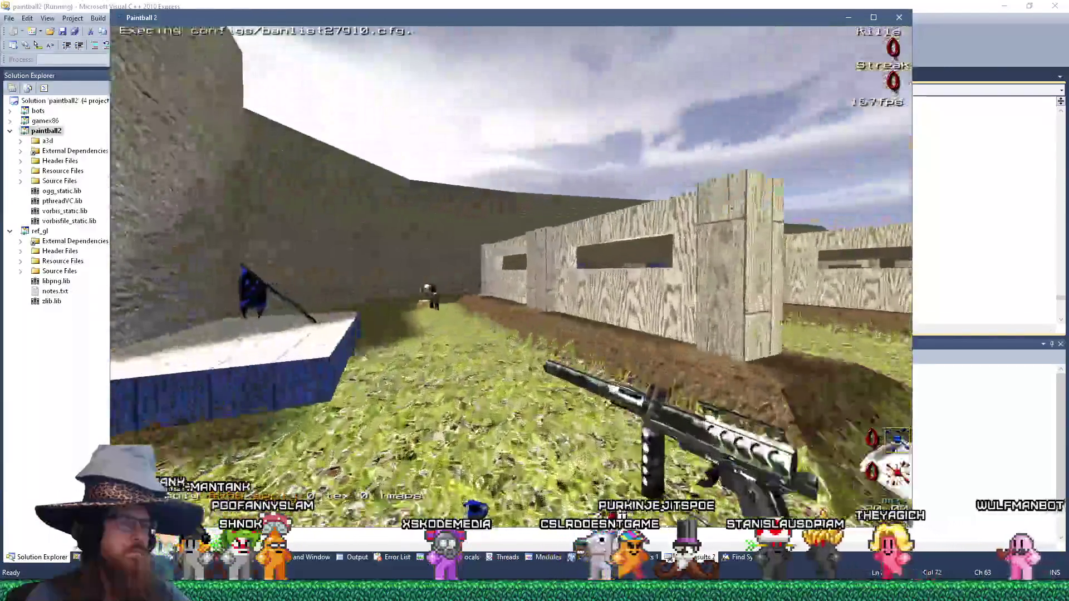
key("w")
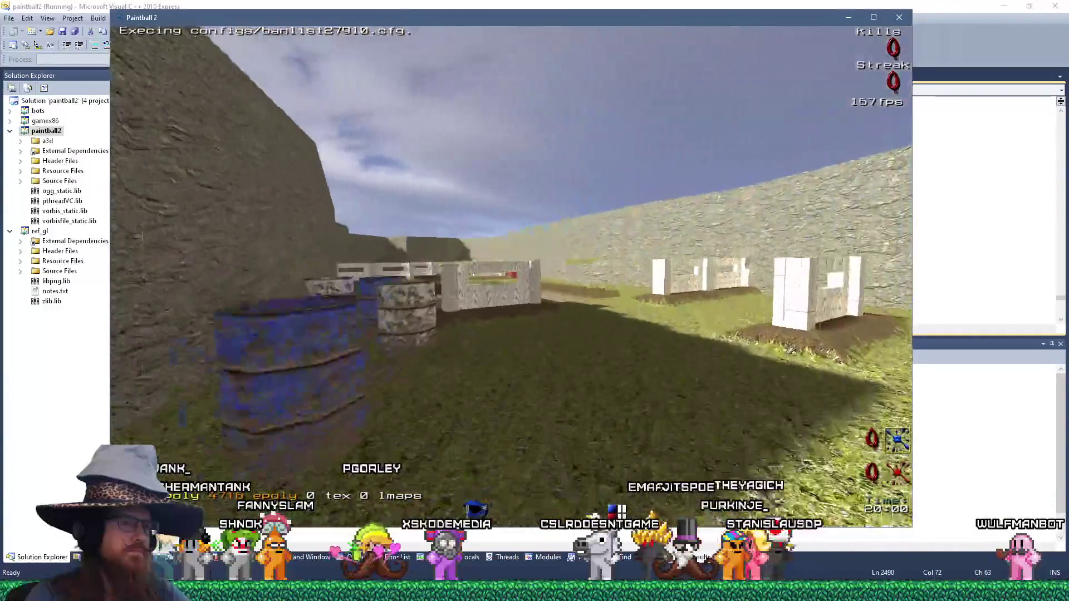
key("w")
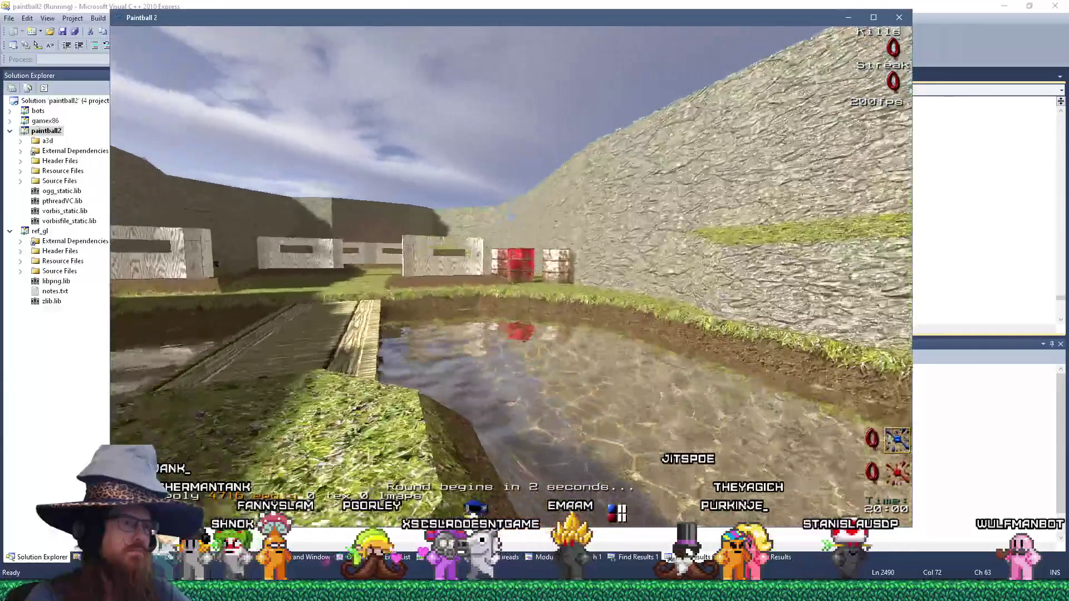
key("w")
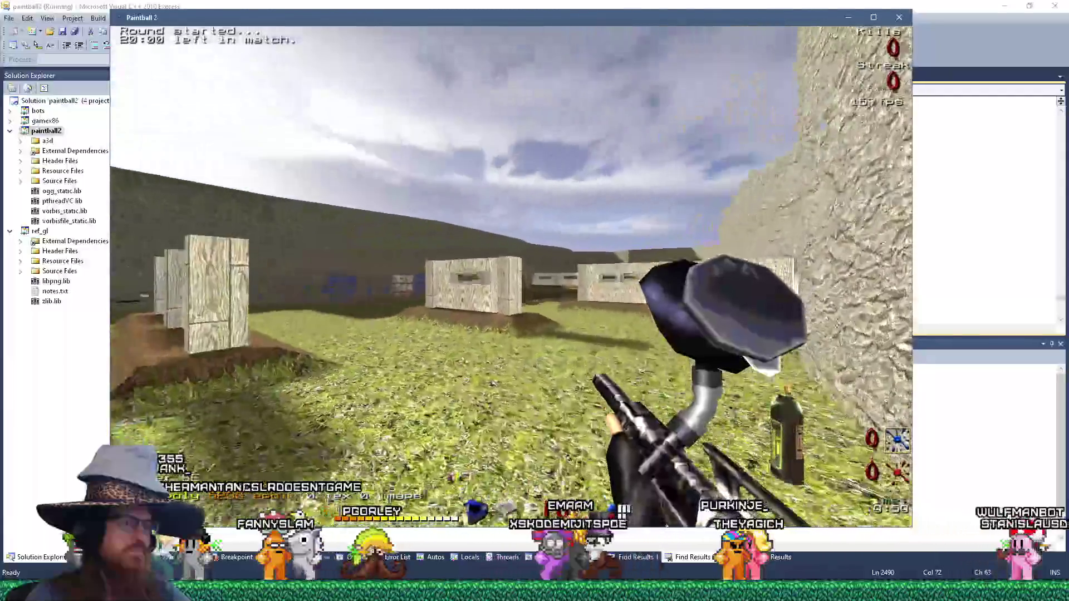
key("w")
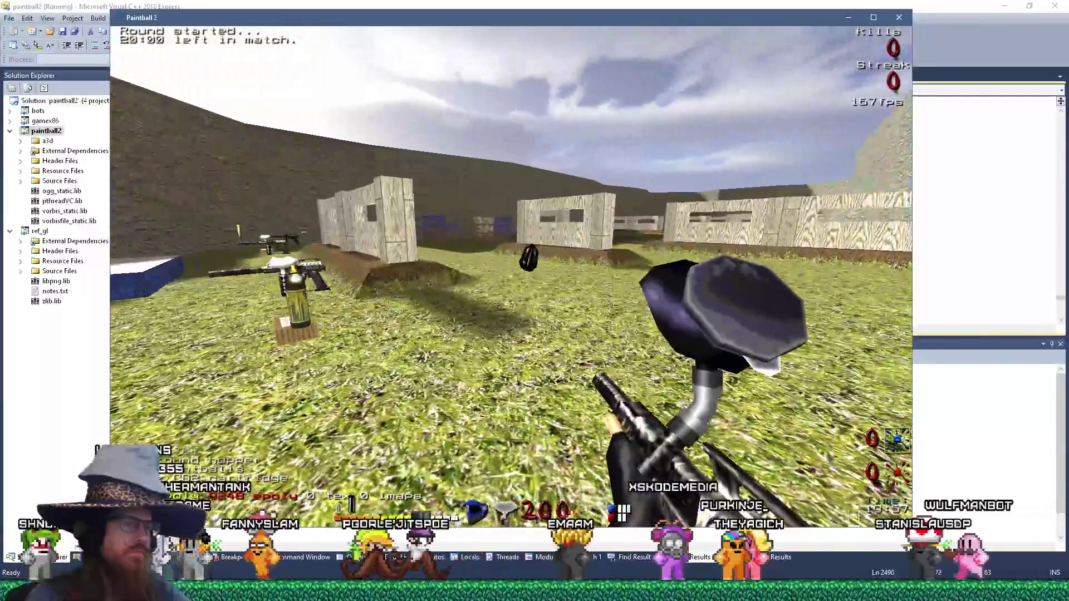
left_click(510, 276)
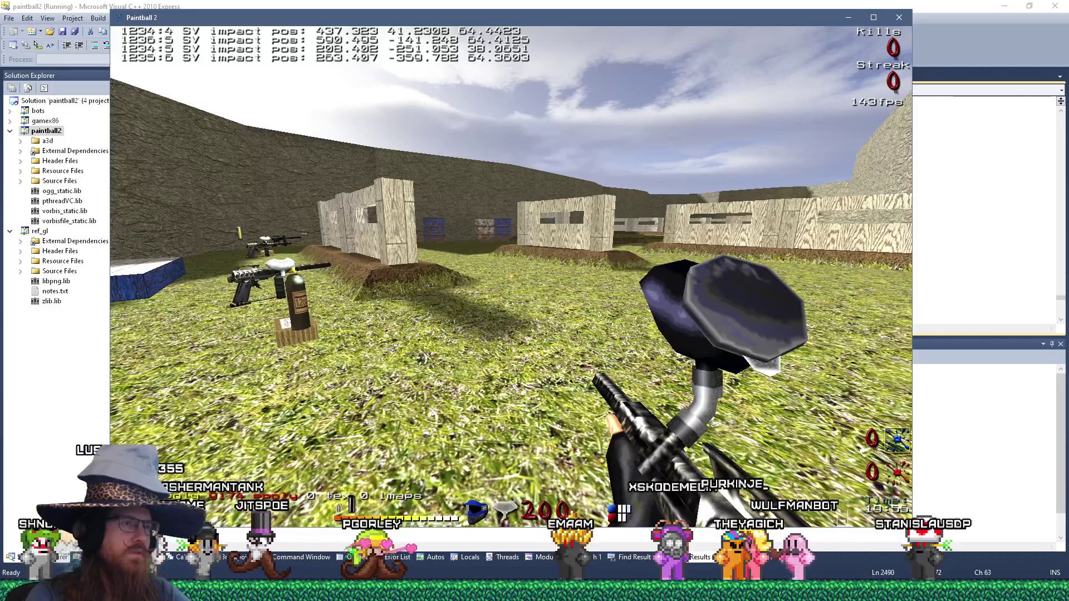
key("alt+Tab")
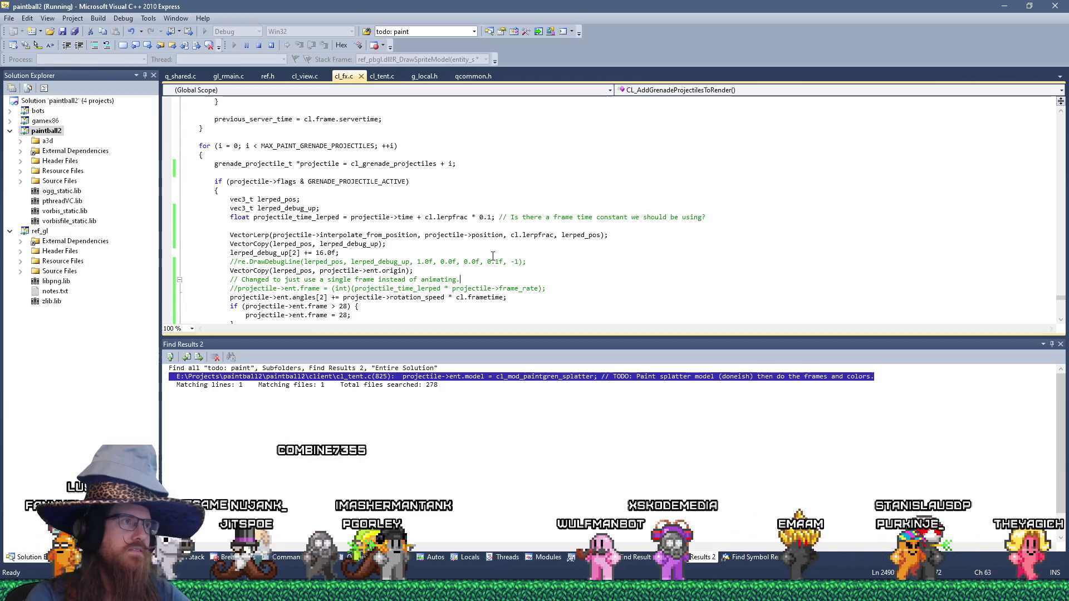
key("alt+Tab")
key("alt+Tab")
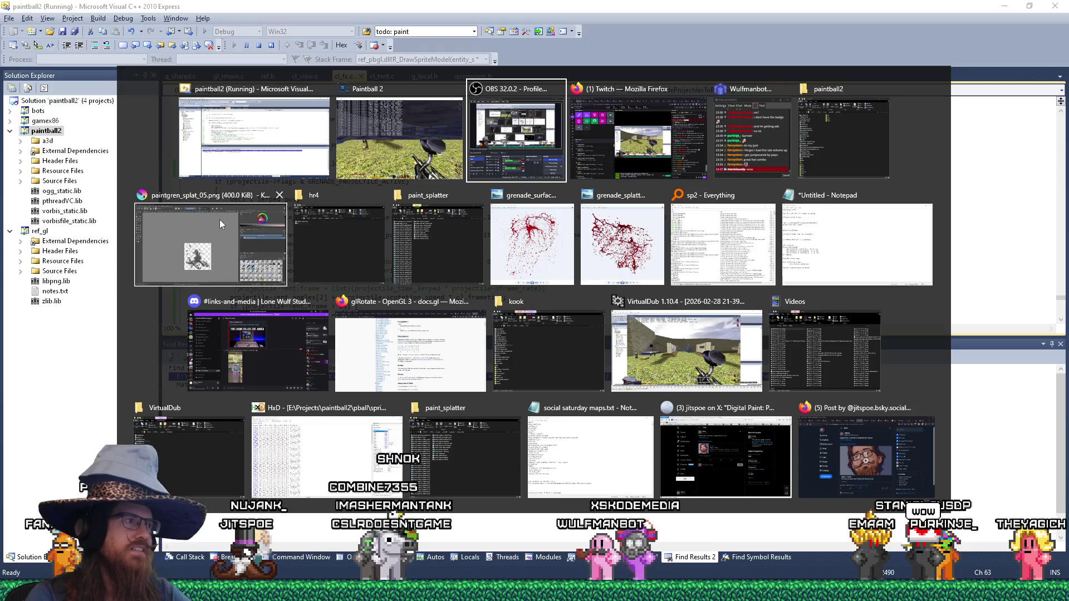
In Krita, overwrite paintgren_splat_05.png as a PNG with Store alpha channel ticked.
left_click(220, 220)
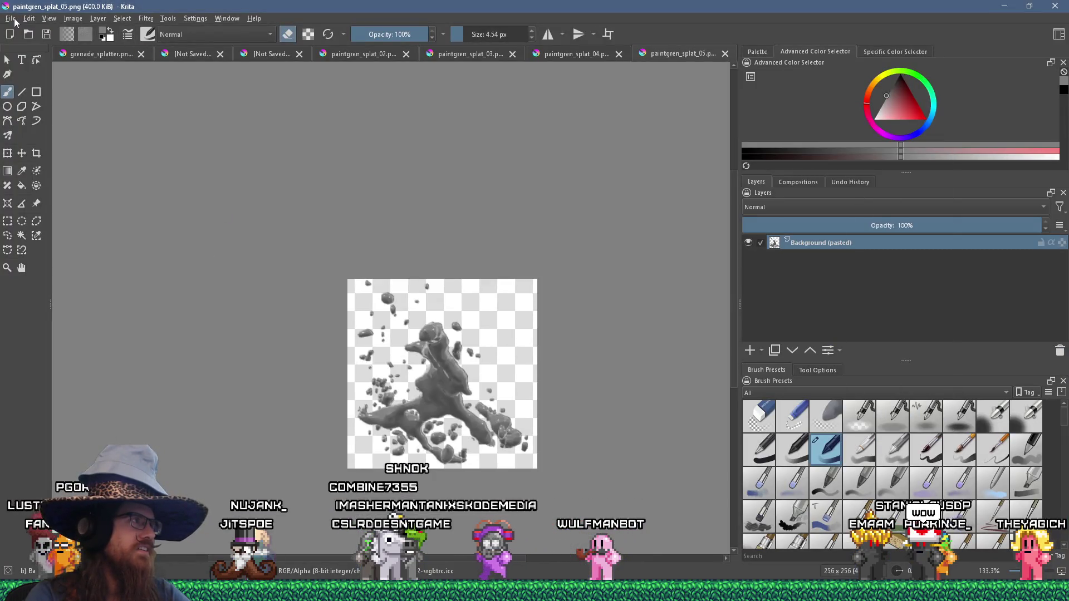
left_click(11, 19)
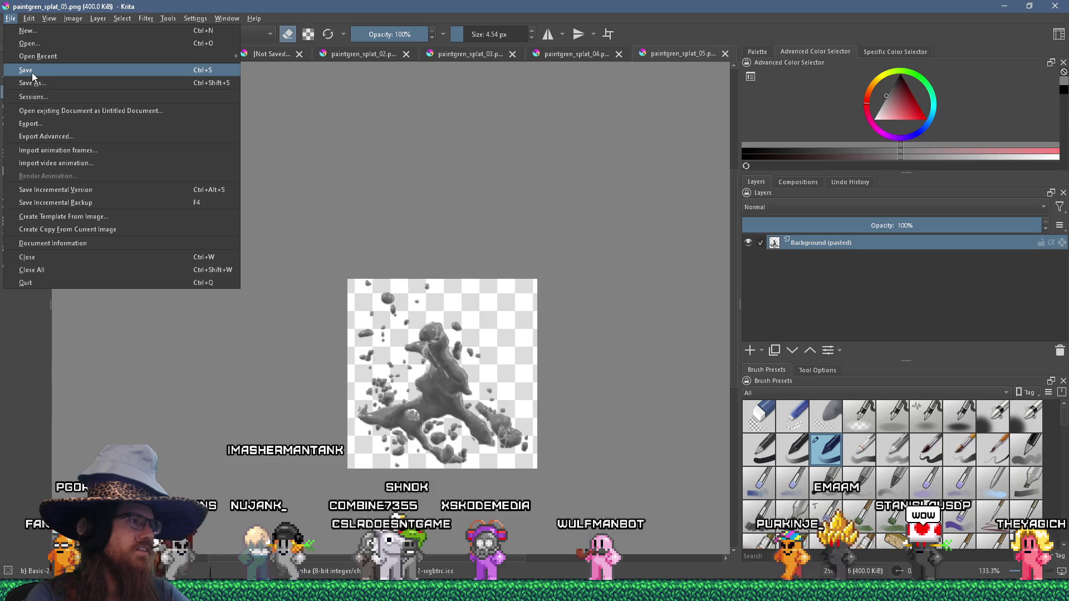
left_click(35, 78)
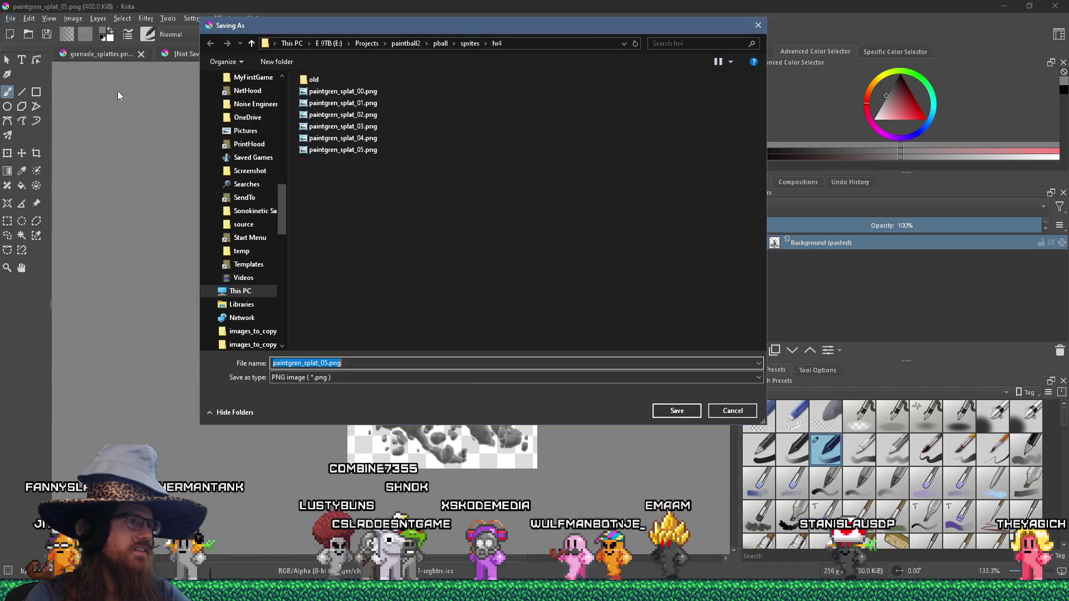
left_click(677, 410)
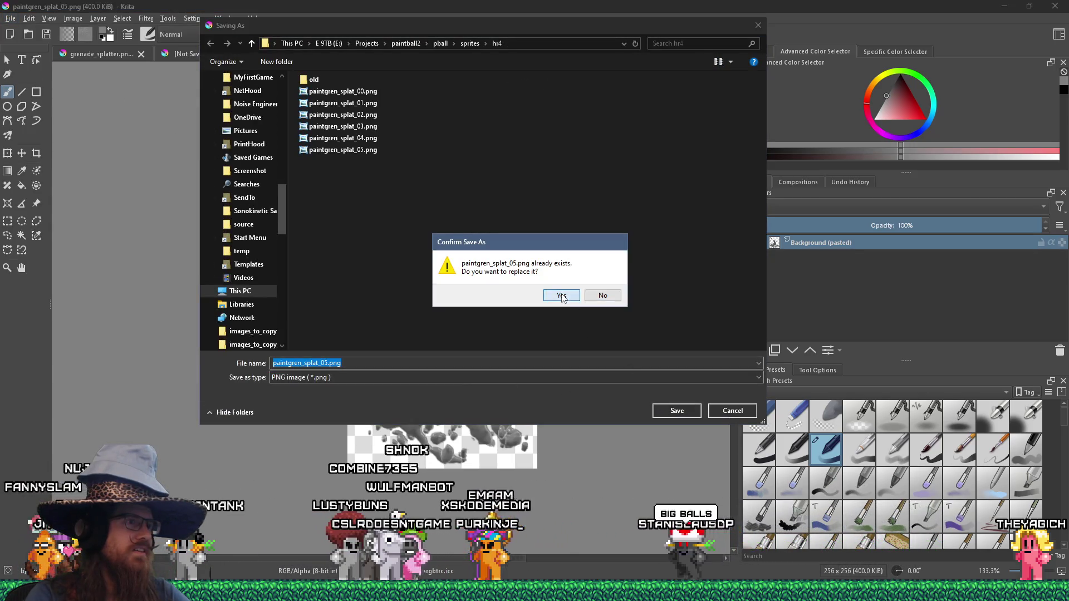
left_click(561, 295)
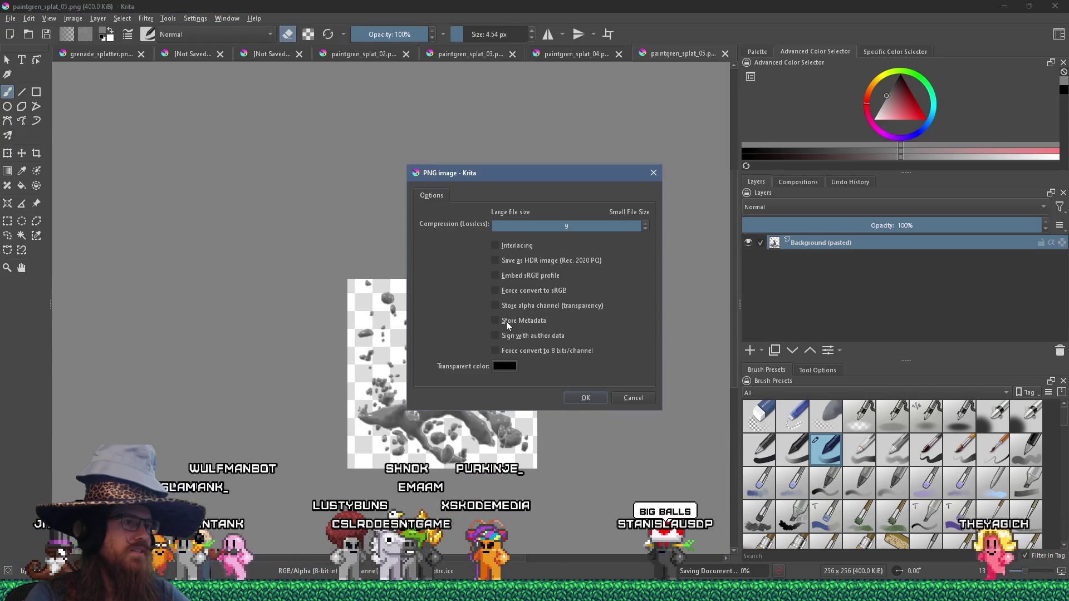
left_click(495, 305)
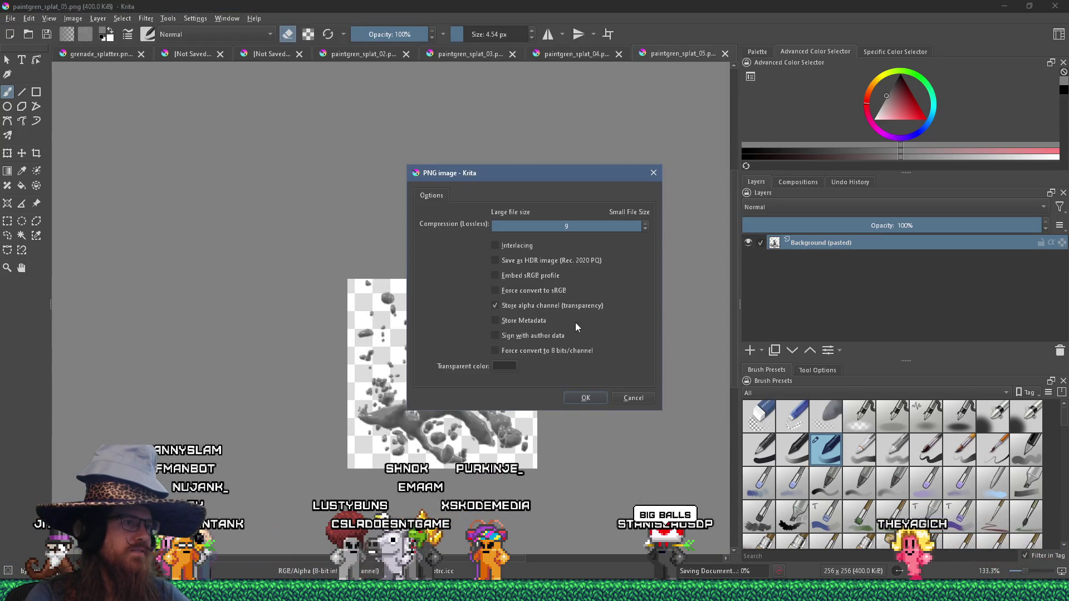
left_click(599, 402)
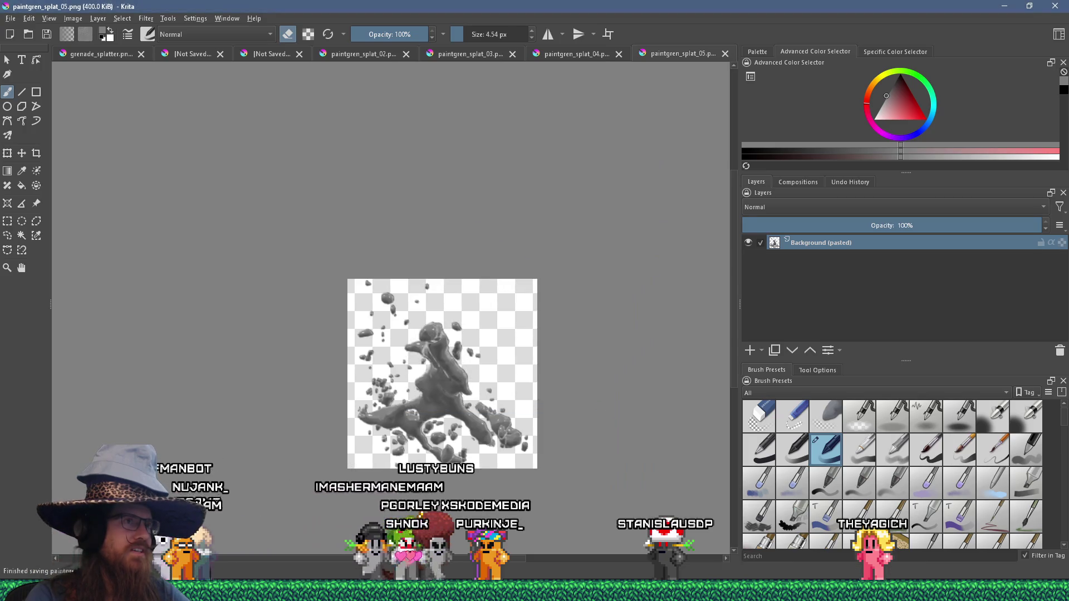
Overwrite paintgren_splat_04.png as a PNG, keeping its transparency.
left_click(623, 56)
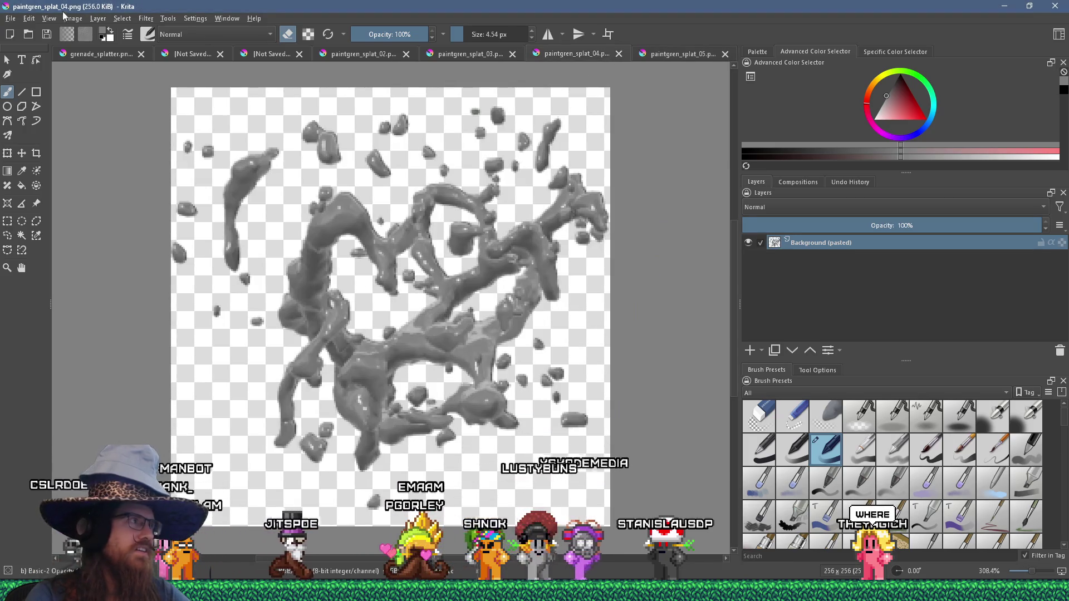
left_click(11, 19)
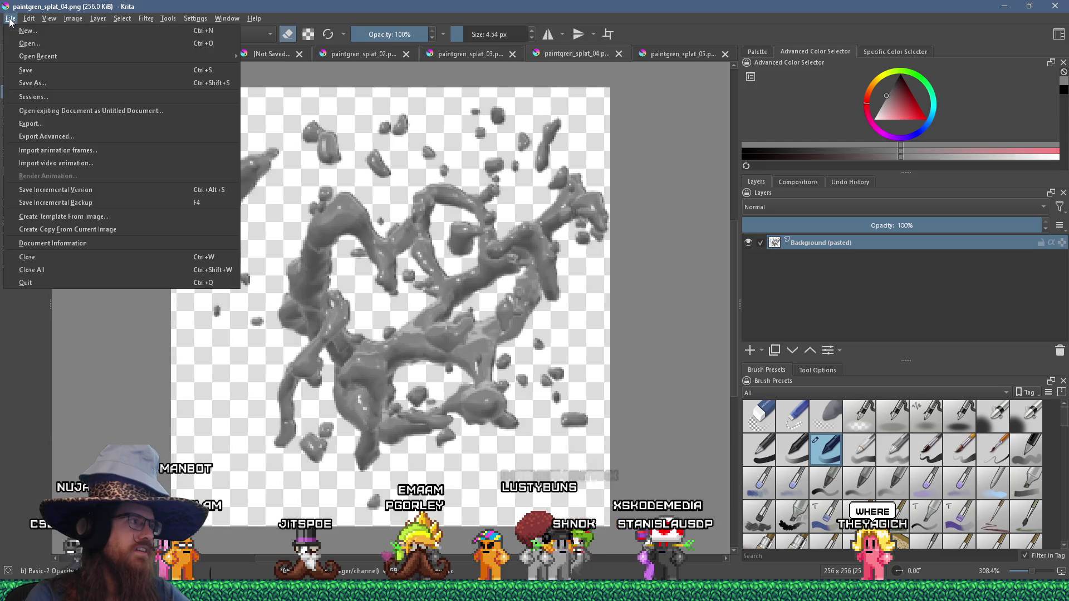
left_click(41, 82)
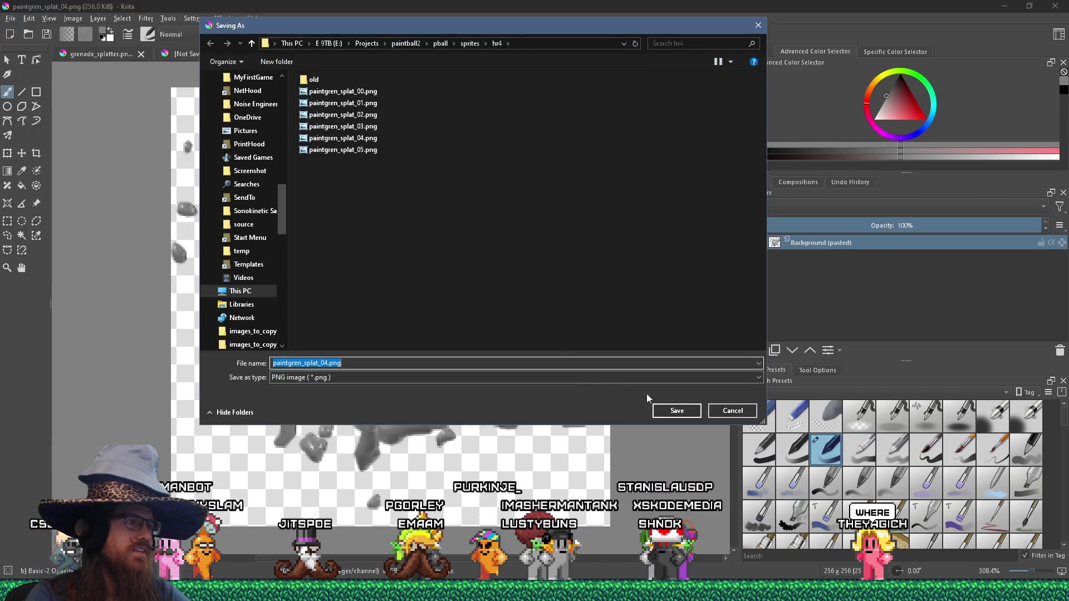
left_click(677, 410)
left_click(552, 296)
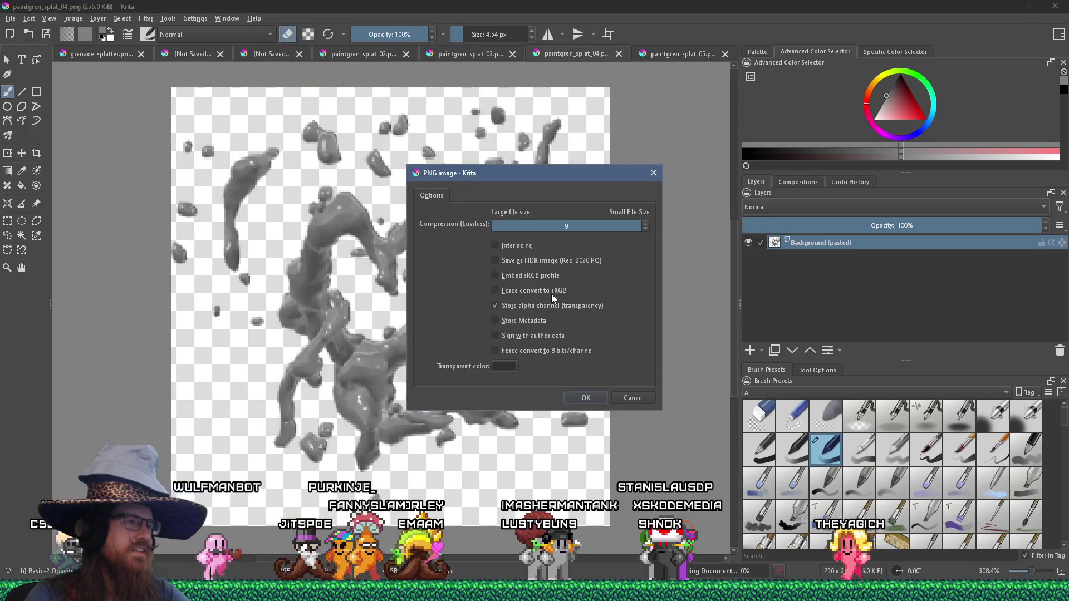
left_click(587, 399)
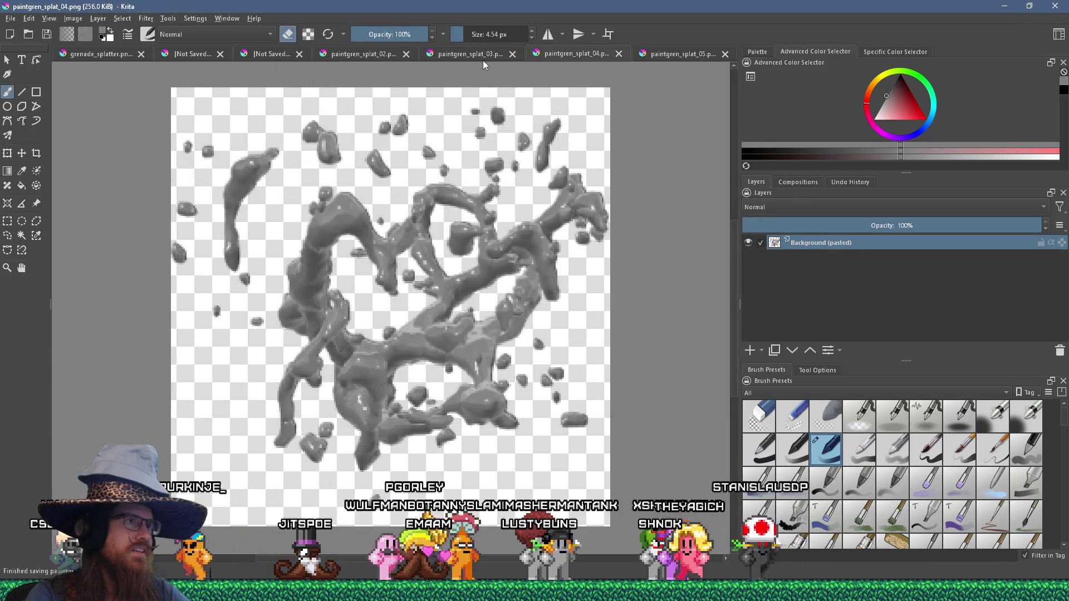
Overwrite paintgren_splat_03.png as a PNG, keeping its transparency.
left_click(483, 56)
left_click(10, 19)
left_click(36, 82)
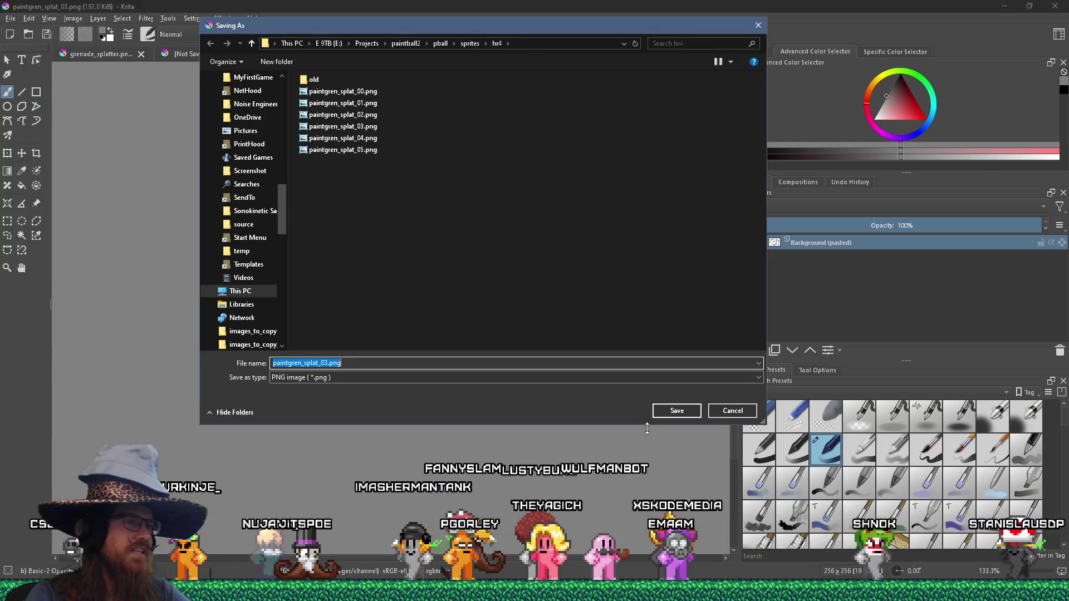
left_click(659, 415)
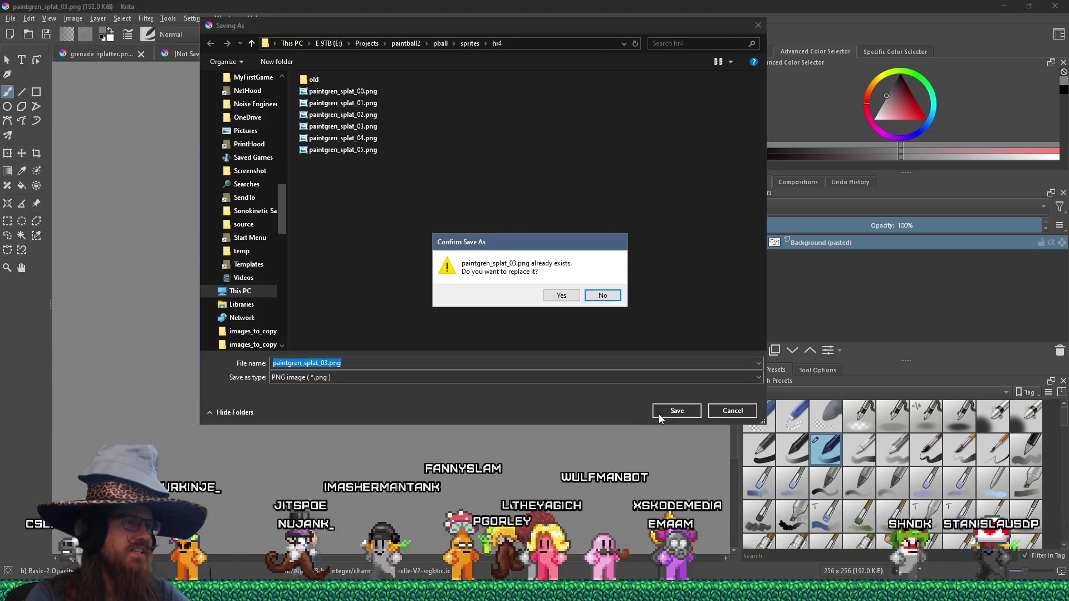
left_click(563, 297)
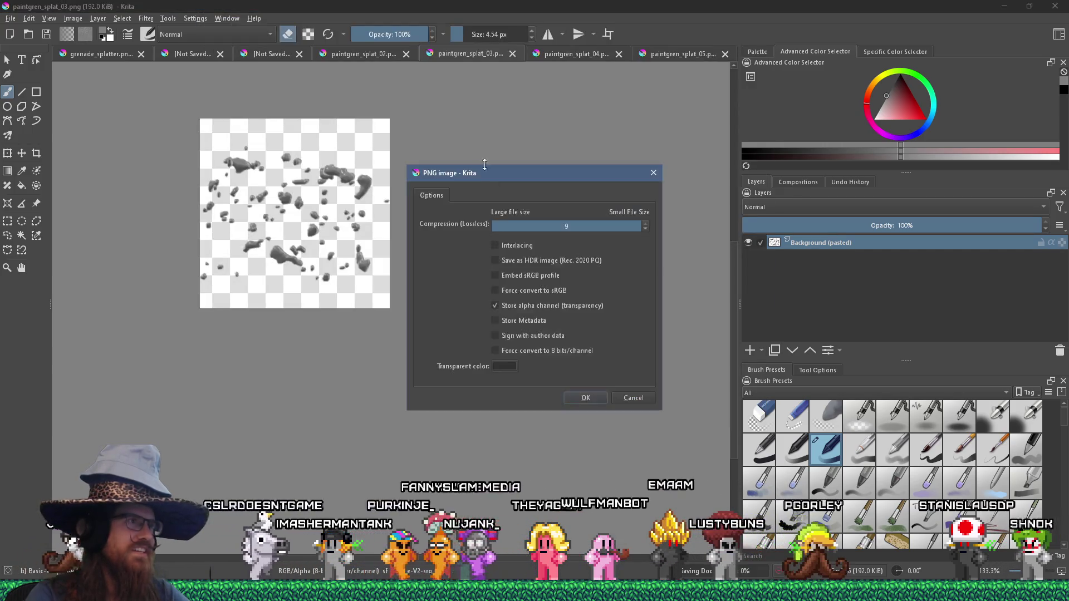
left_click(584, 398)
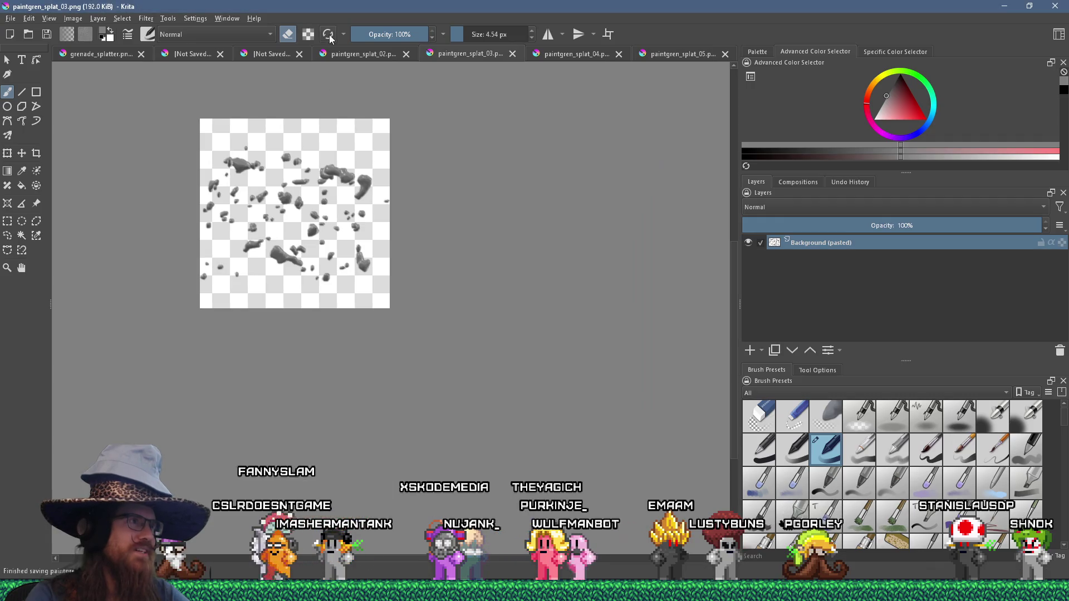
Overwrite paintgren_splat_02.png as a PNG, keeping its transparency.
left_click(347, 55)
left_click(10, 18)
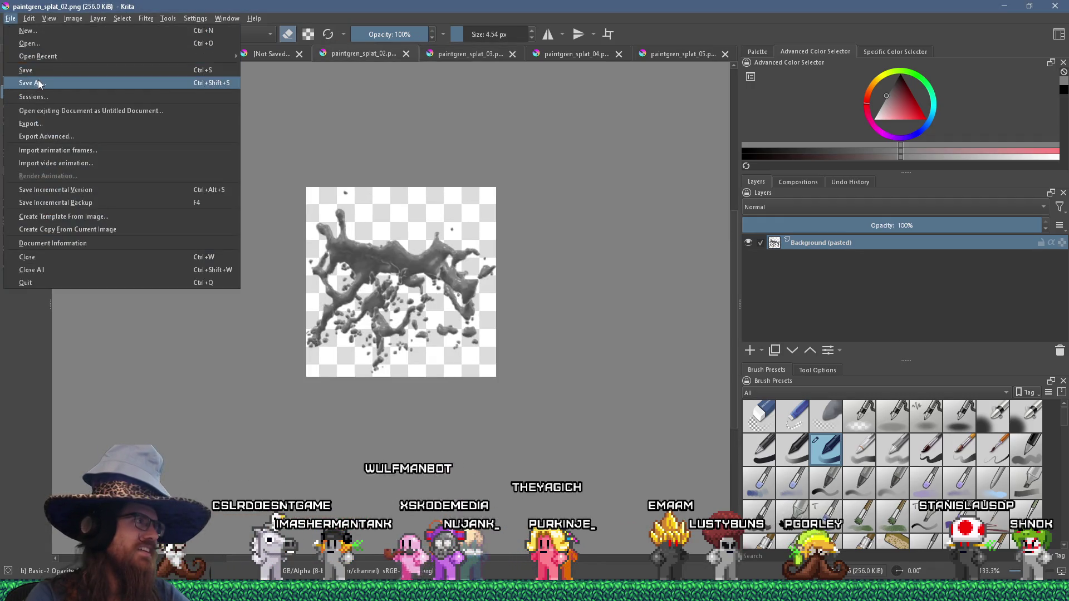
left_click(40, 82)
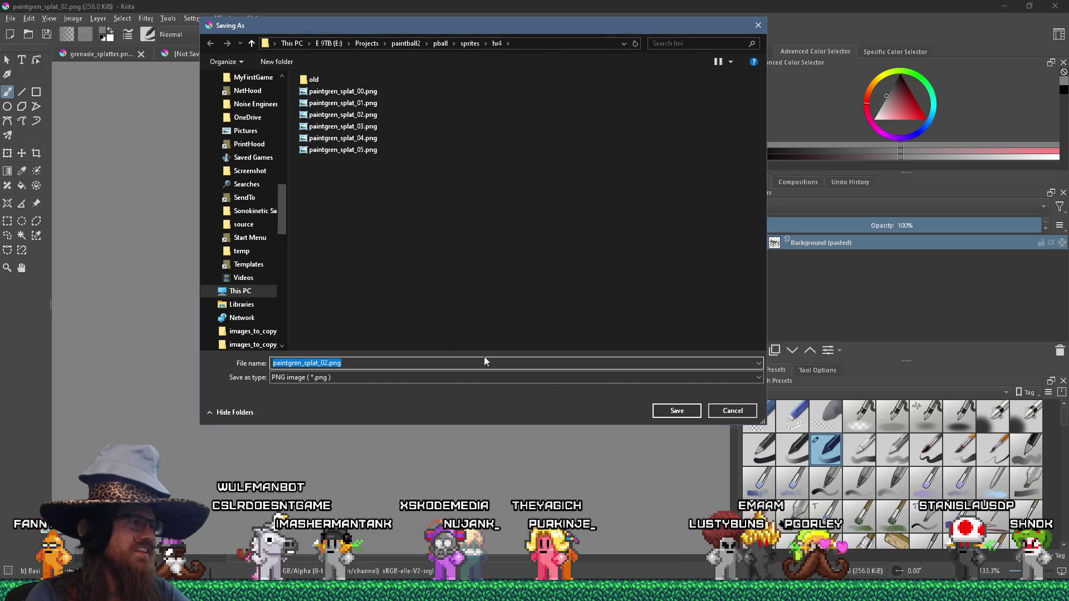
left_click(656, 413)
left_click(568, 292)
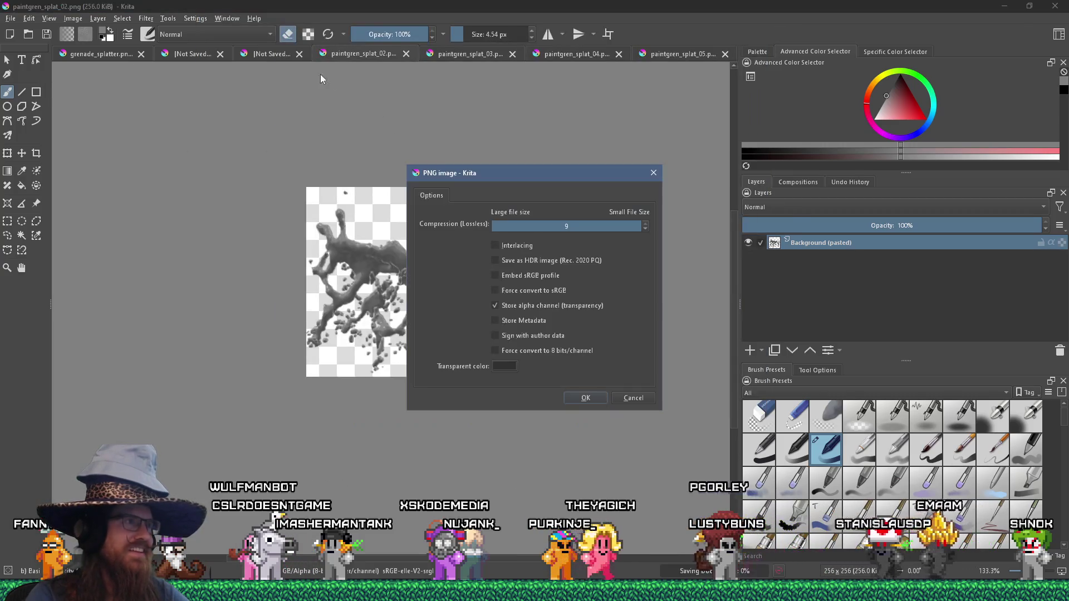
left_click(583, 399)
left_click(260, 54)
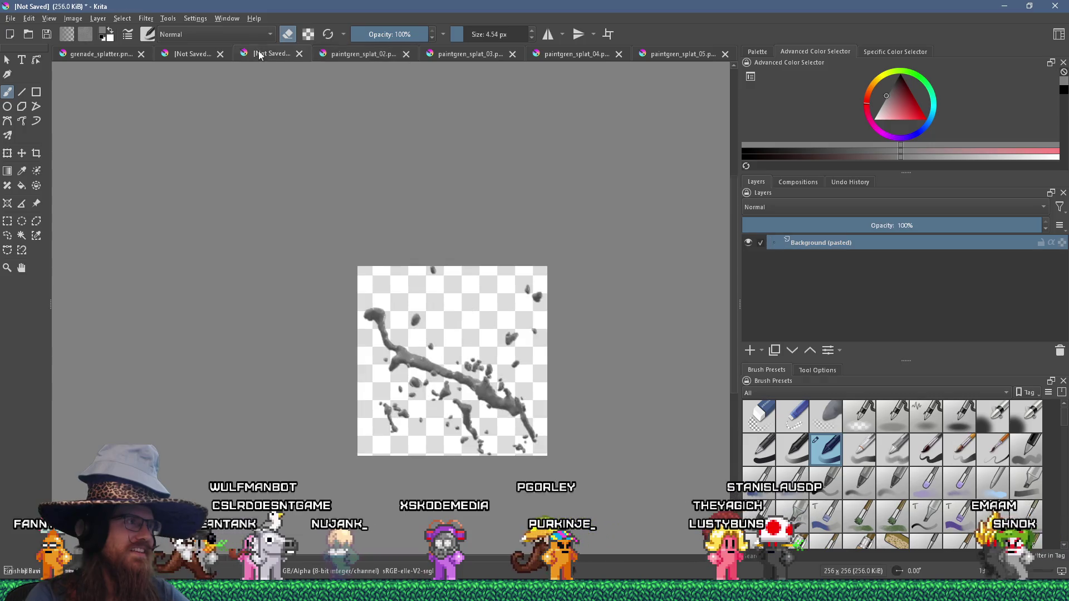
Save the unsaved splat frame as PNG over paintgren_splat_01.png, keeping transparency.
left_click(10, 18)
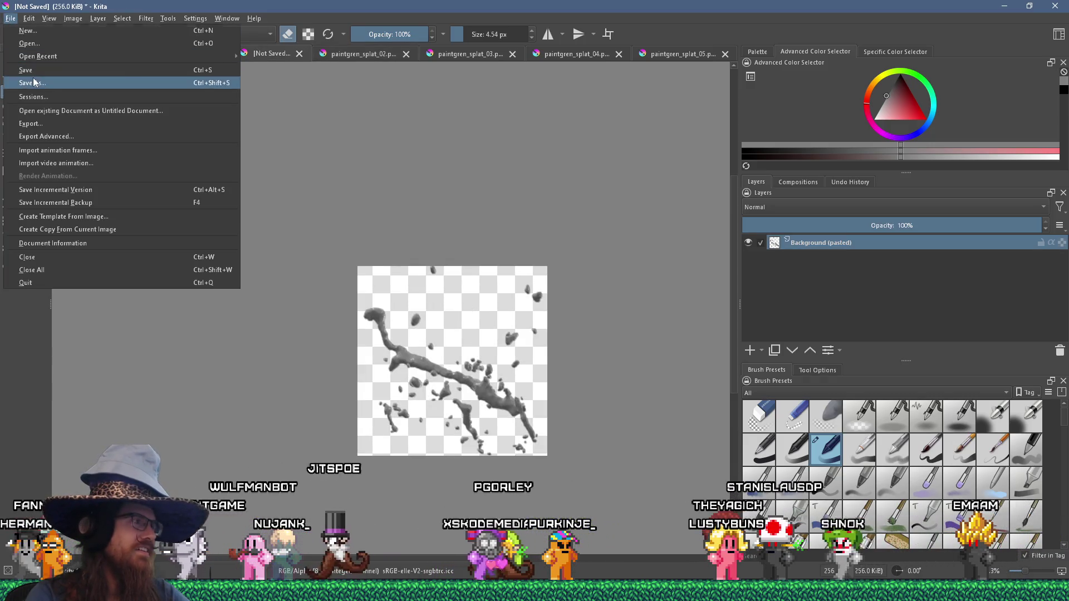
left_click(34, 82)
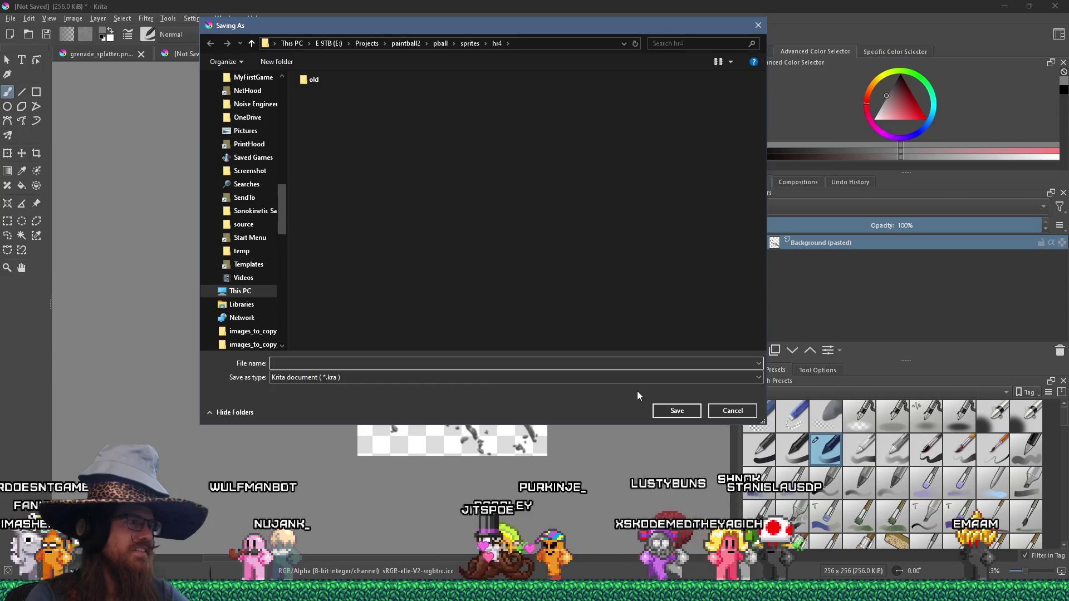
key("Tab")
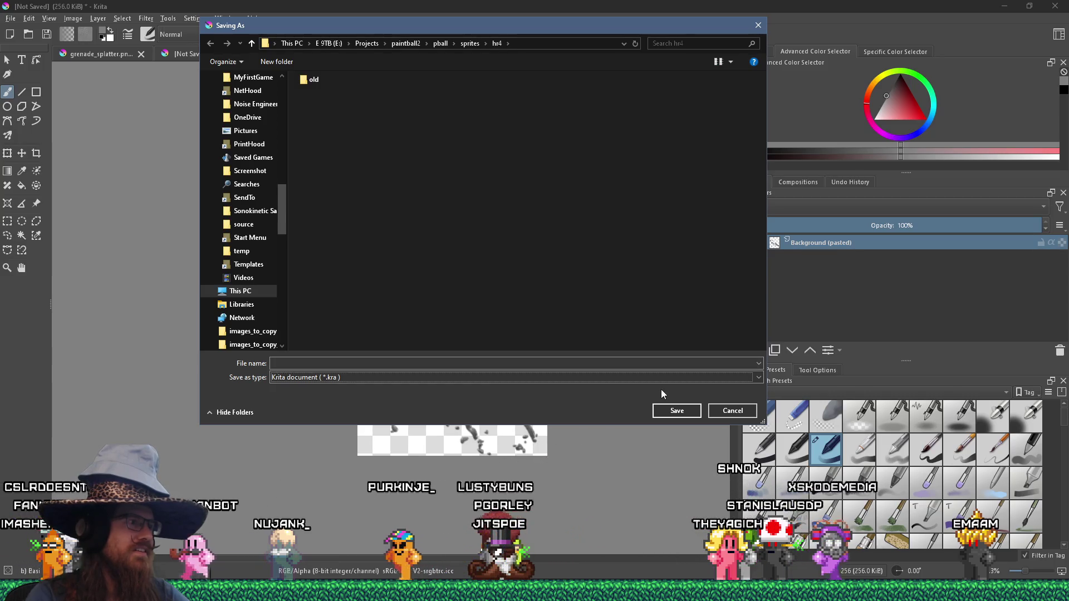
key("p")
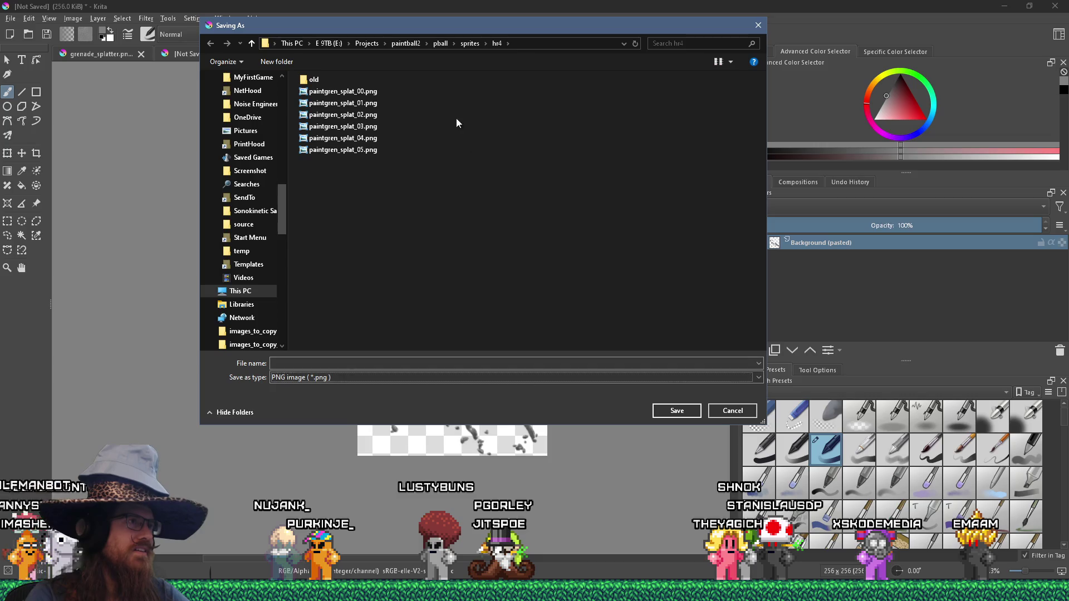
mouse_move(458, 27)
left_mouse_down()
mouse_move(490, 218)
mouse_move(482, 169)
left_mouse_up()
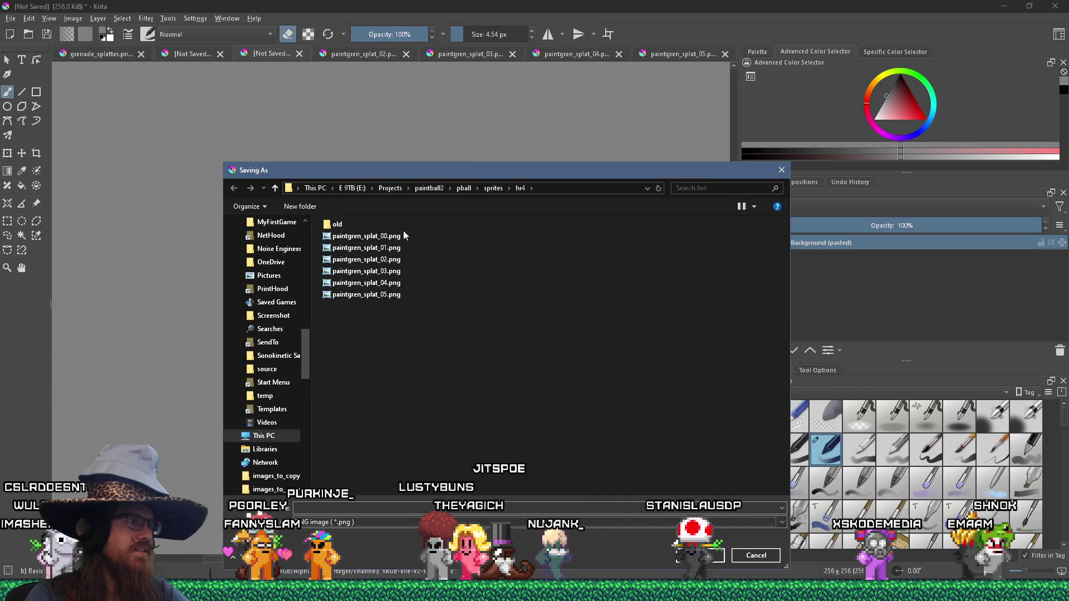
left_click(368, 247)
left_click(700, 556)
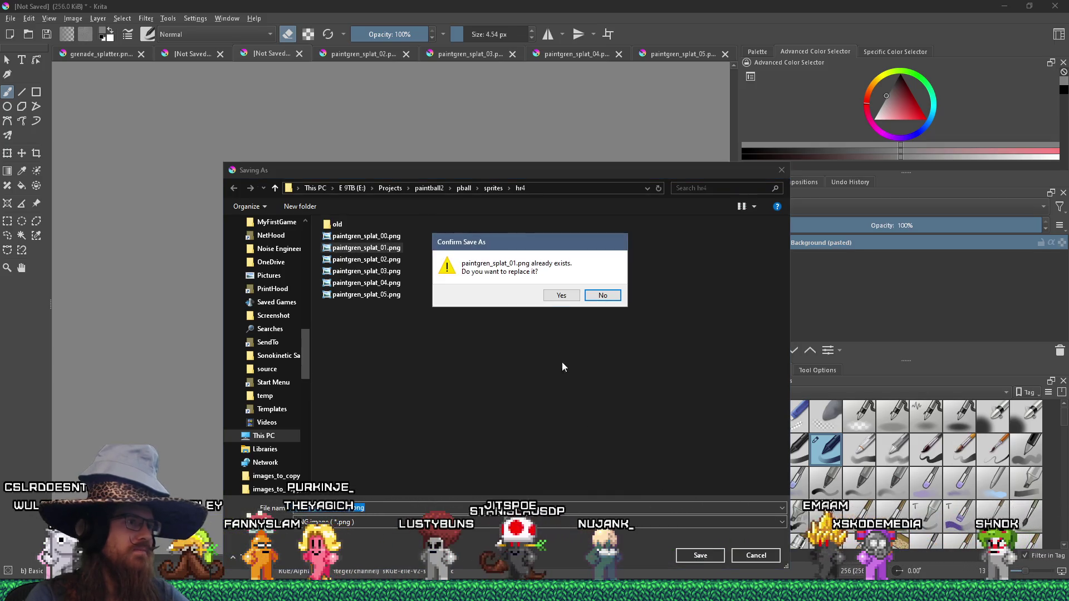
left_click(557, 297)
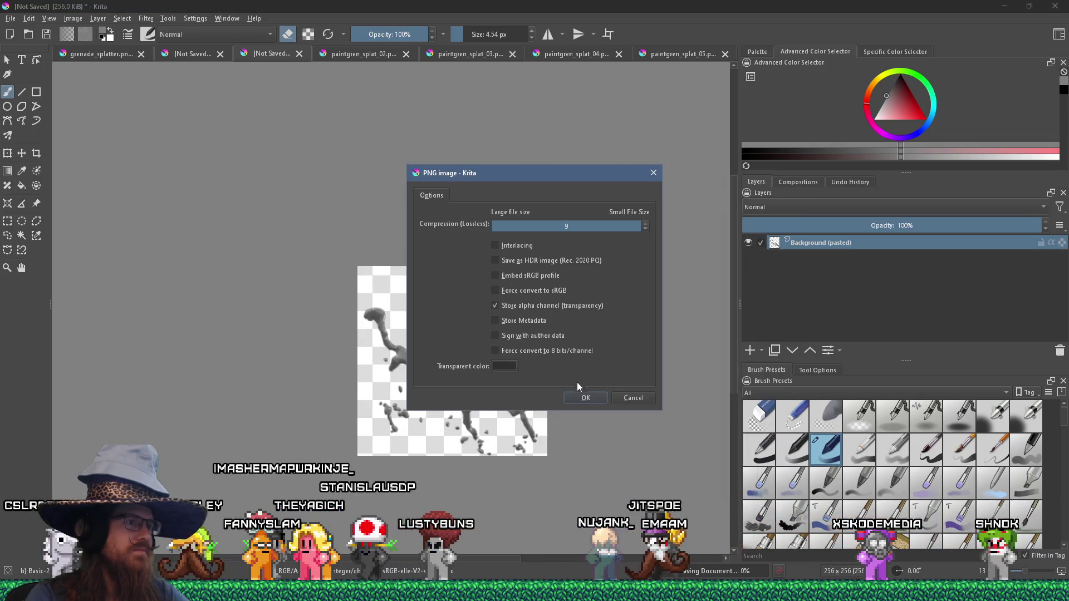
left_click(585, 397)
Save the last splat frame as PNG over paintgren_splat_00.png, then return to the game.
left_click(182, 55)
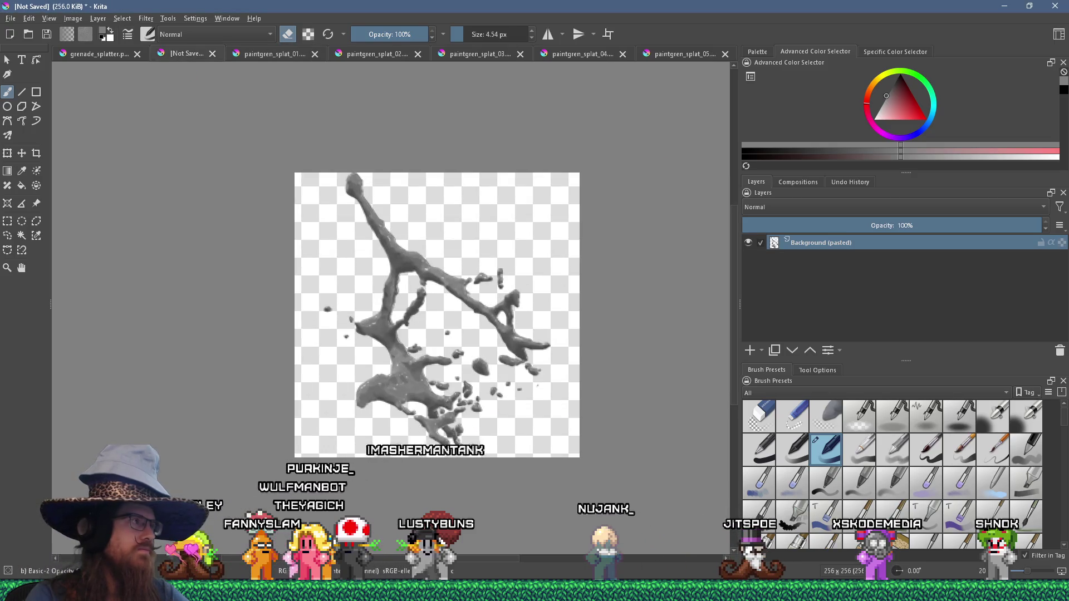
left_click(10, 19)
left_click(37, 79)
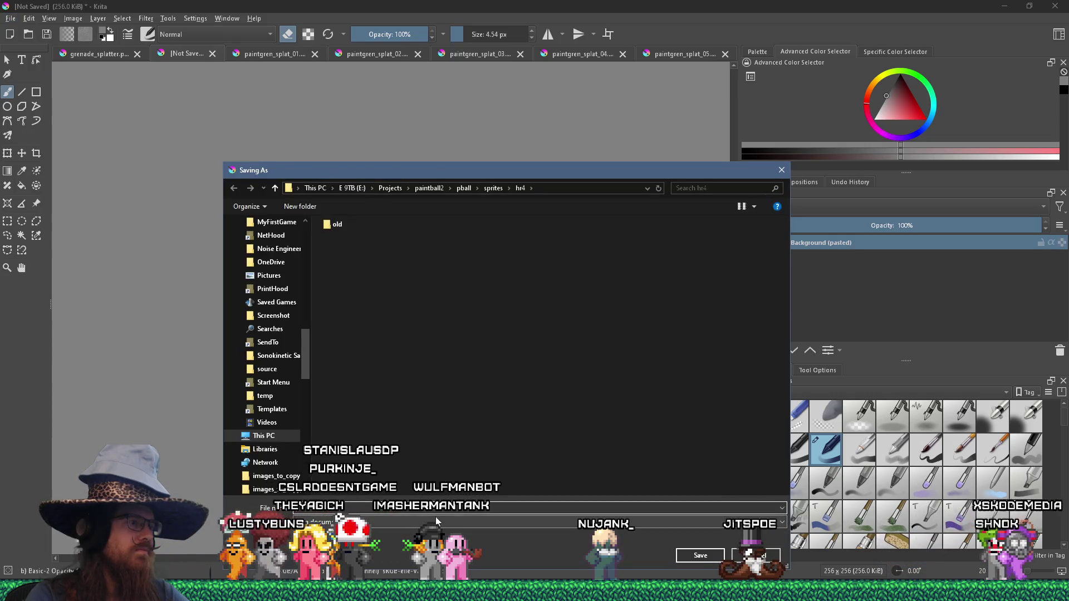
left_click(436, 522)
left_click(357, 396)
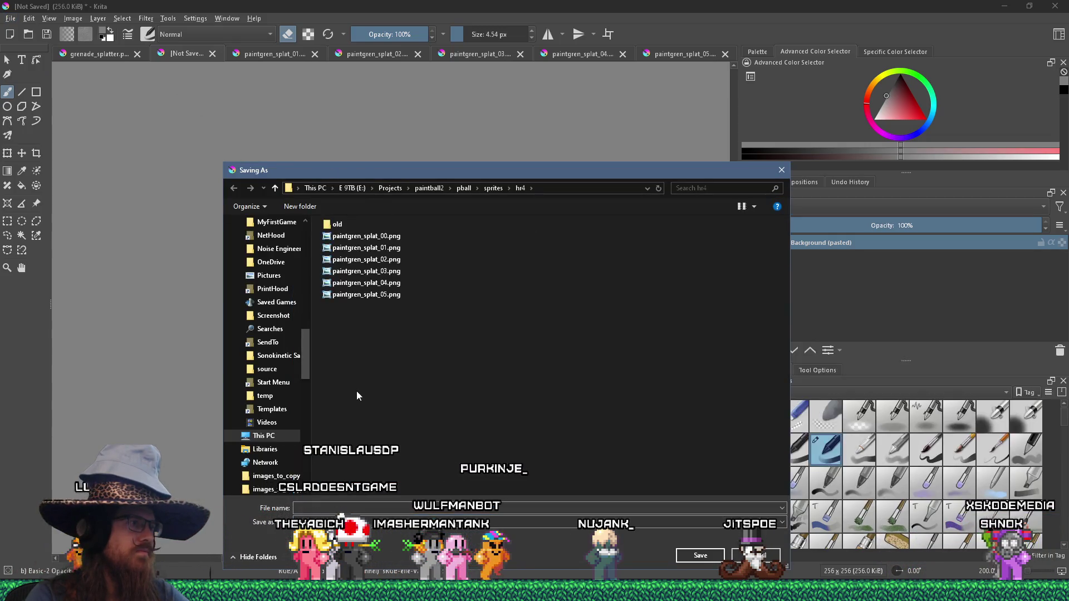
left_click(700, 559)
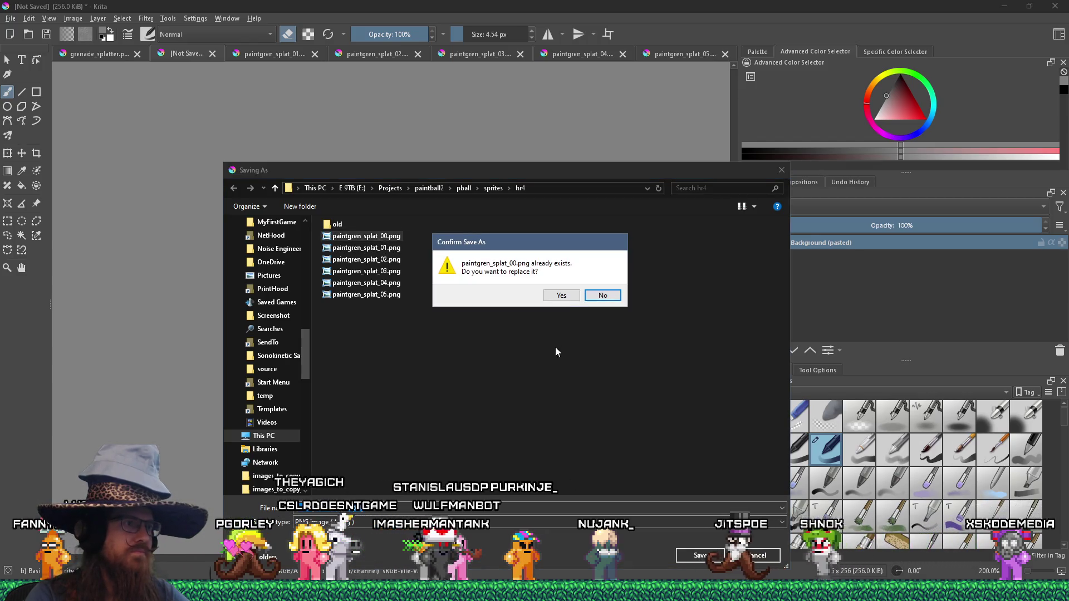
left_click(562, 296)
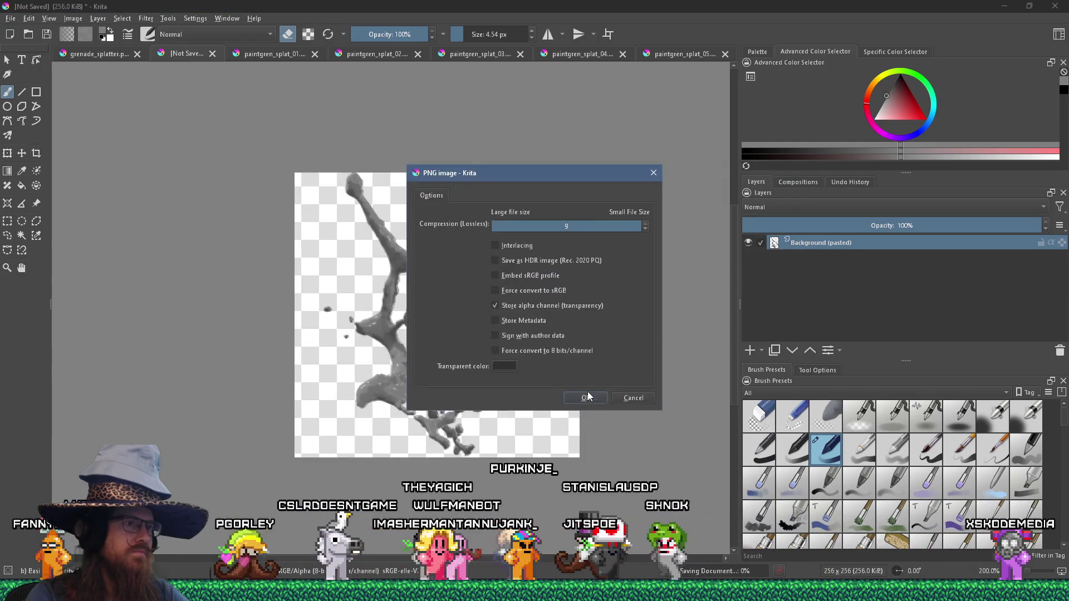
key("Return")
key("alt+Tab")
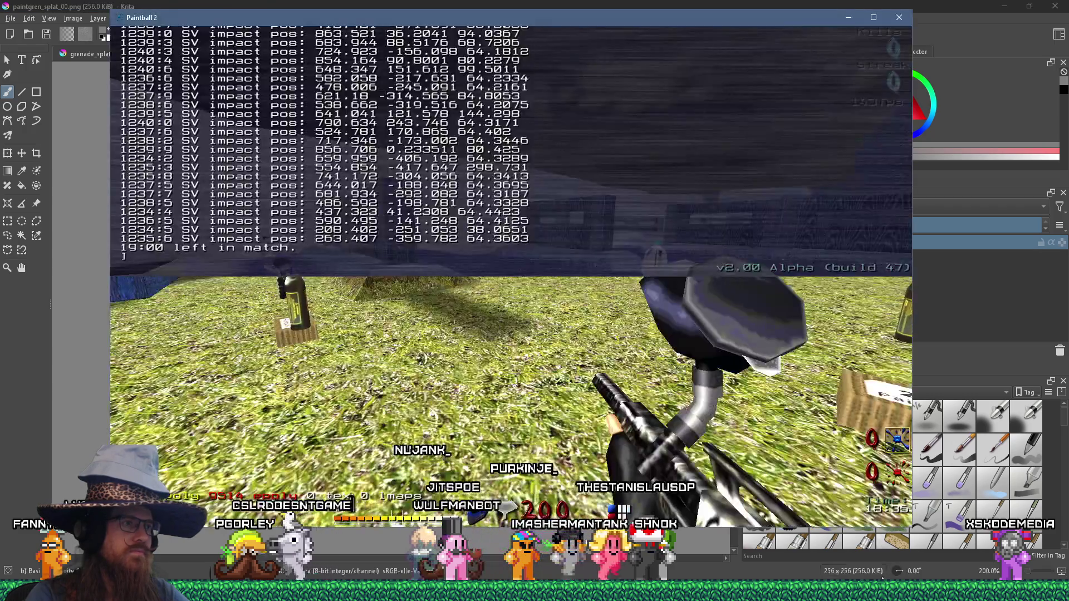
Quit the running Paintball 2, switch to Visual C++ and rebuild and launch the game with F5.
key("Return")
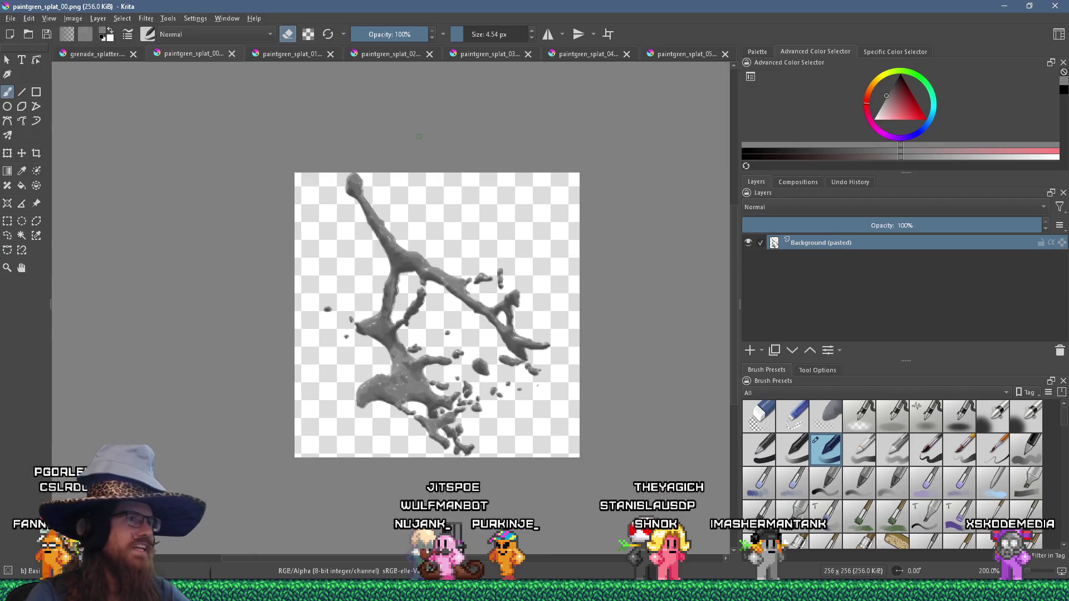
key("alt+Tab")
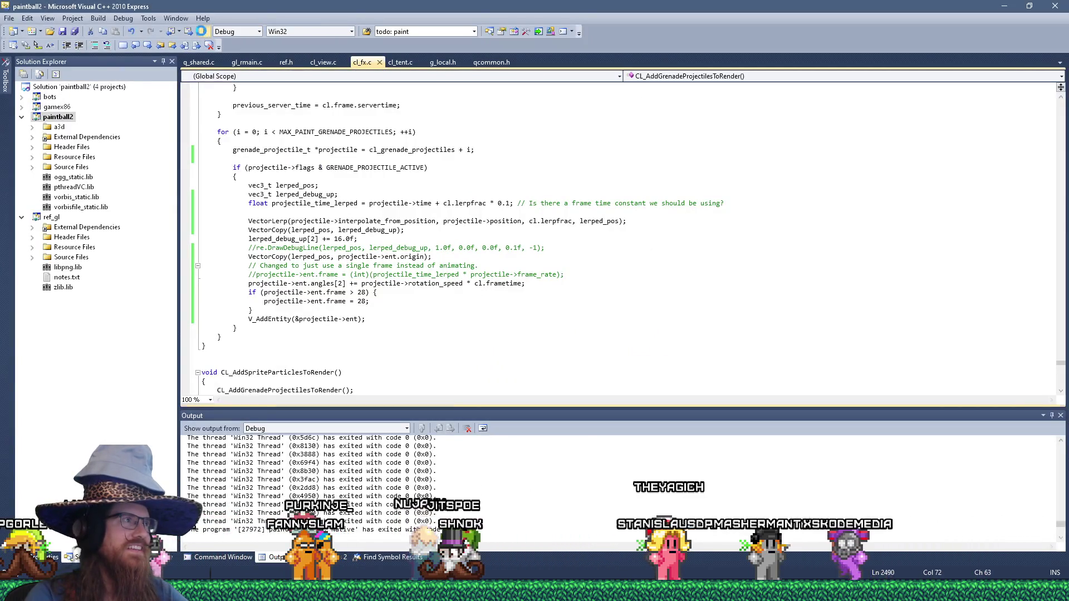
key("F5")
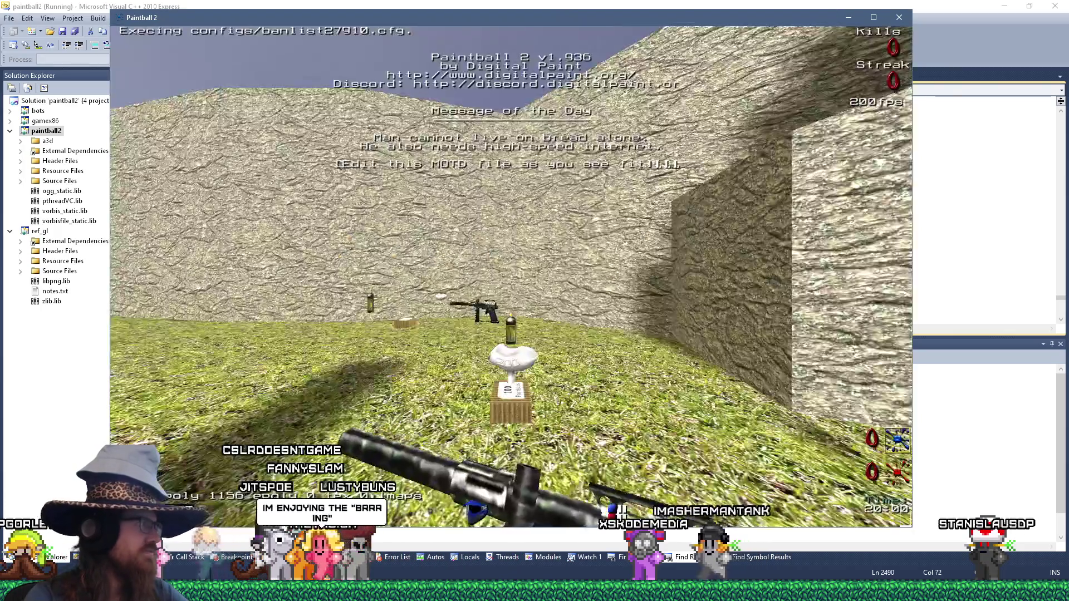
Walk across the bridge to the wooden wall and fire a paintball at the back wall.
key("w")
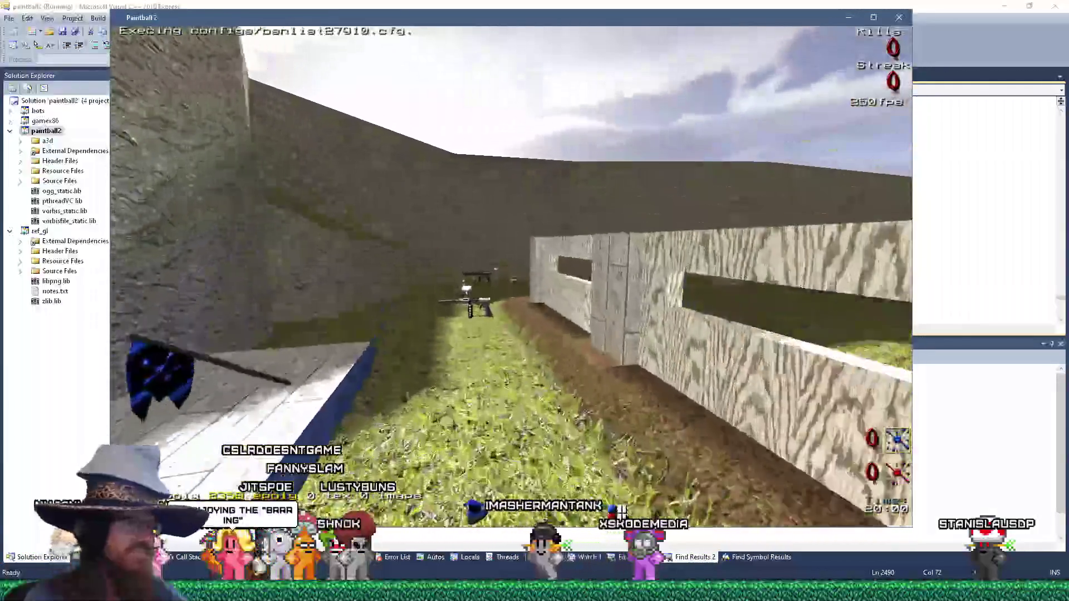
key("w")
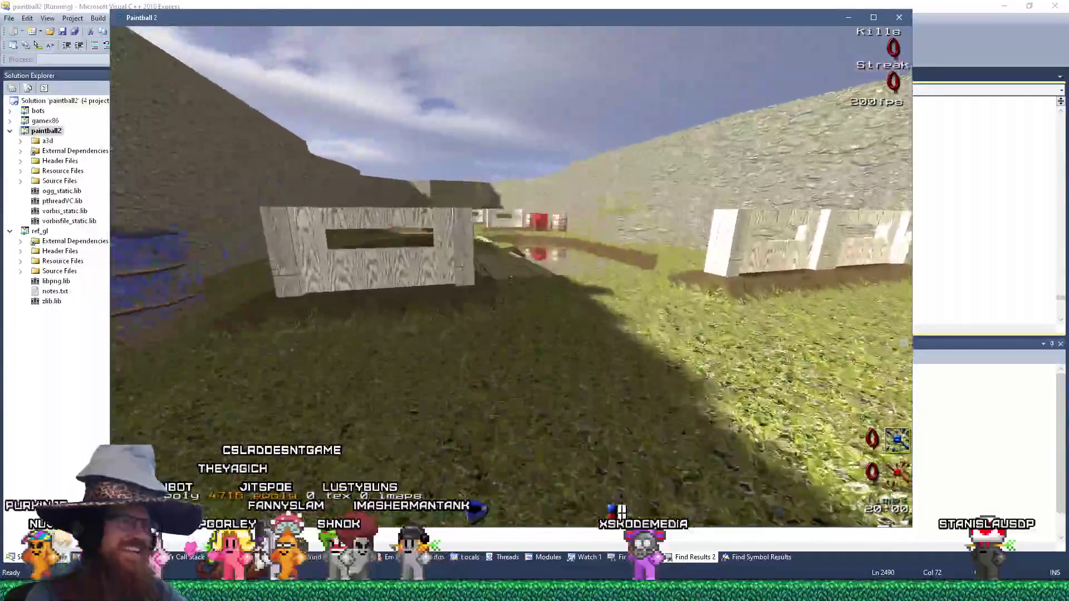
key("w")
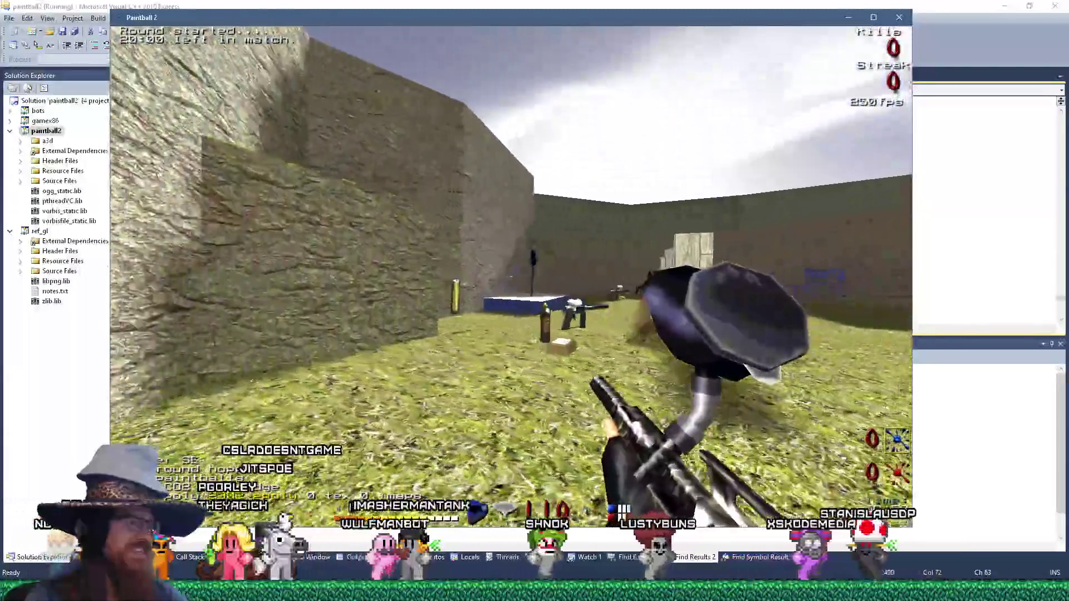
key("w")
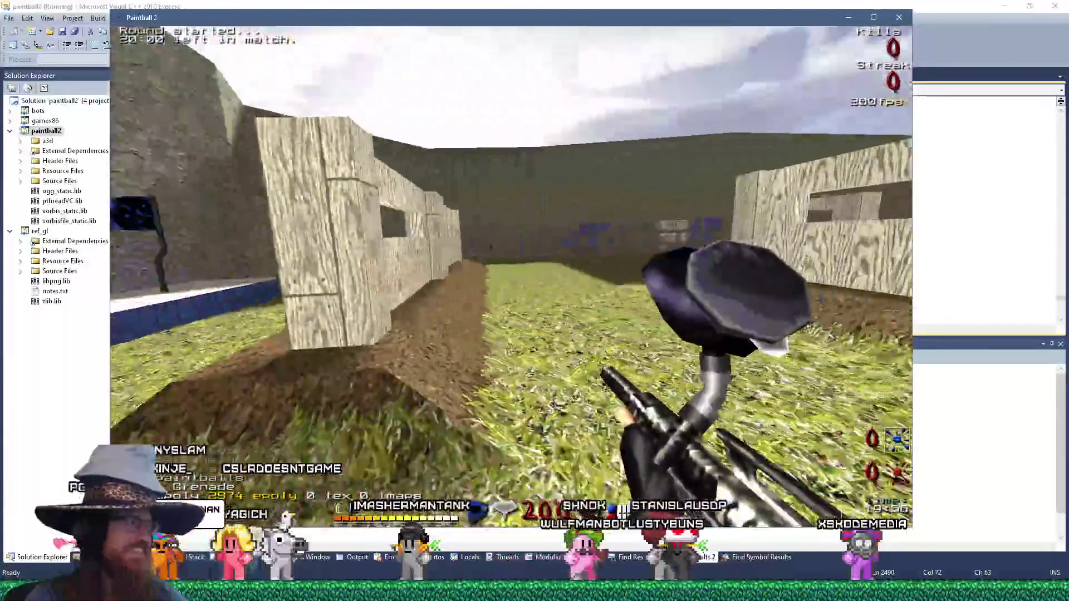
left_click(511, 277)
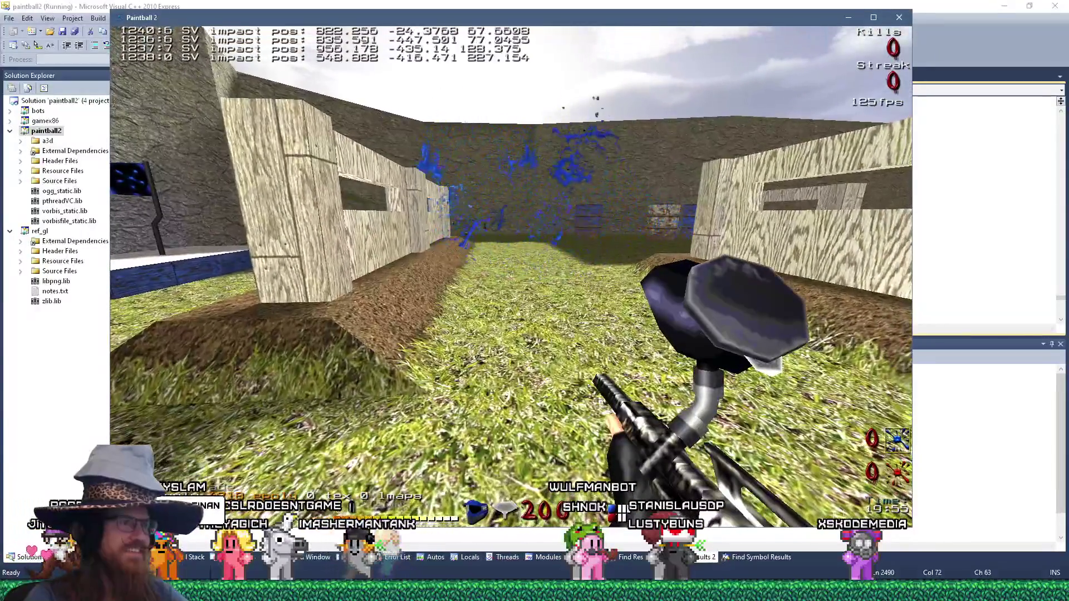
Run through the field and walkway to the wooden barriers and shoot the far barrier.
key("w")
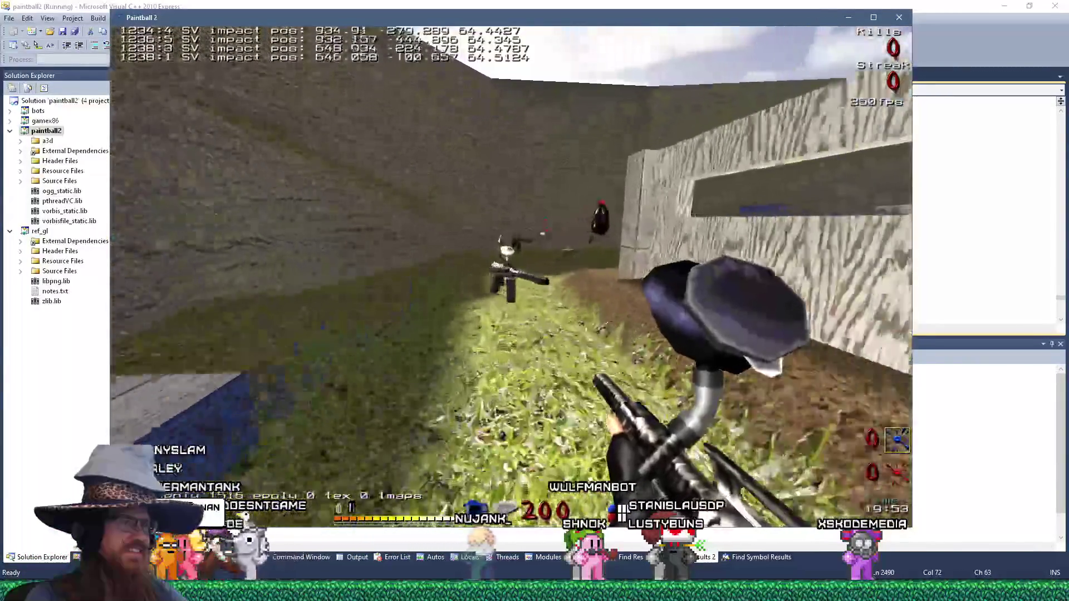
key("w")
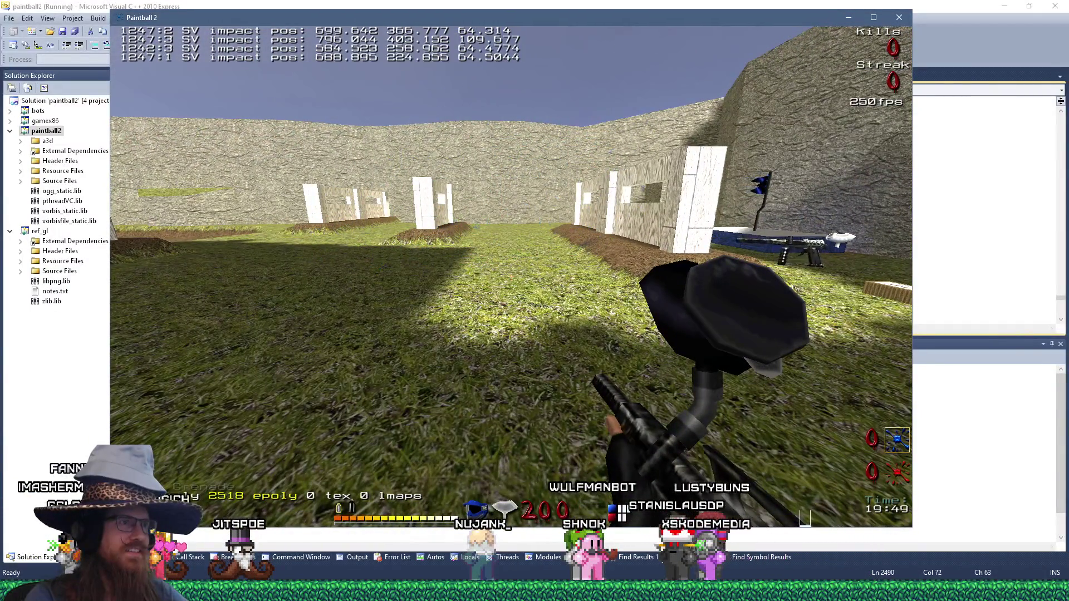
key("w")
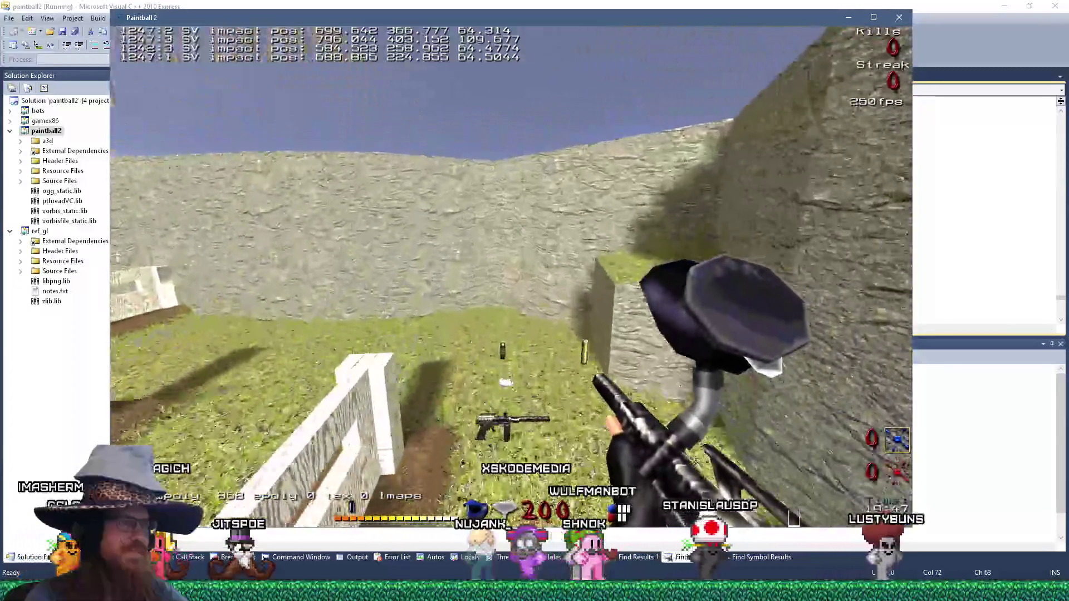
key("w")
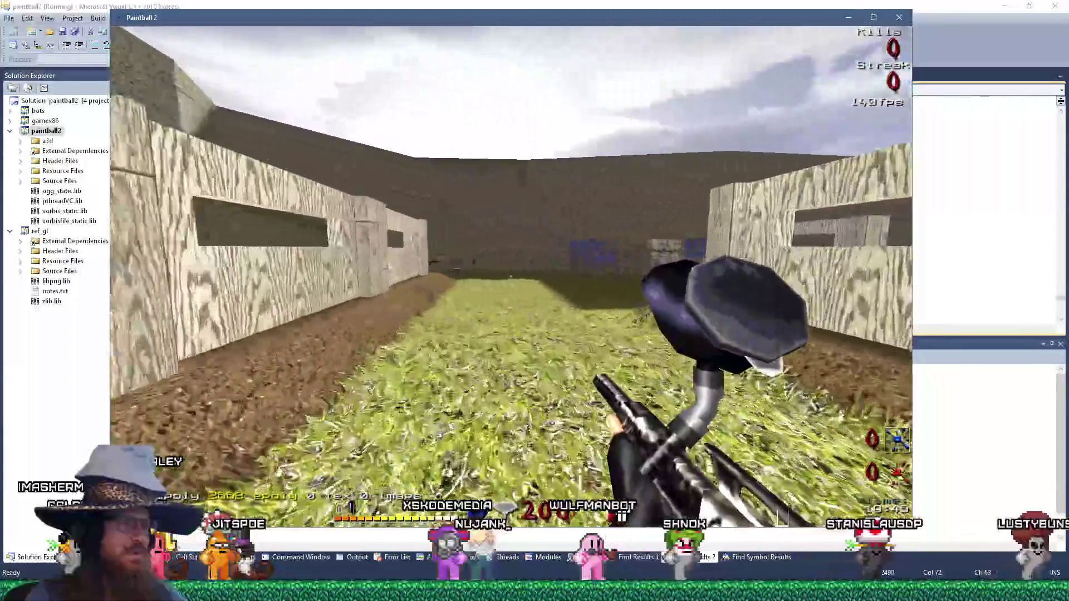
key("w")
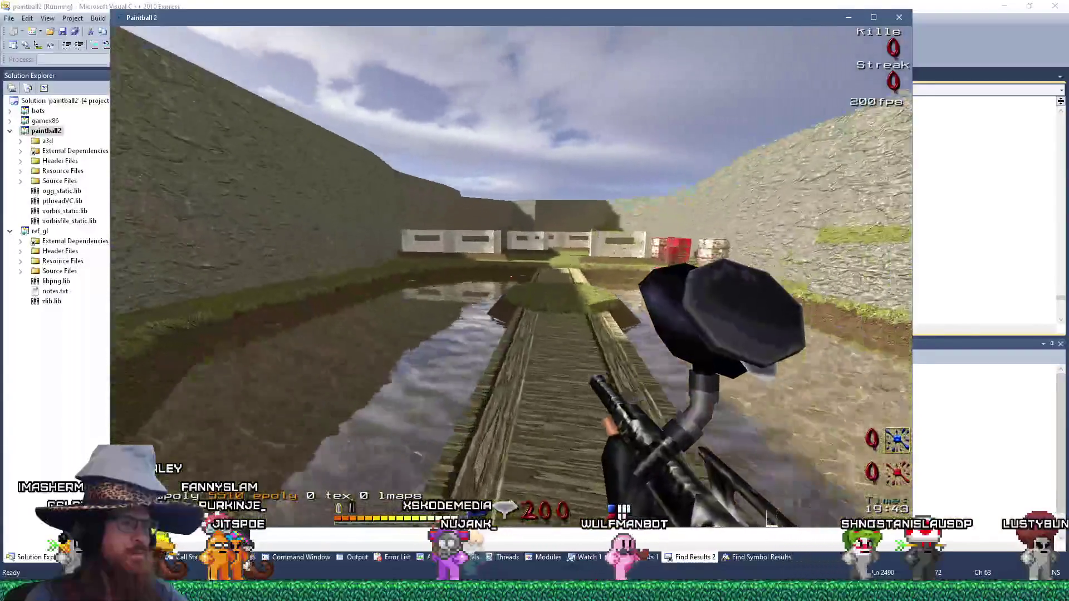
key("w")
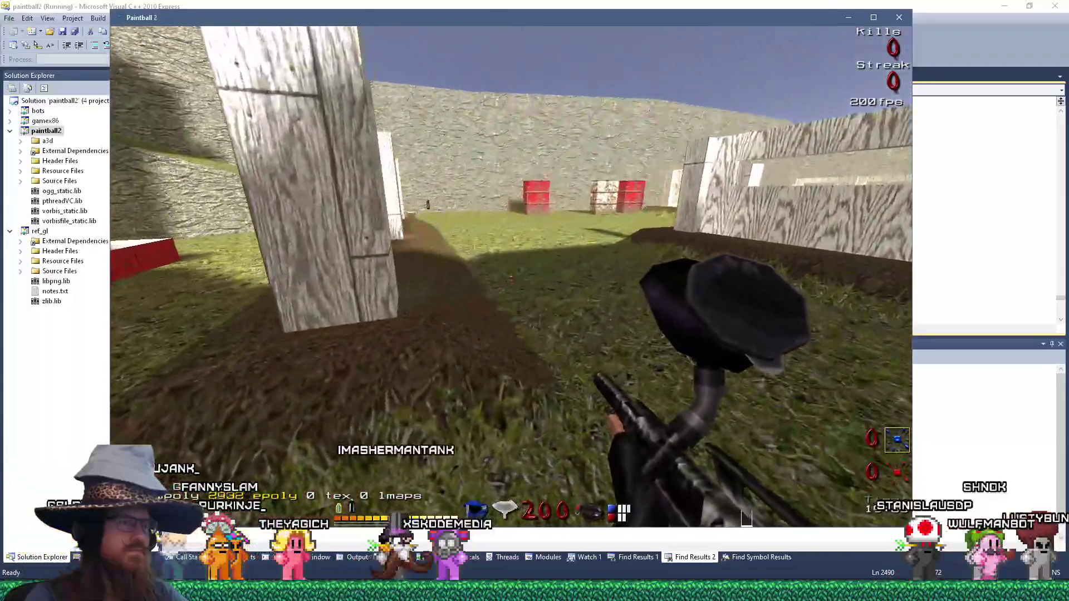
left_click(512, 277)
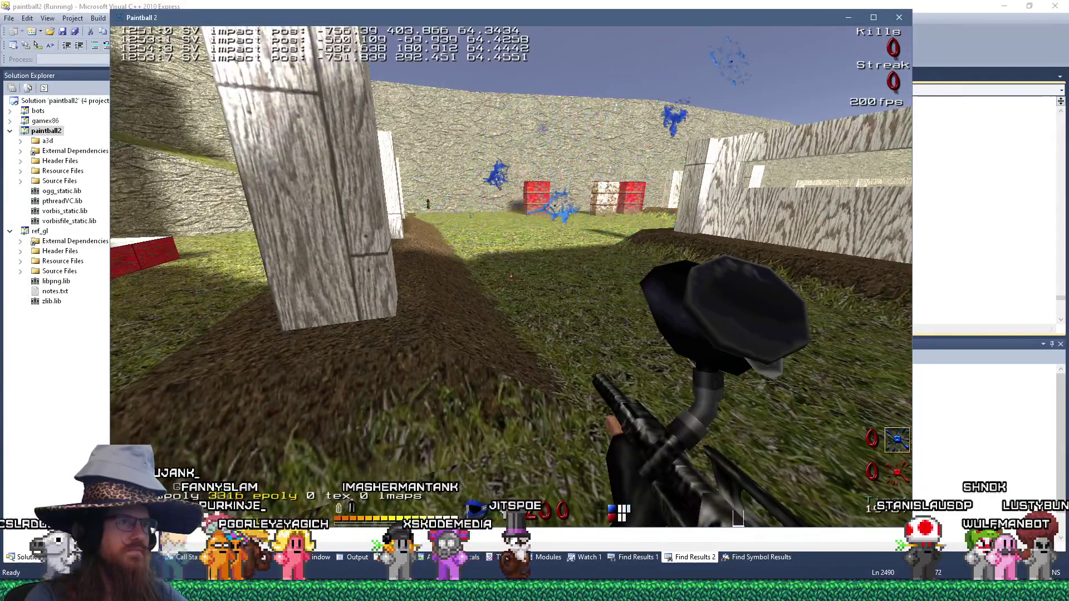
Fire paintballs near the red barrels and toward the open field to check the splats.
key("w")
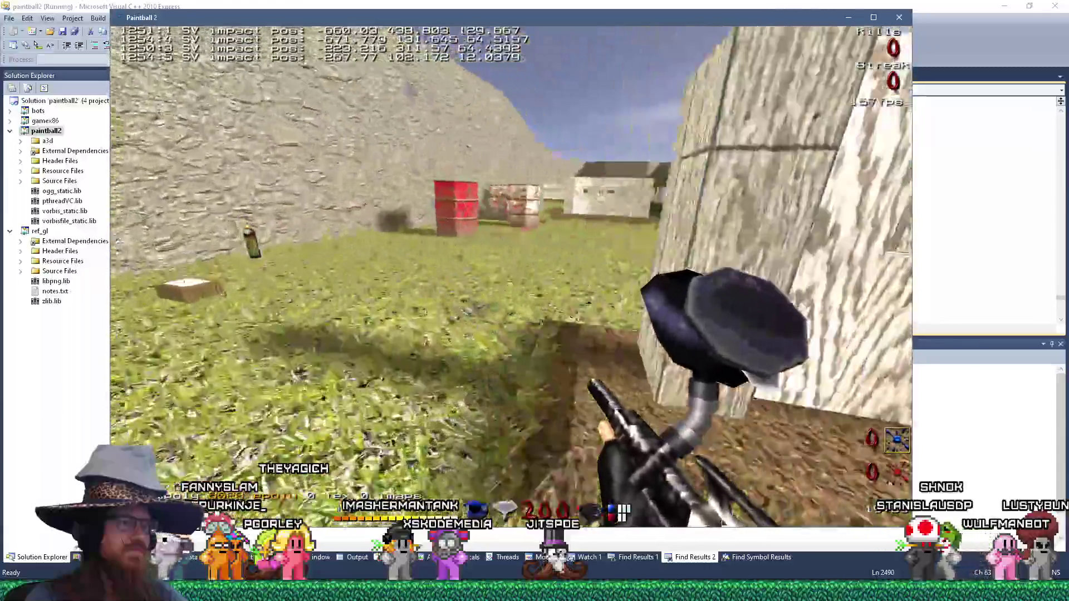
key("w")
left_click(511, 276)
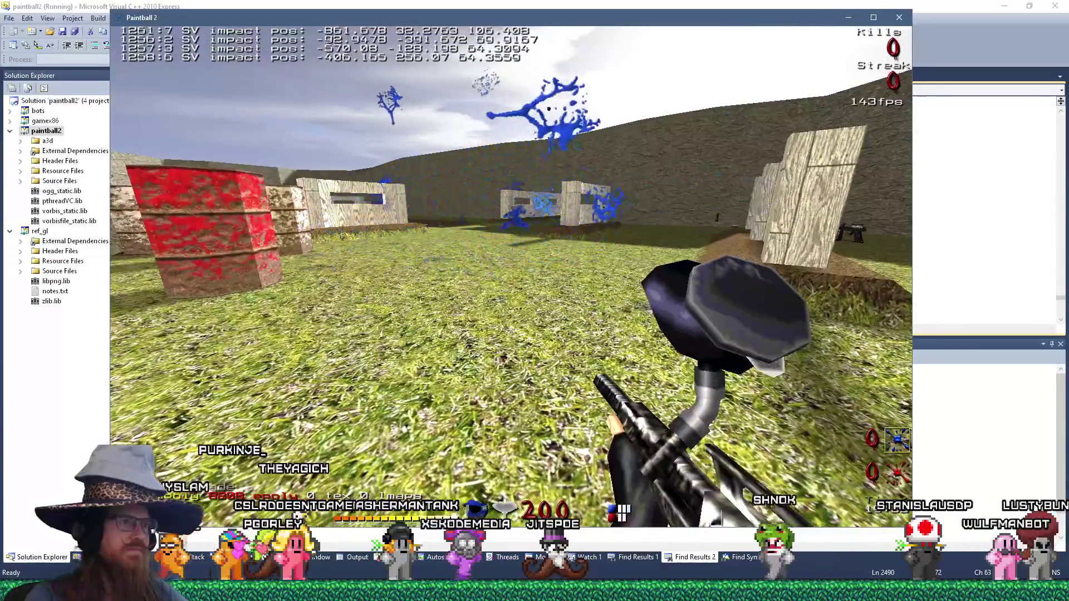
key("w")
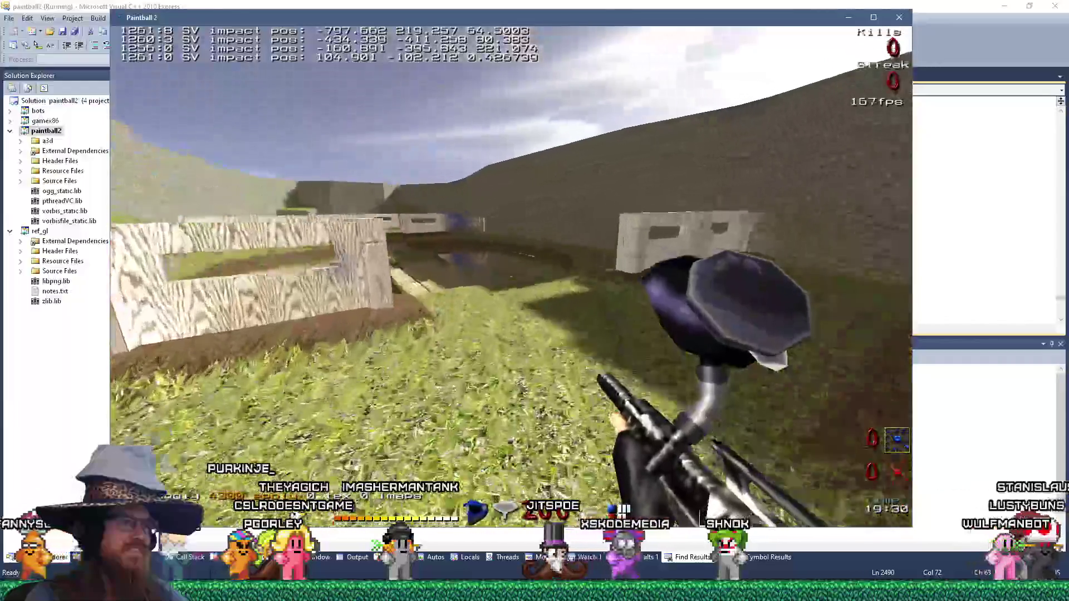
key("w")
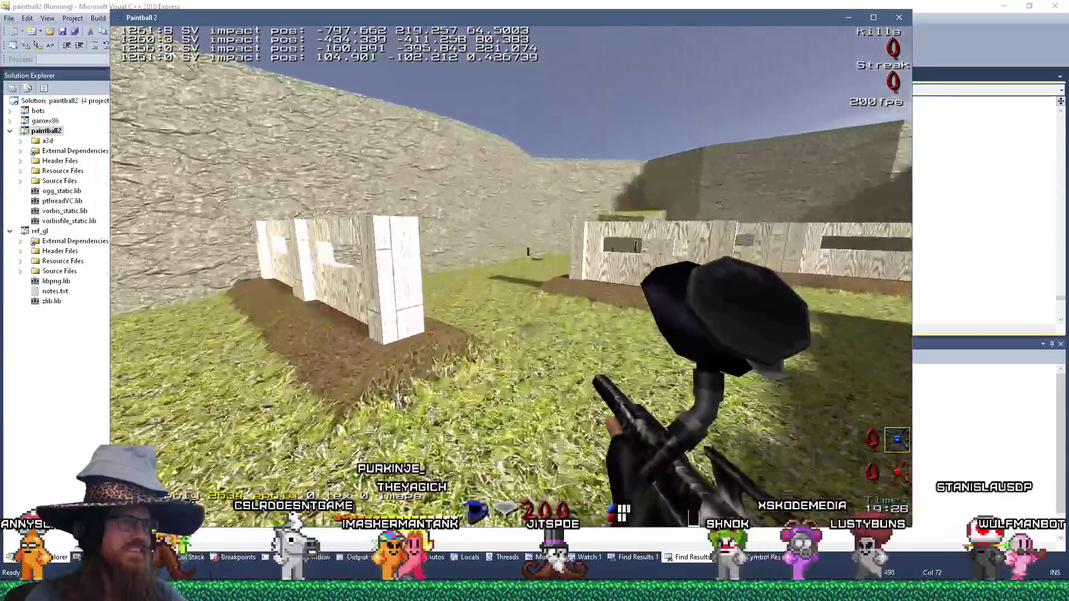
key("w")
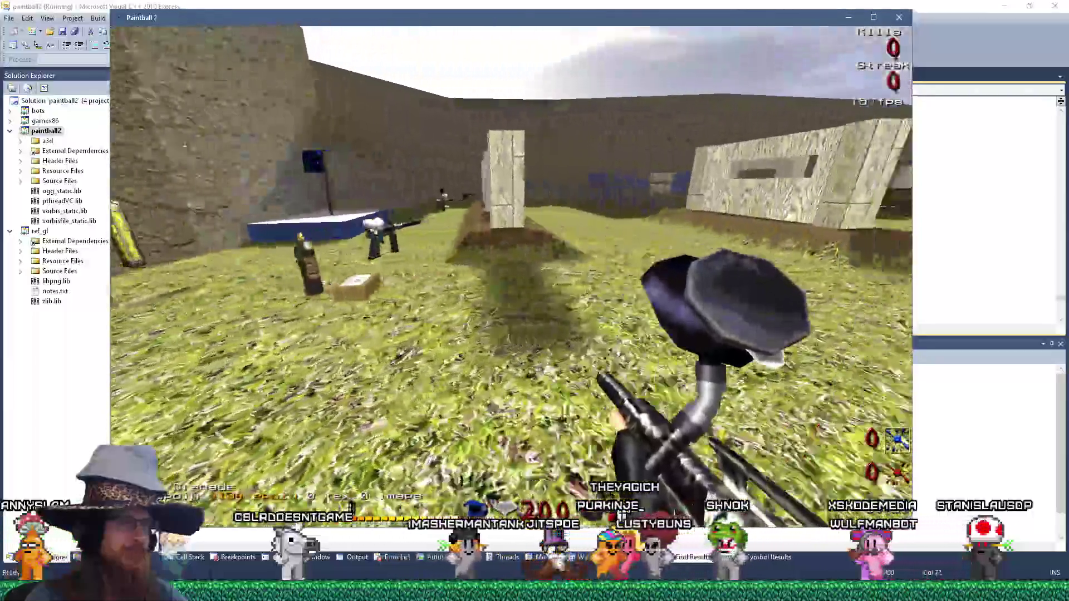
left_click(511, 276)
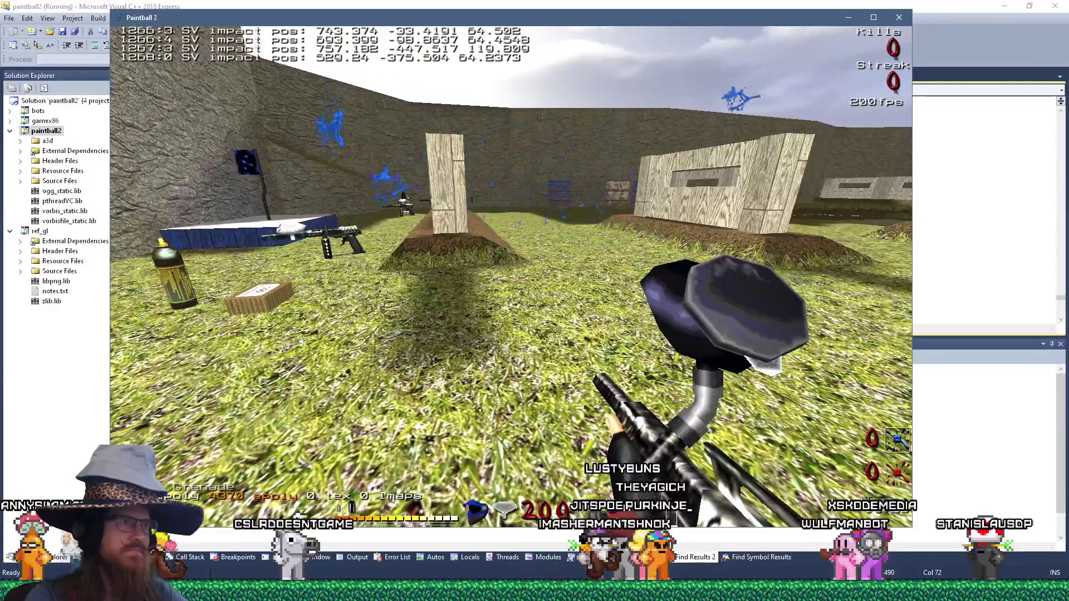
Open the game console with ~ and enter quit to close Paintball 2.
key("grave")
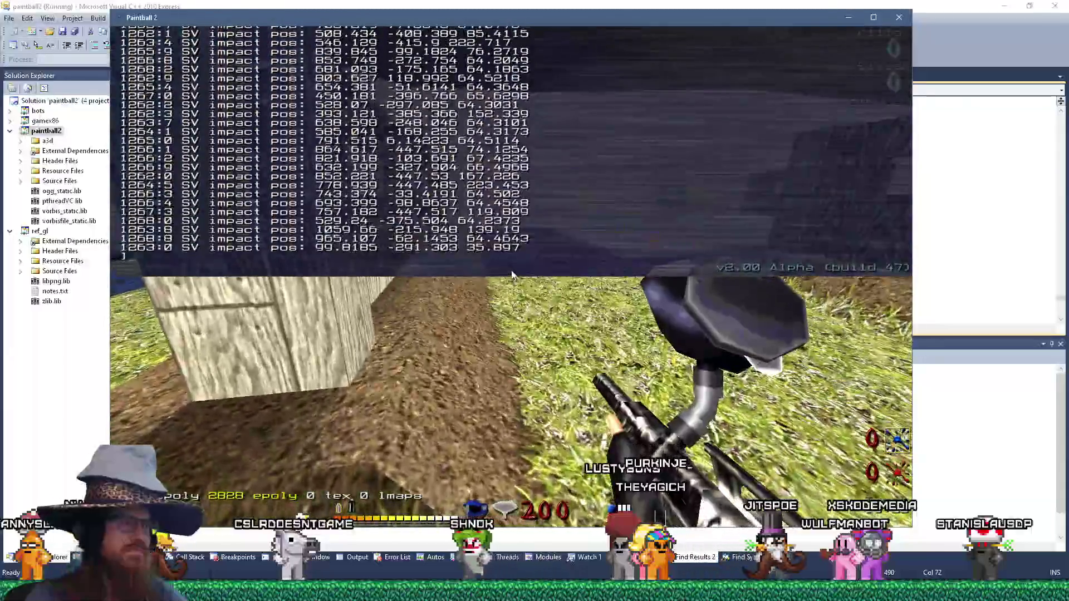
type("quit")
key("Return")
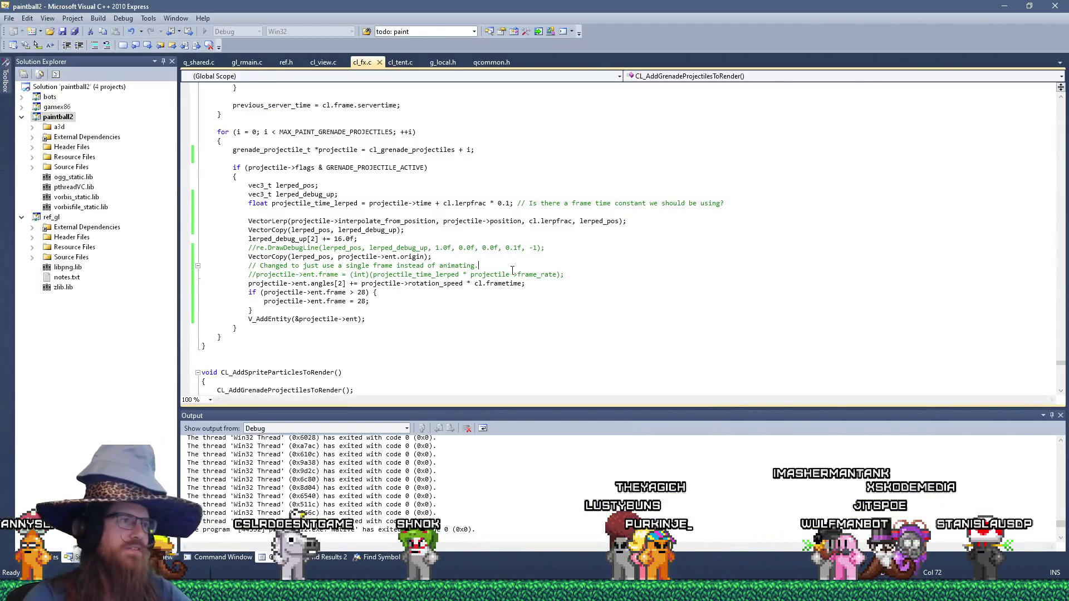
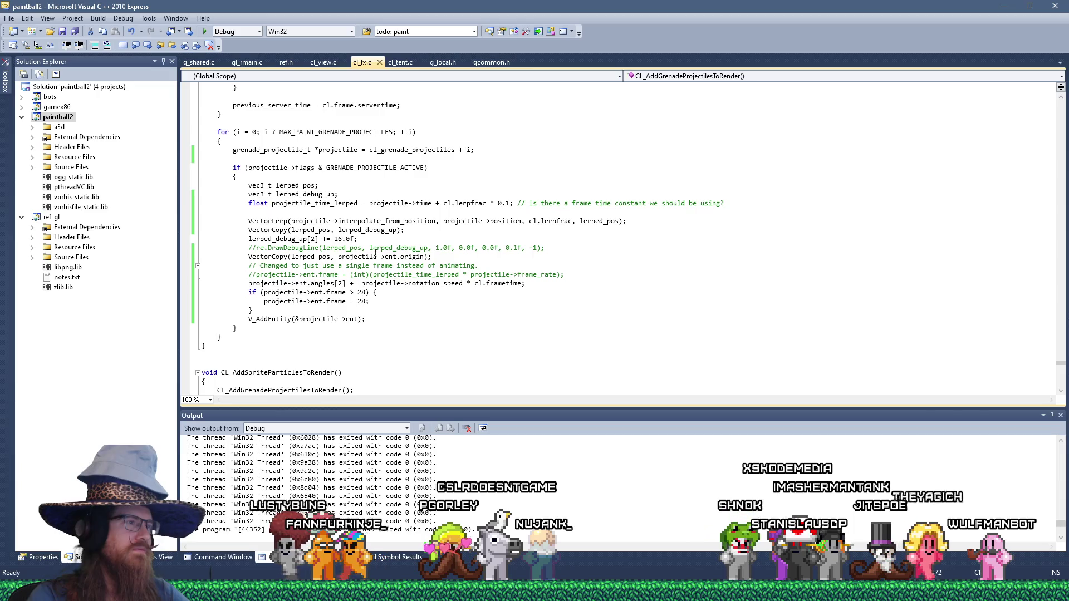
Build the solution with the grenade projectile scale at 0.5, then clear the Find box.
left_click(394, 63)
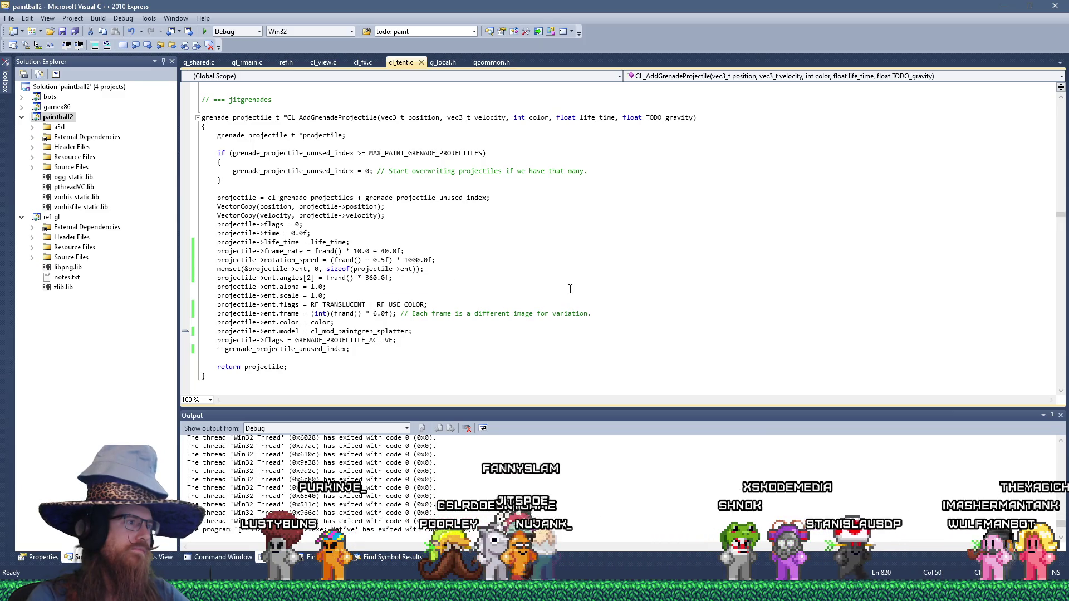
key("alt+Tab")
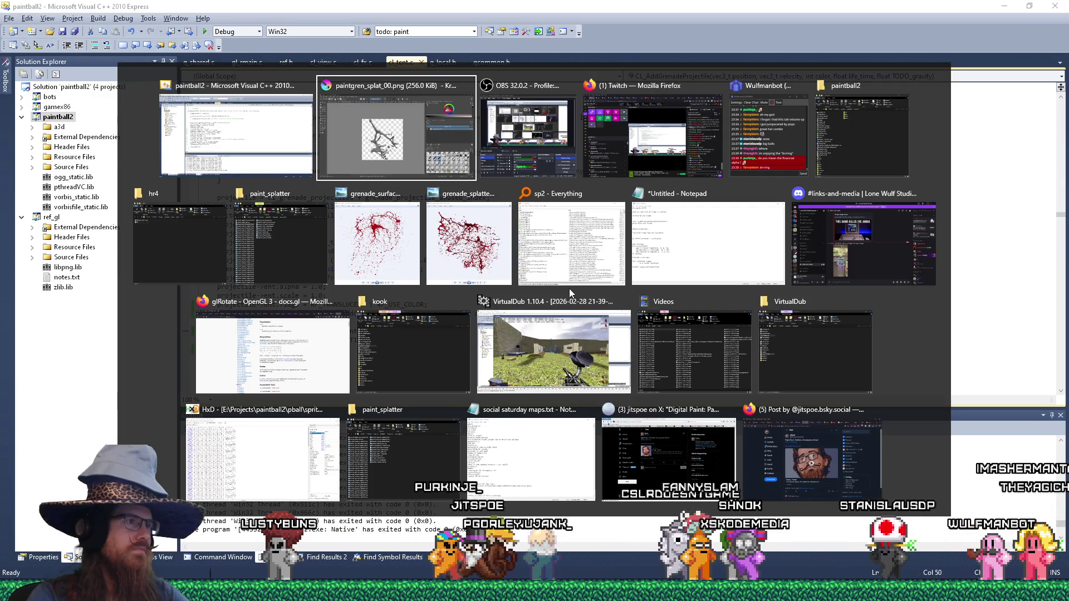
key("alt+shift+Tab")
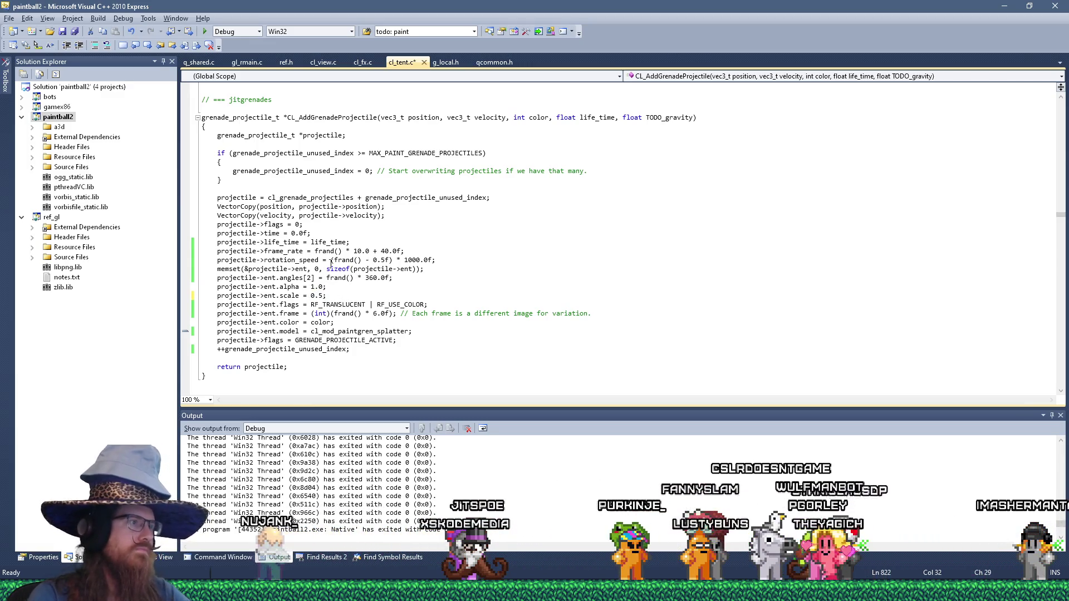
left_click(205, 32)
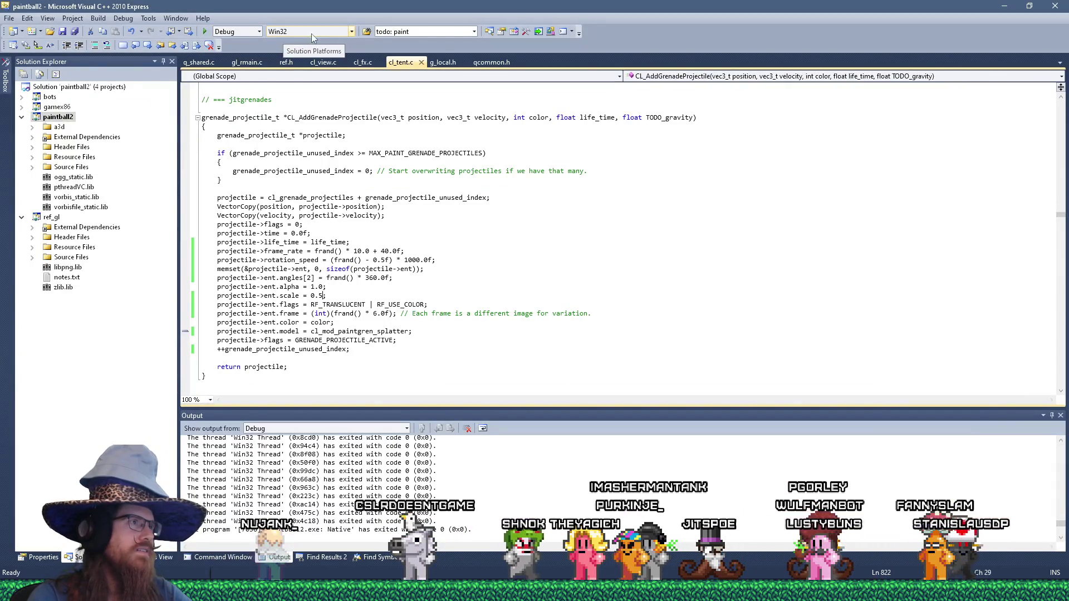
left_click(413, 33)
key("BackSpace")
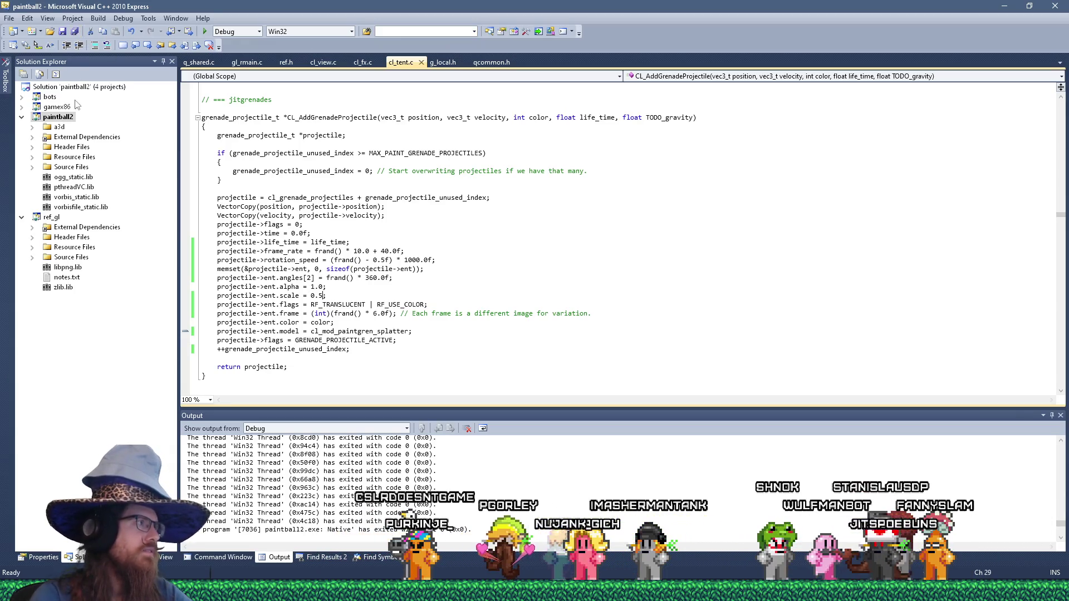
right_click(58, 116)
left_click(93, 341)
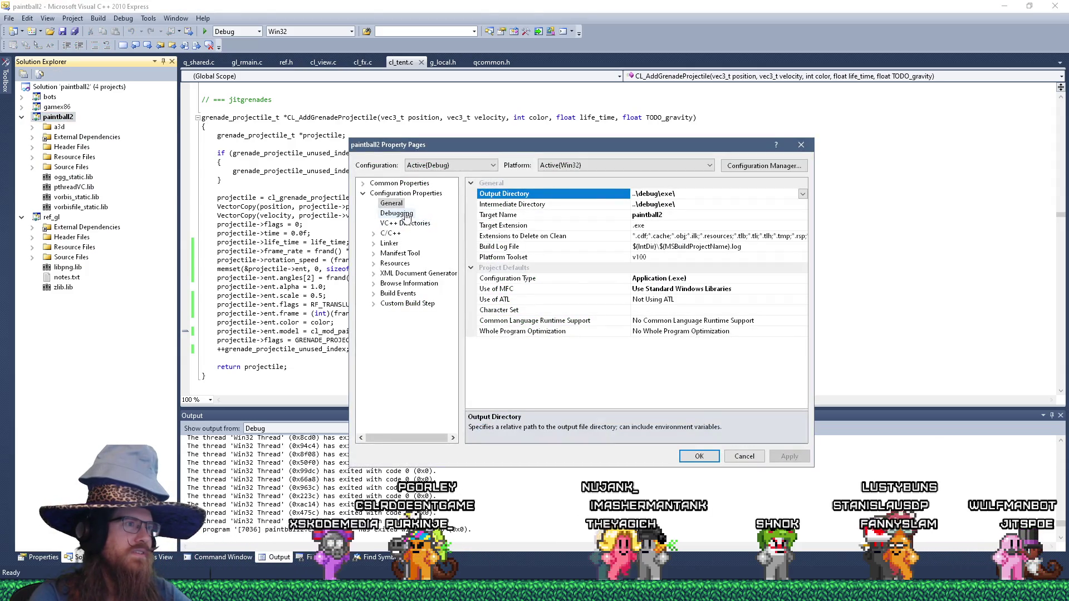
left_click(407, 214)
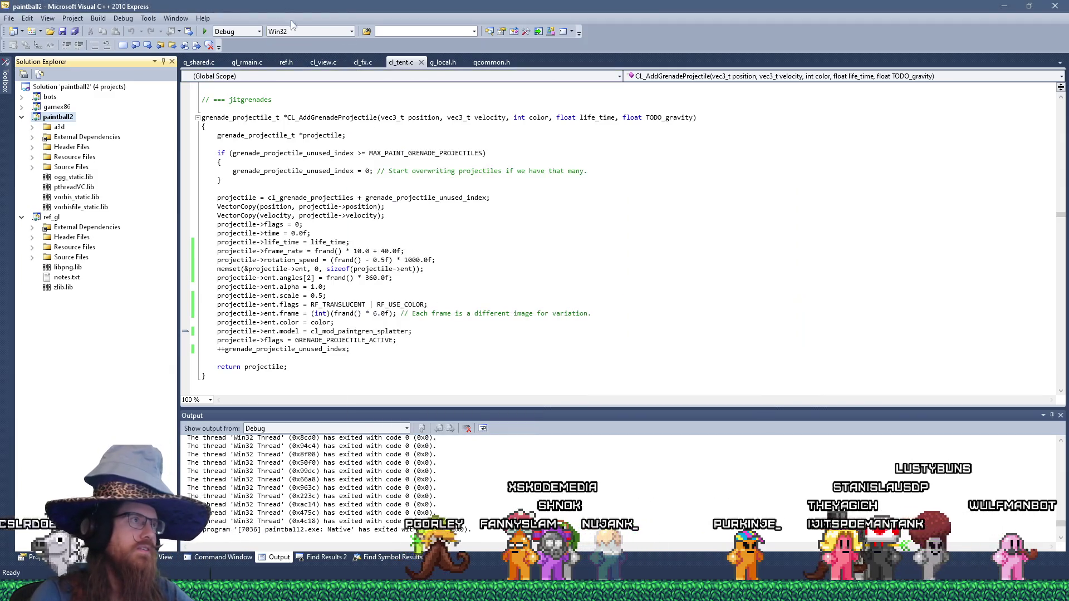
left_click(206, 31)
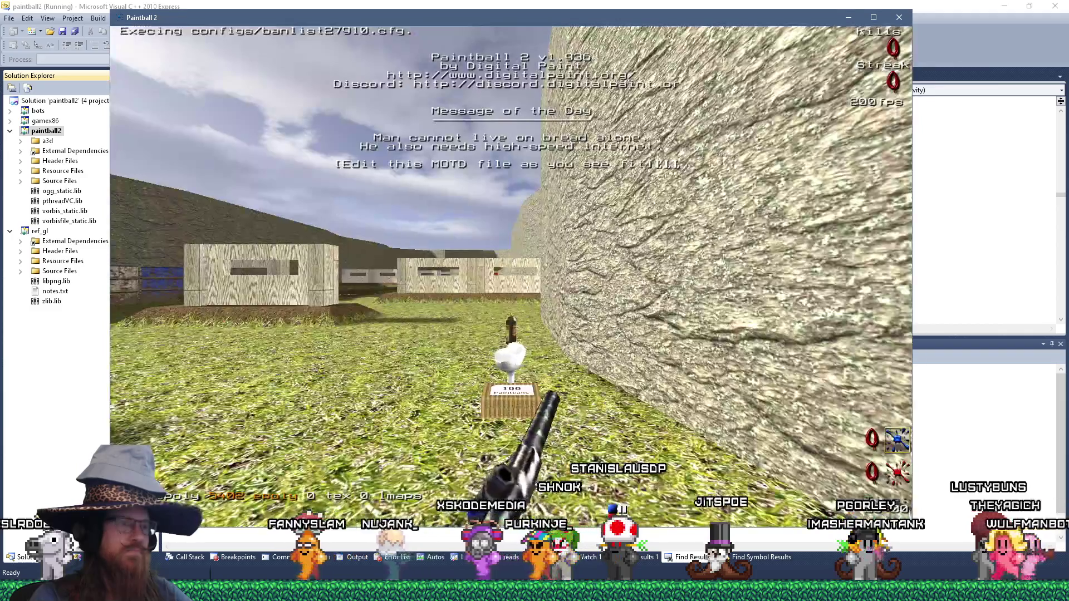
Walk across the arena past the bunkers and over the bridge toward the stone wall.
key("w")
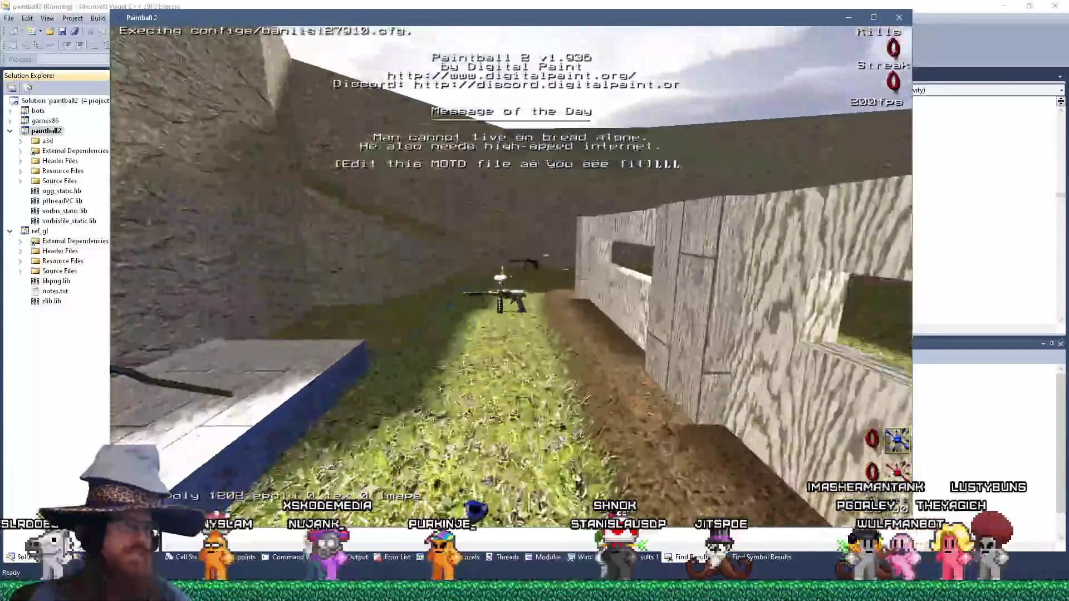
key("w")
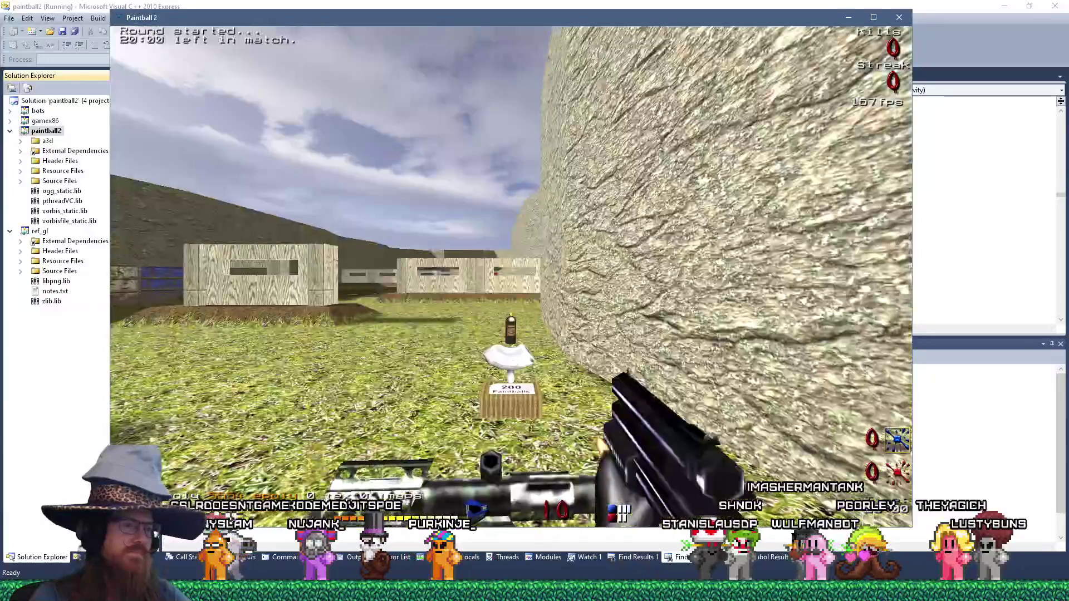
key("w")
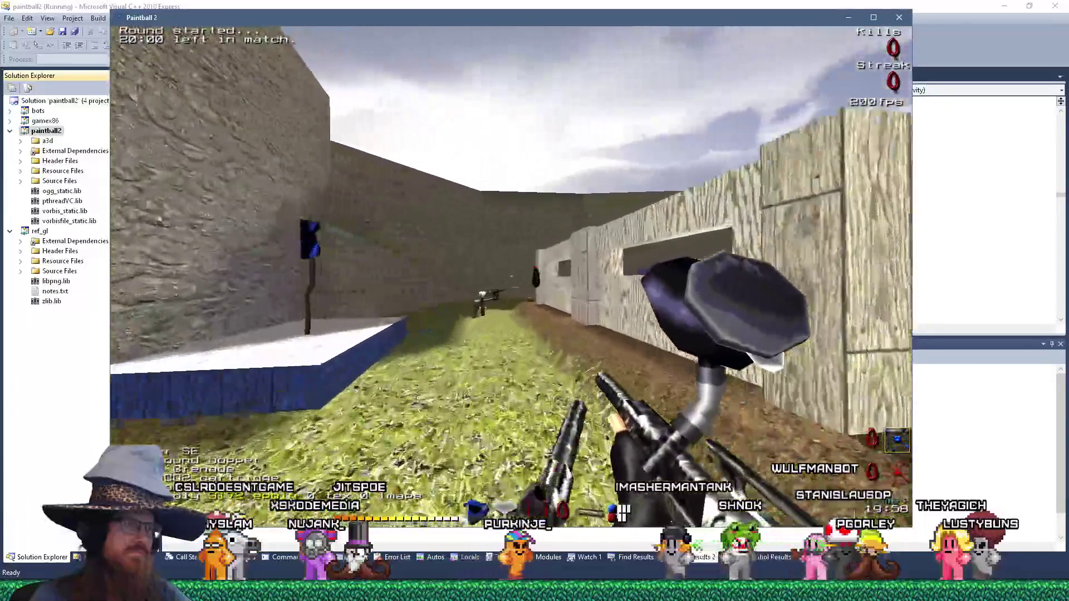
key("w")
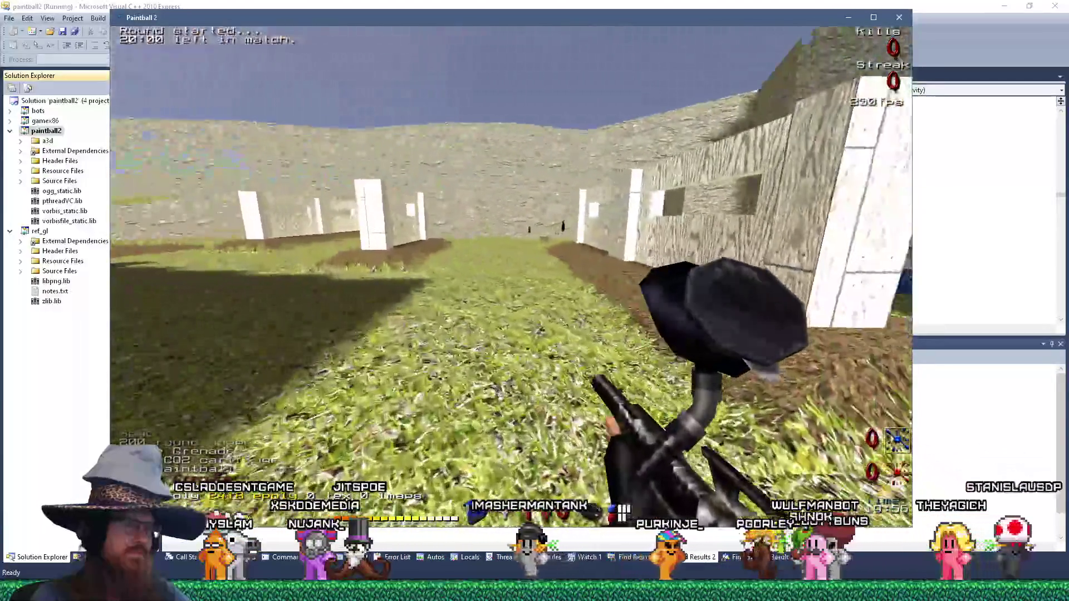
key("w")
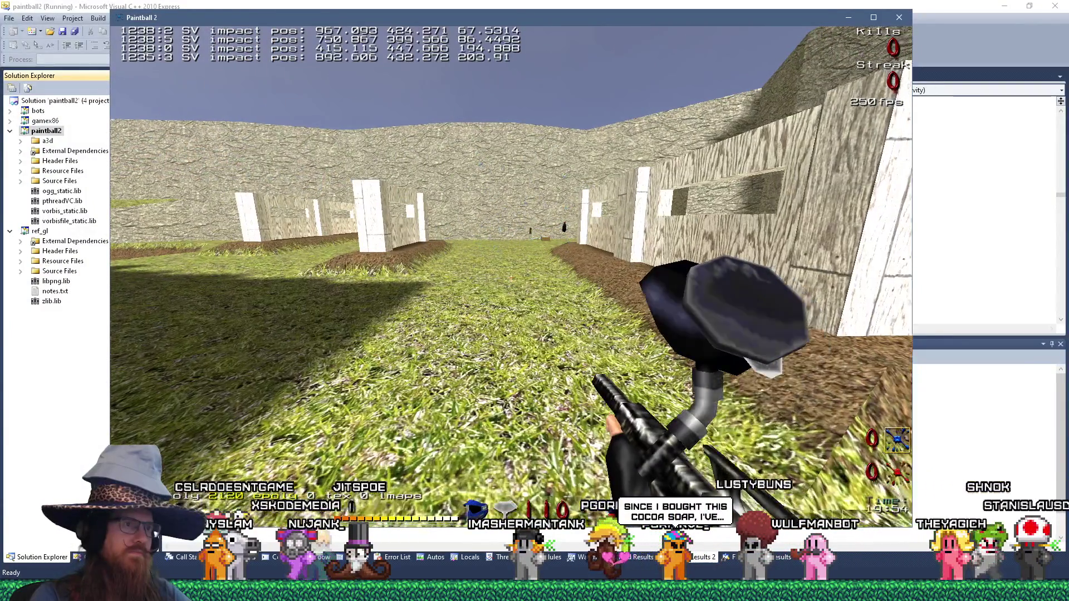
key("w")
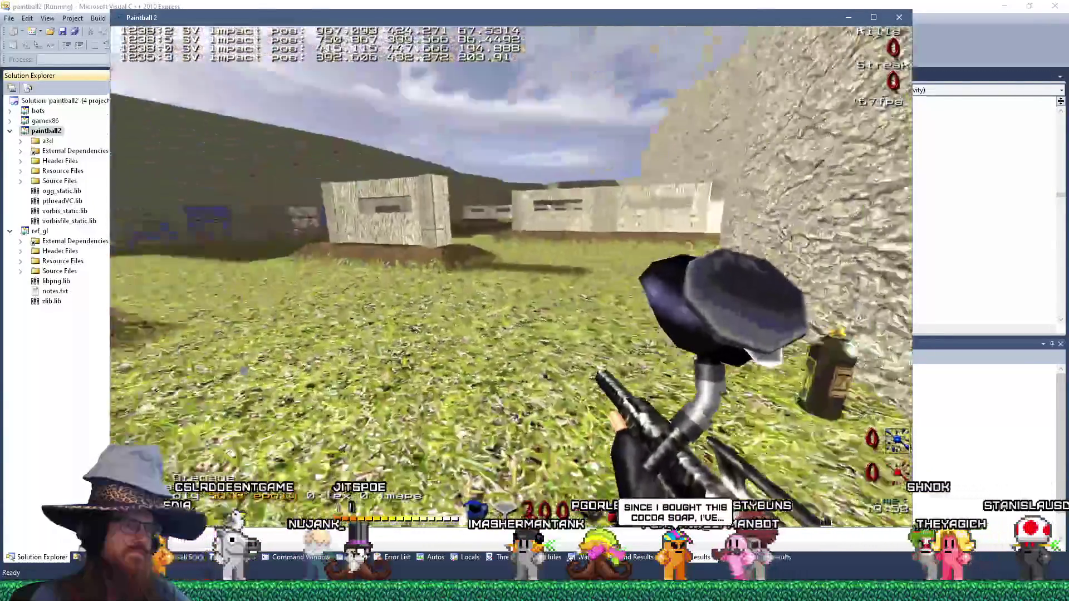
key("w")
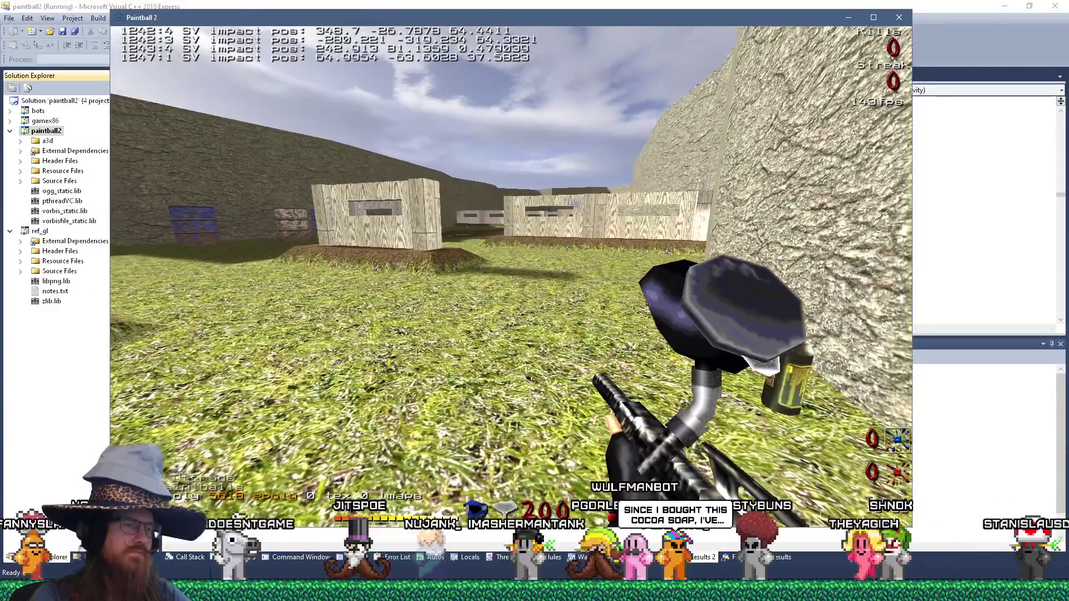
key("w")
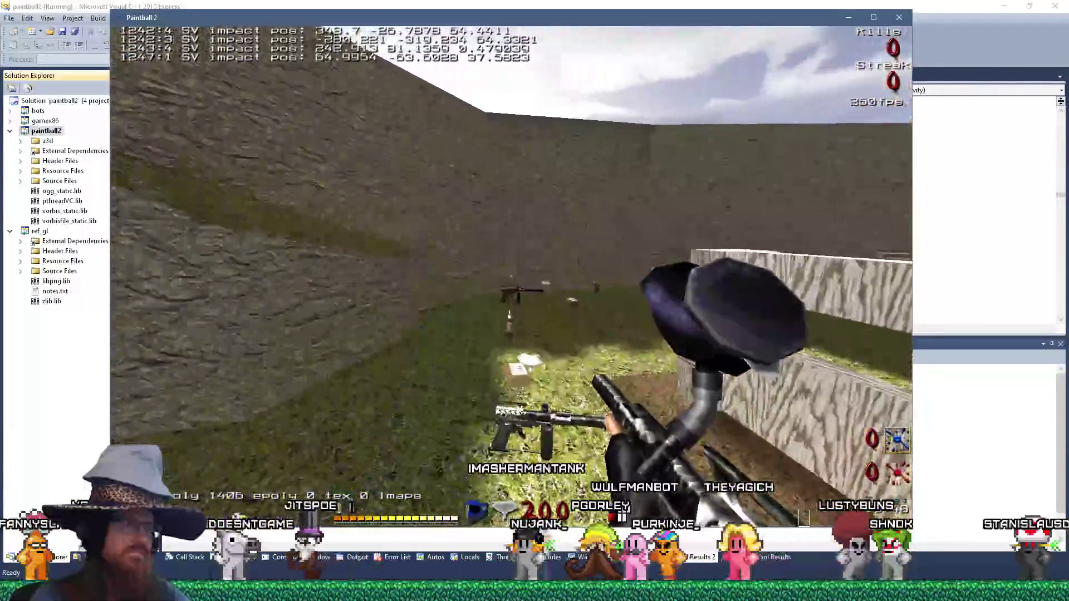
key("w")
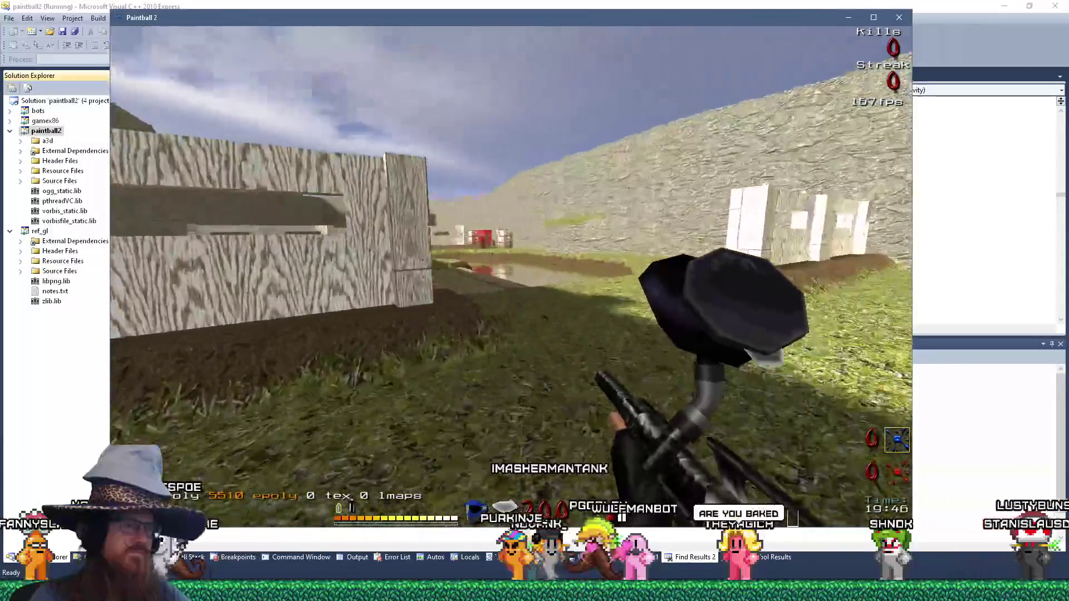
key("w")
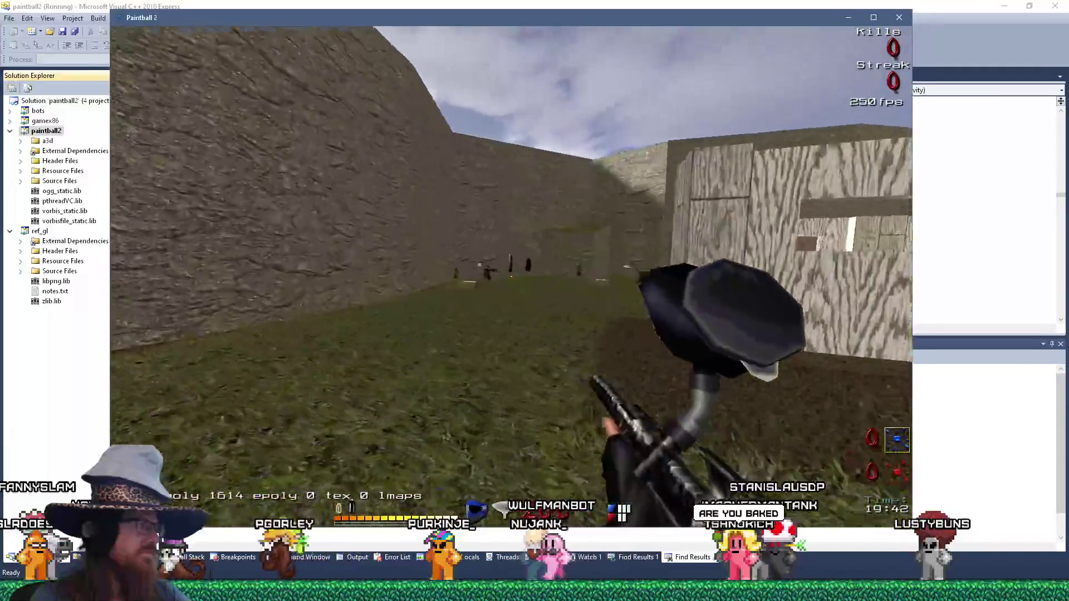
key("w")
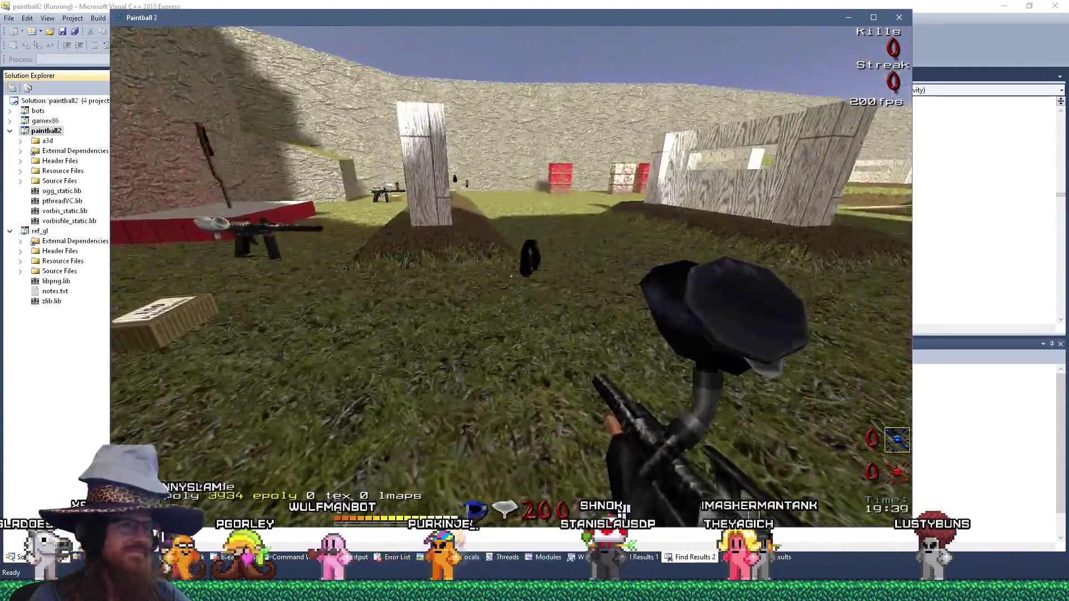
Fire paint shots at the bunkers and stone wall to check the impact splats.
left_click(511, 276)
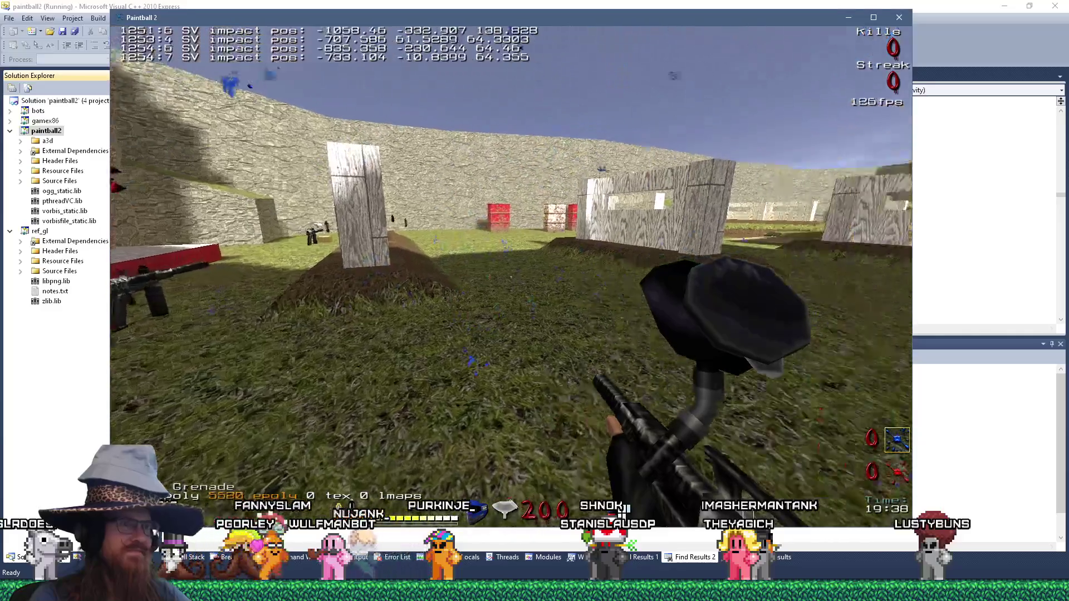
key("w")
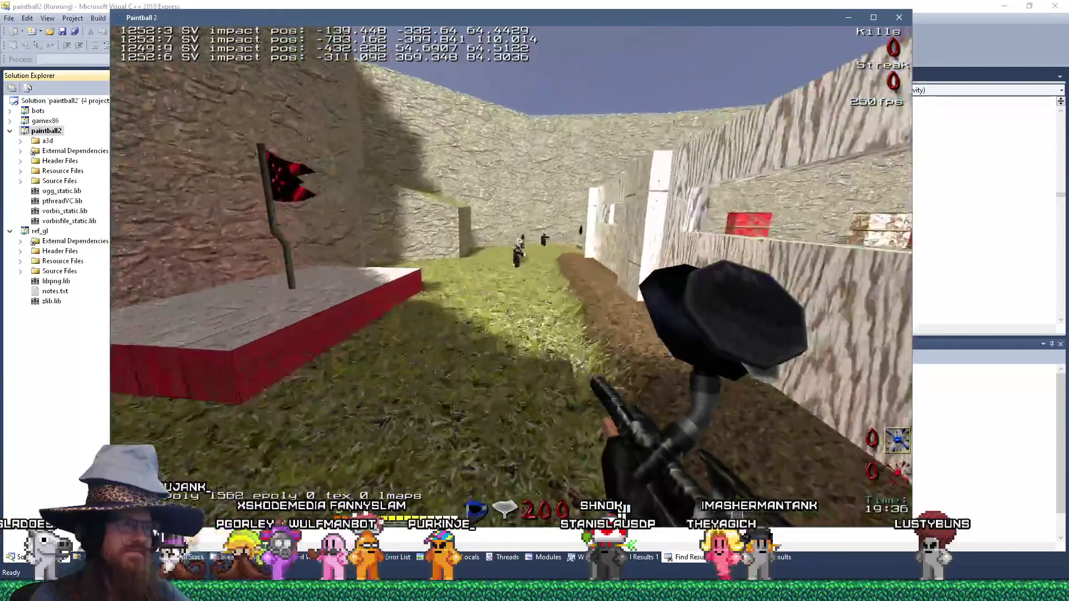
left_click(511, 276)
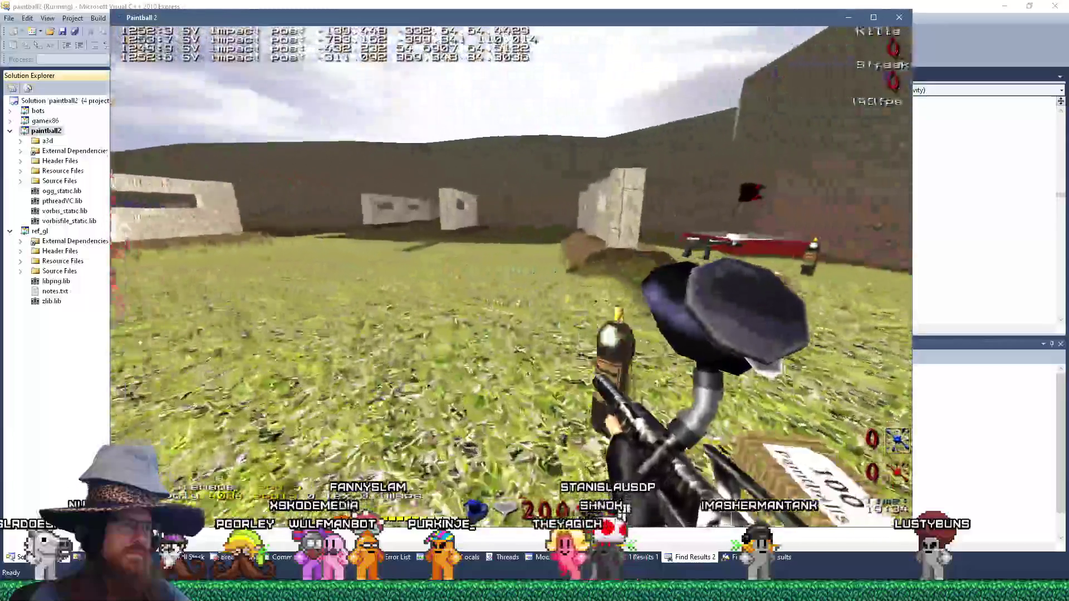
left_click(511, 276)
key("w")
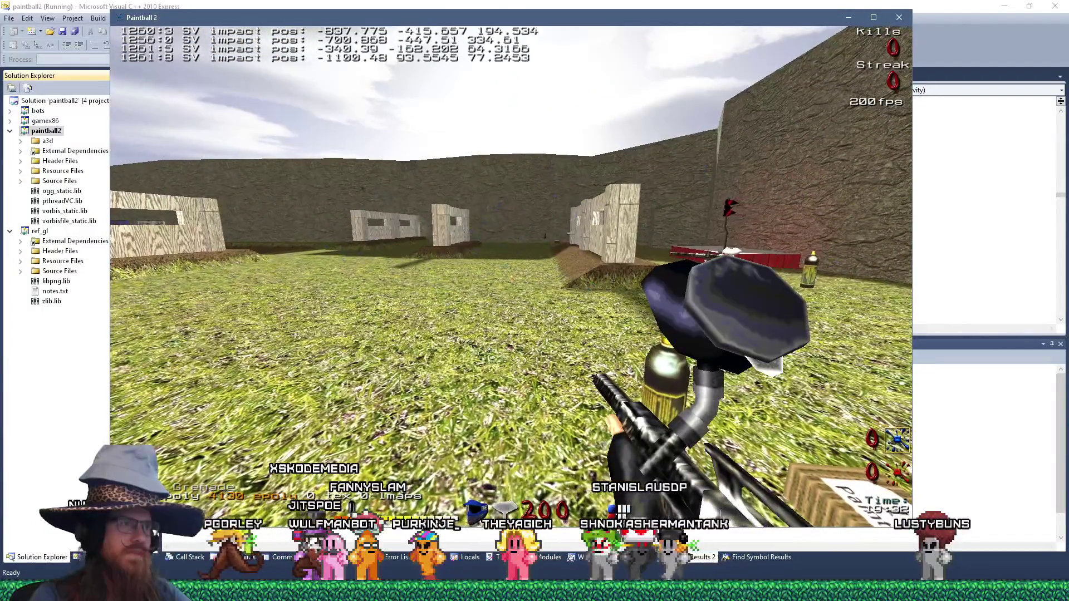
key("w")
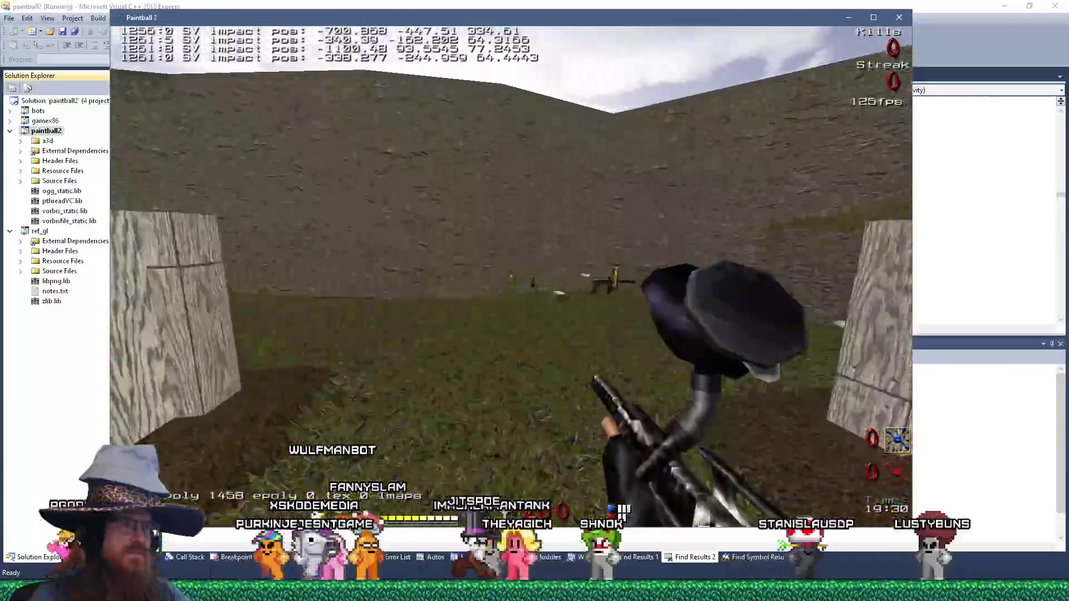
key("w")
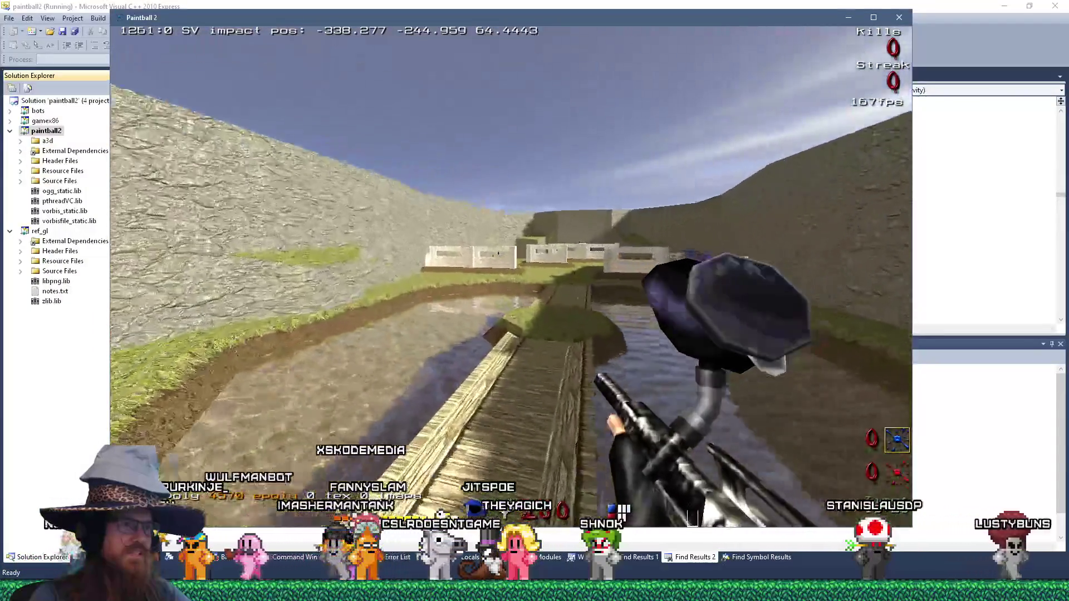
key("w")
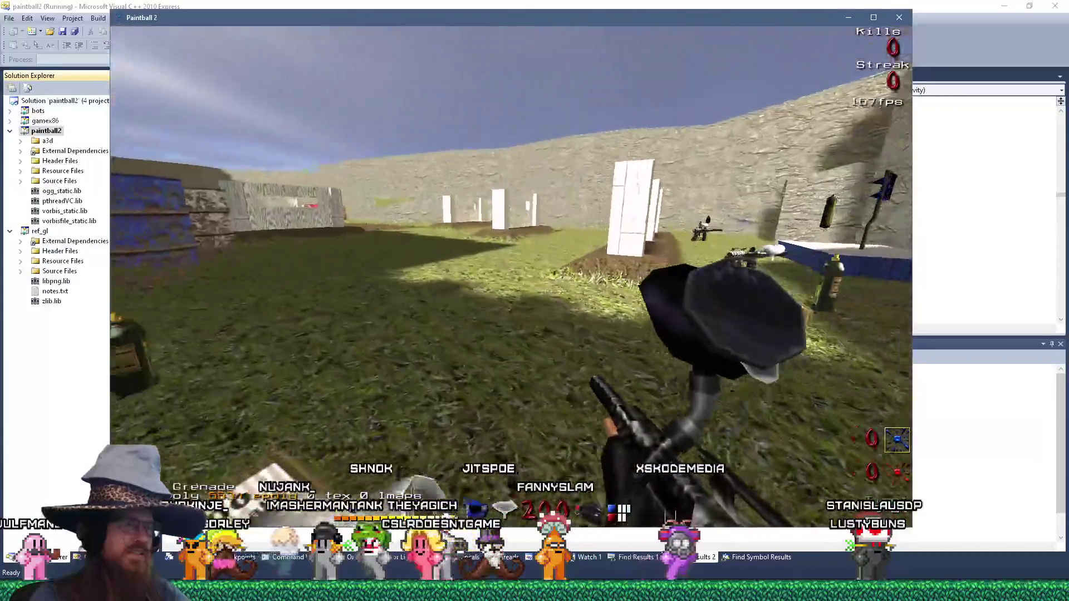
left_click(512, 269)
Move along the water channel past the bunkers, fire another test shot, and open the console.
key("grave")
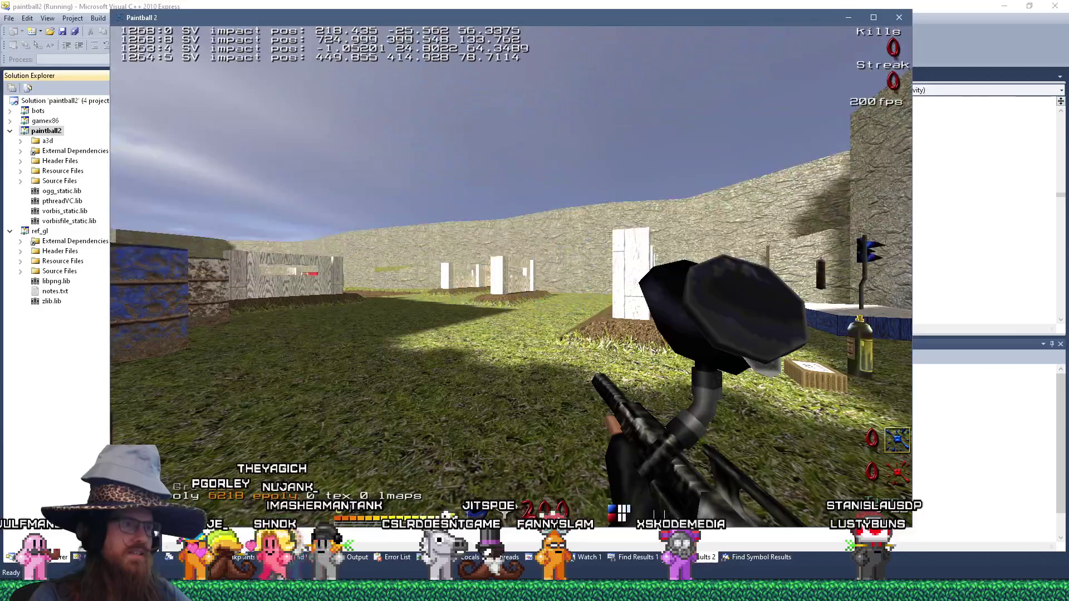
key("w")
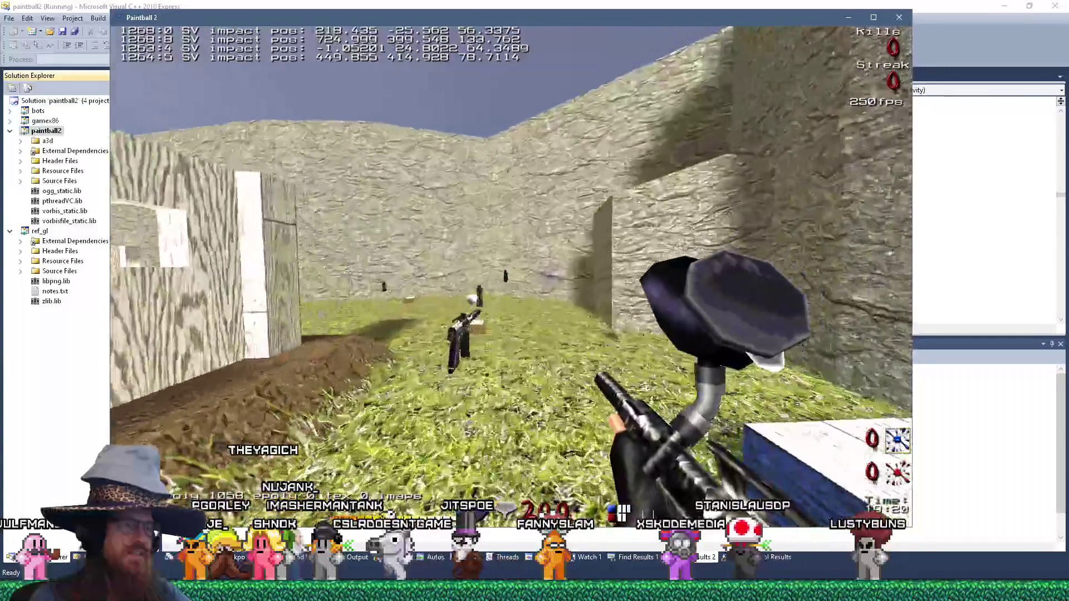
key("w")
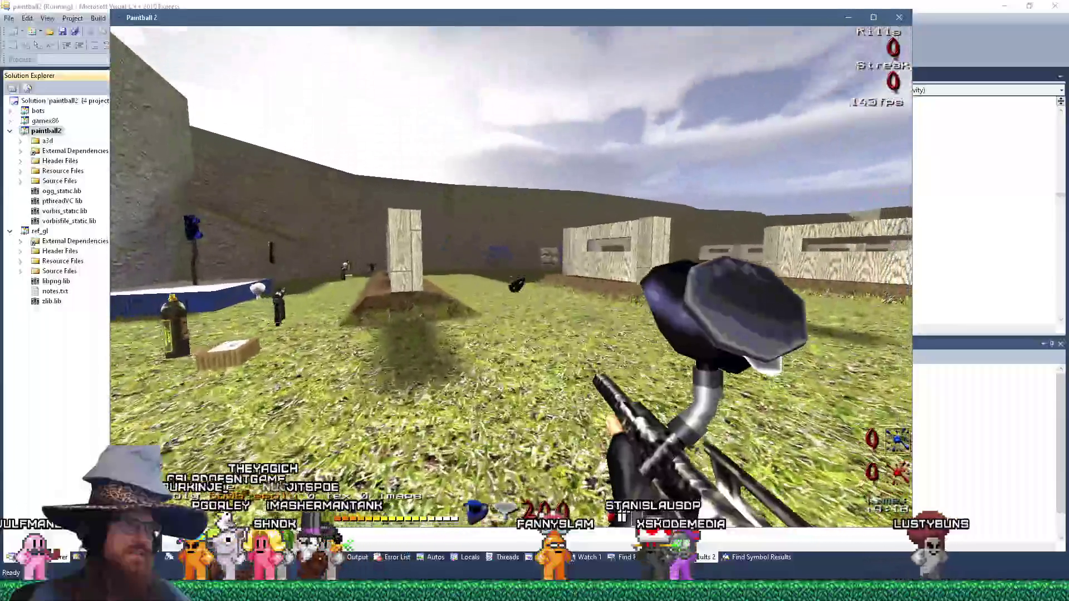
key("w")
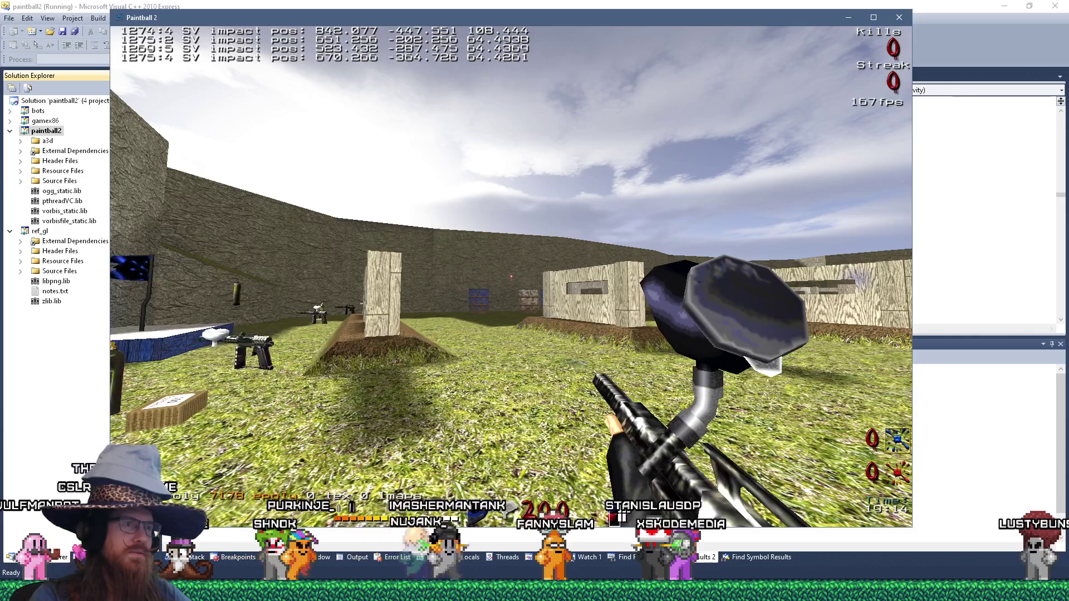
key("w")
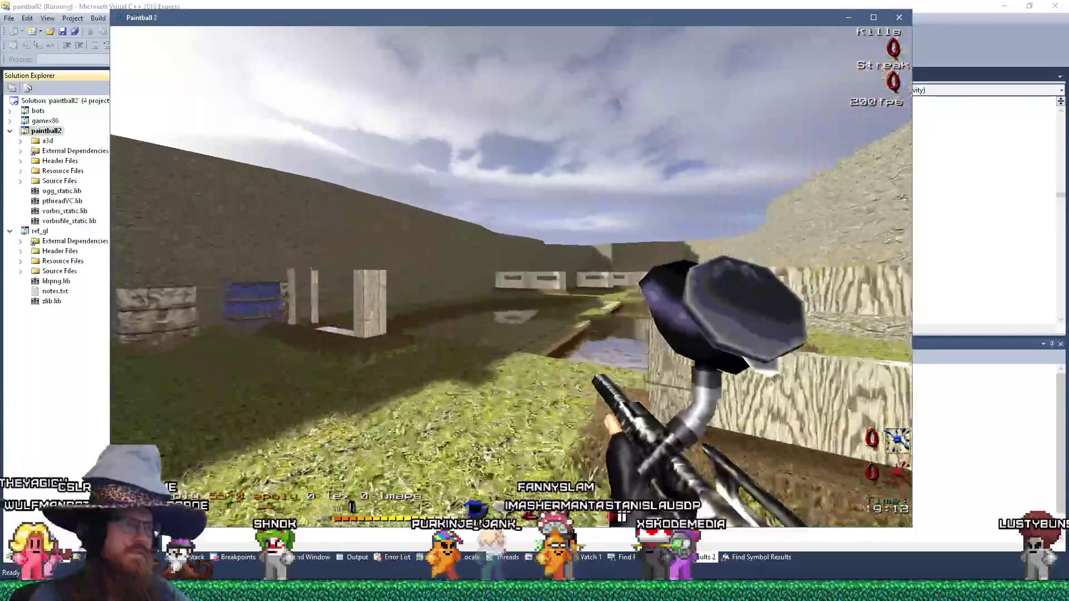
key("w")
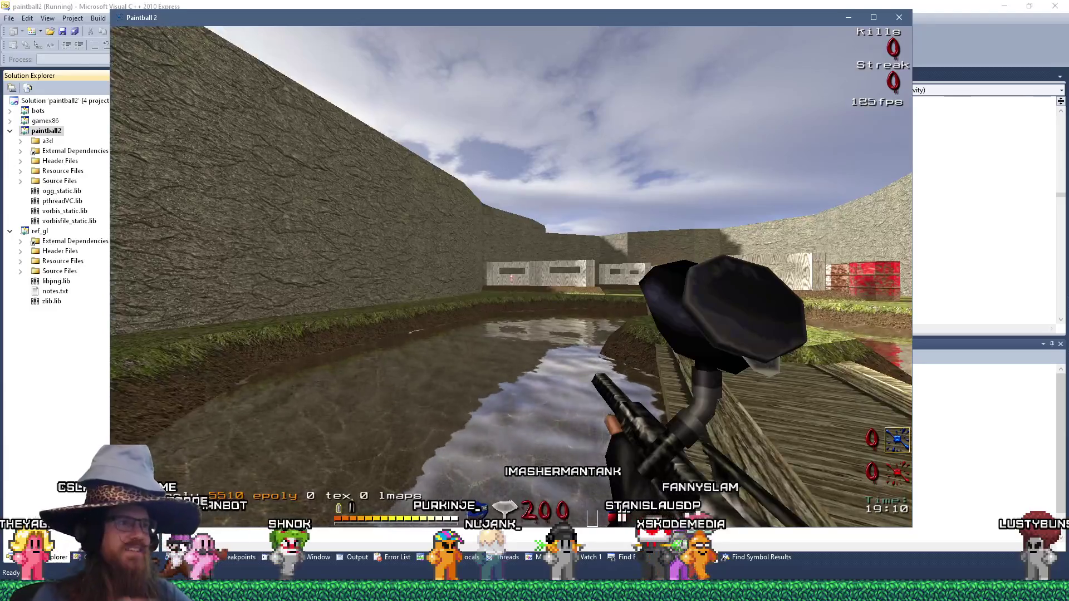
key("w")
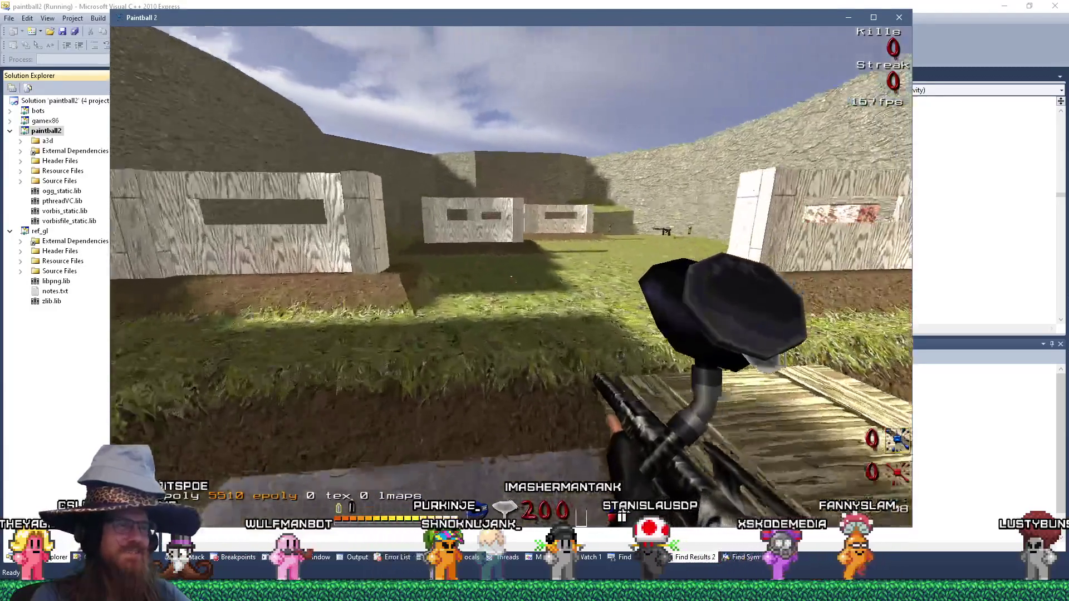
key("w")
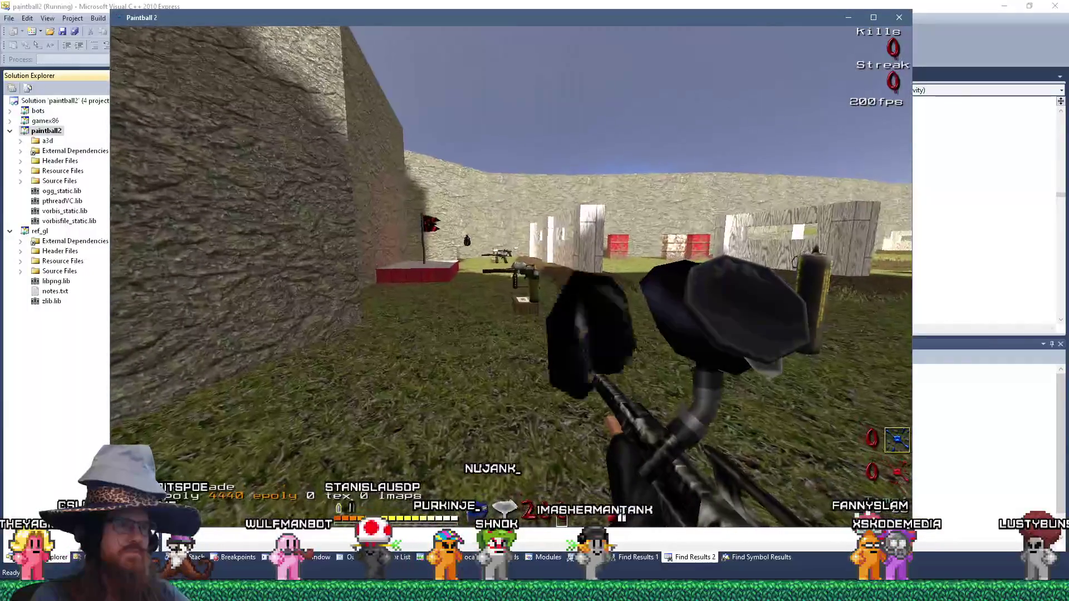
left_click(511, 275)
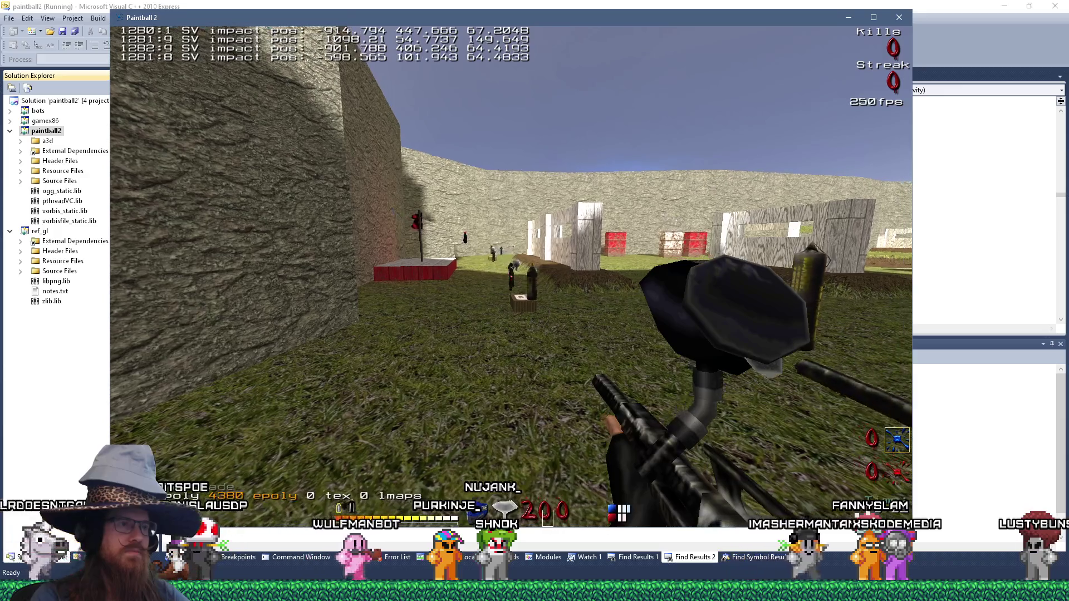
key("grave")
Quit the game, change the 1000.0f rotation multiplier to 500.0f, and rebuild and run.
type("qui")
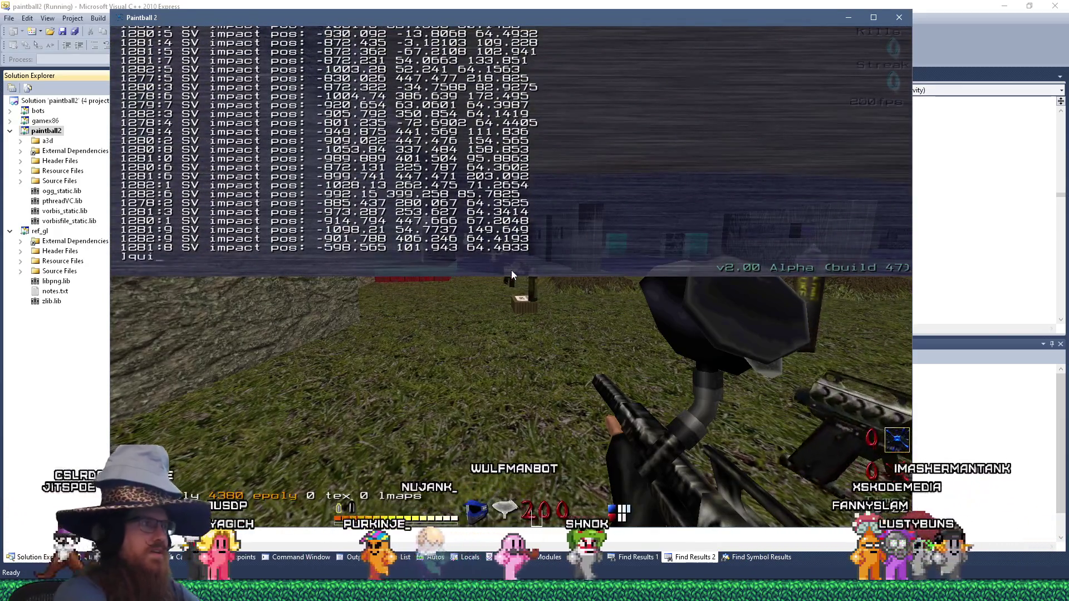
type("t")
key("Return")
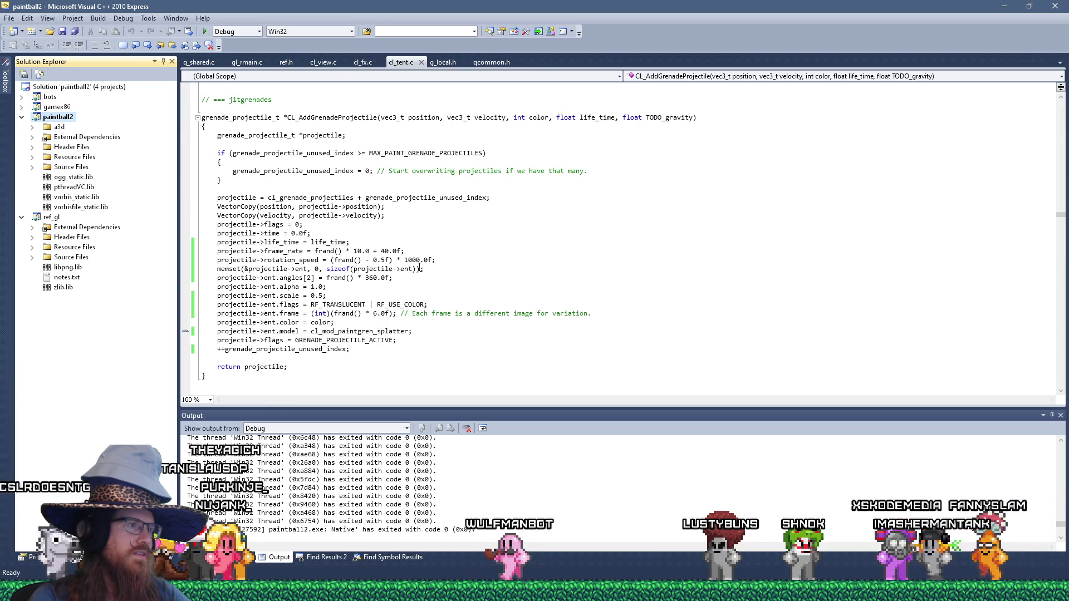
left_click_drag(404, 259, 412, 260)
type("5")
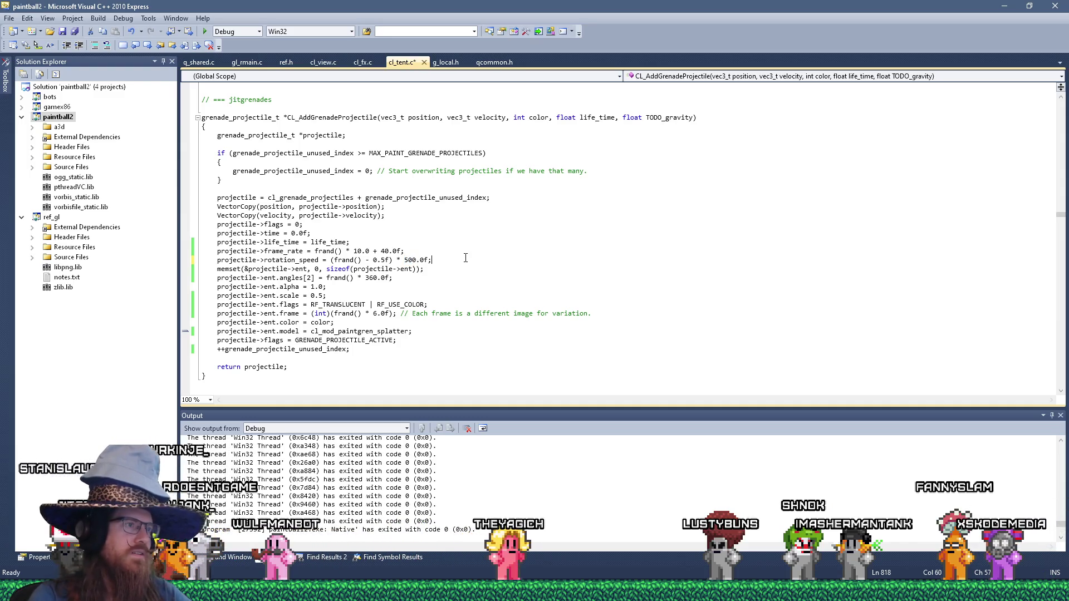
left_click(206, 32)
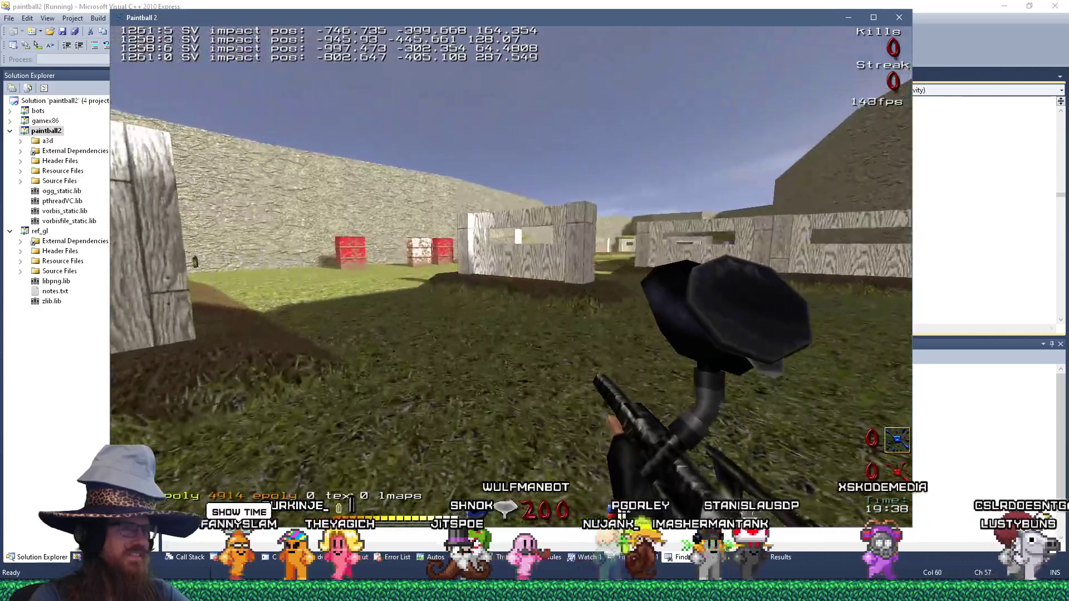
Open the Paintball 2 console to enter the join-as-observer command.
key("grave")
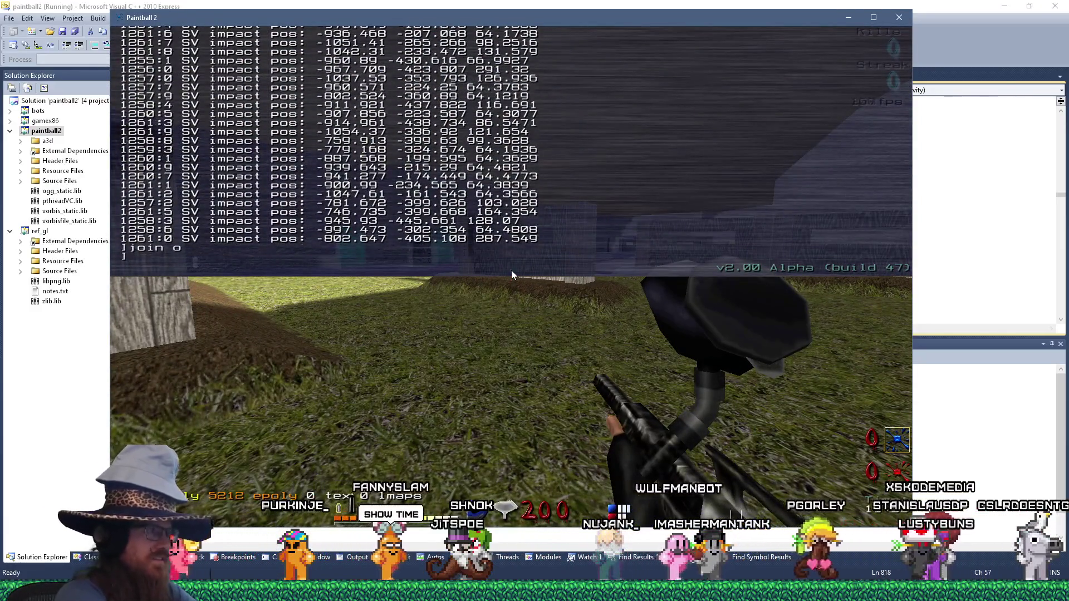
Run the join-as-observer command, then load the arenaball map from the console.
key("Return")
key("grave")
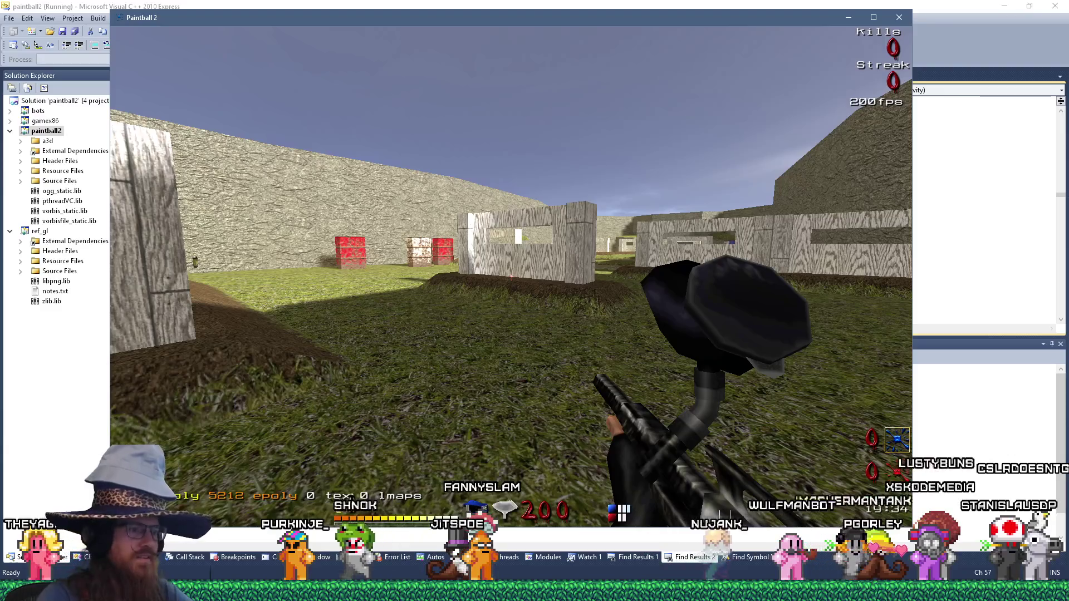
key("grave")
type("aball")
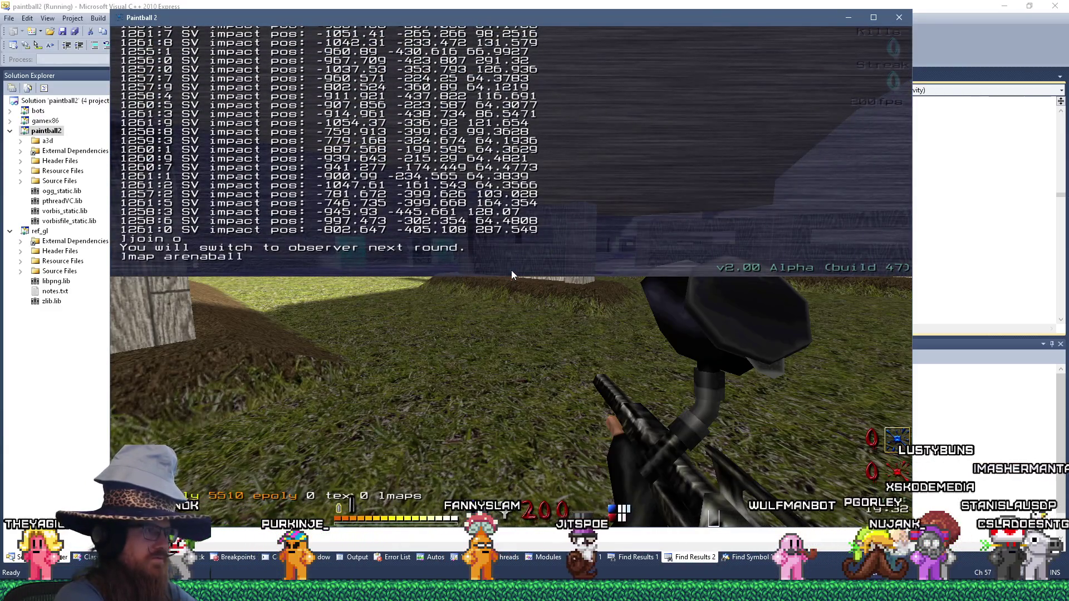
key("Return")
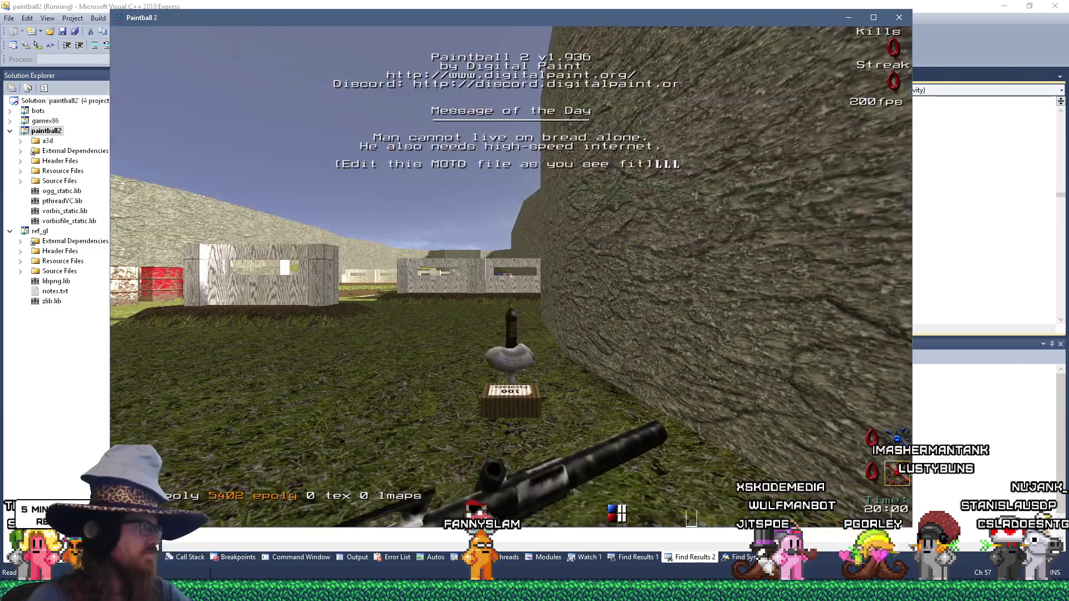
Move across the field and bridge collecting grenades, then open the console.
key("w")
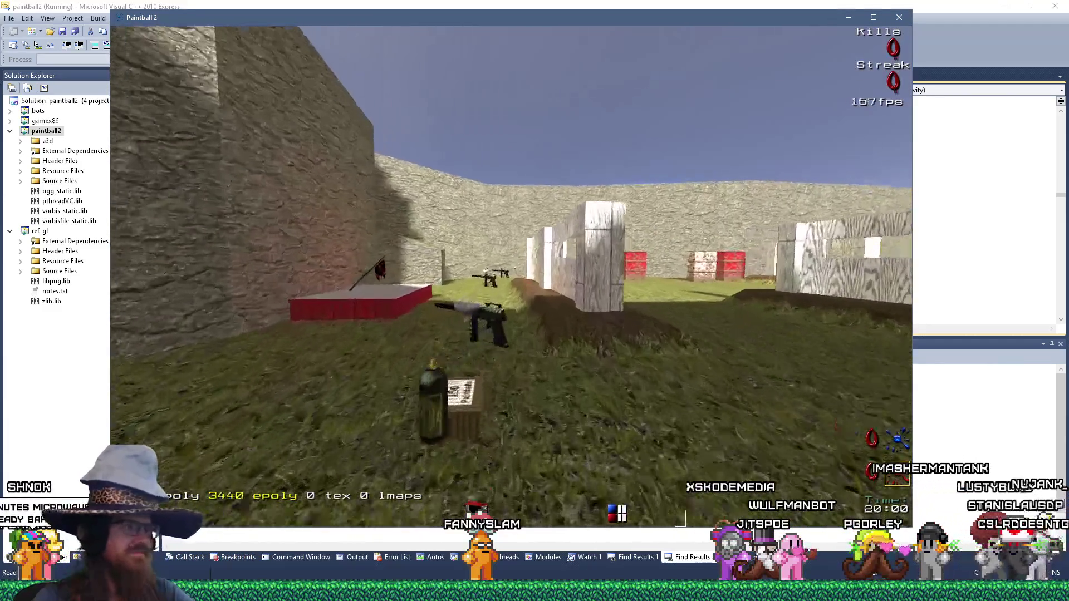
key("w")
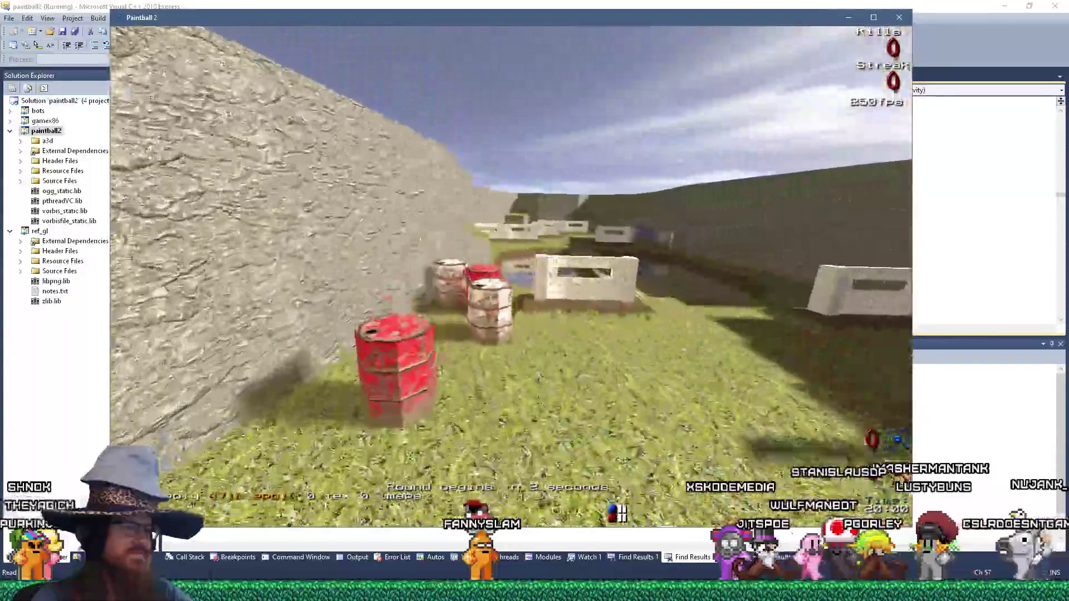
key("w")
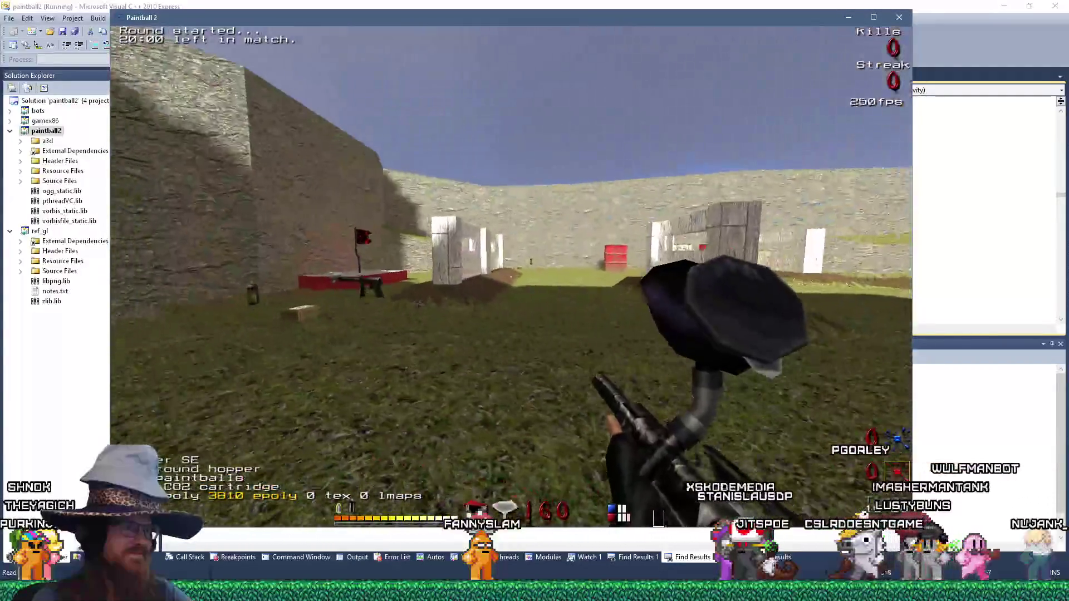
key("w")
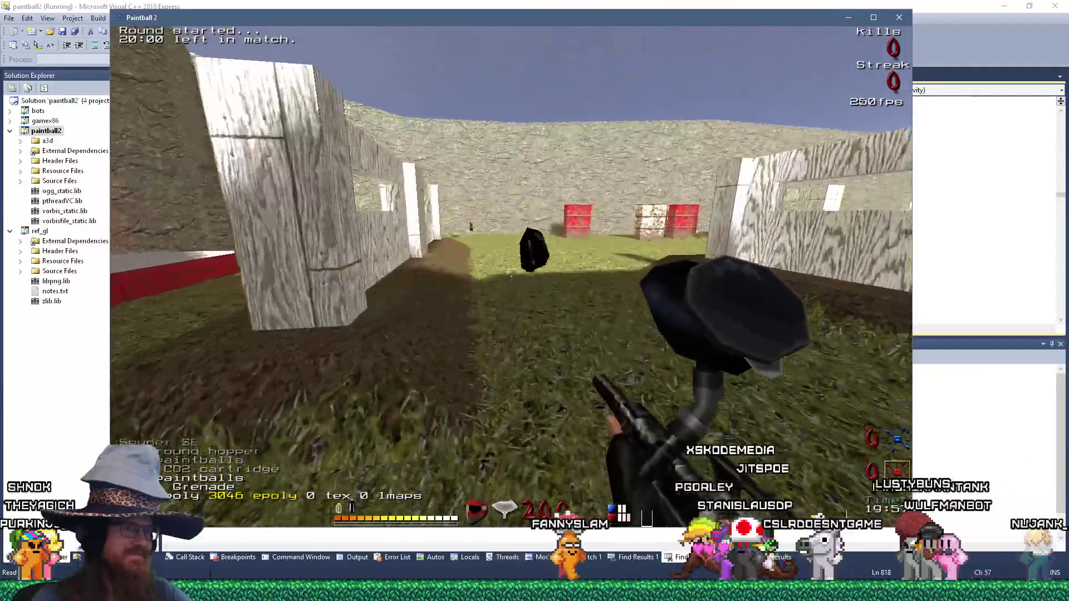
key("w")
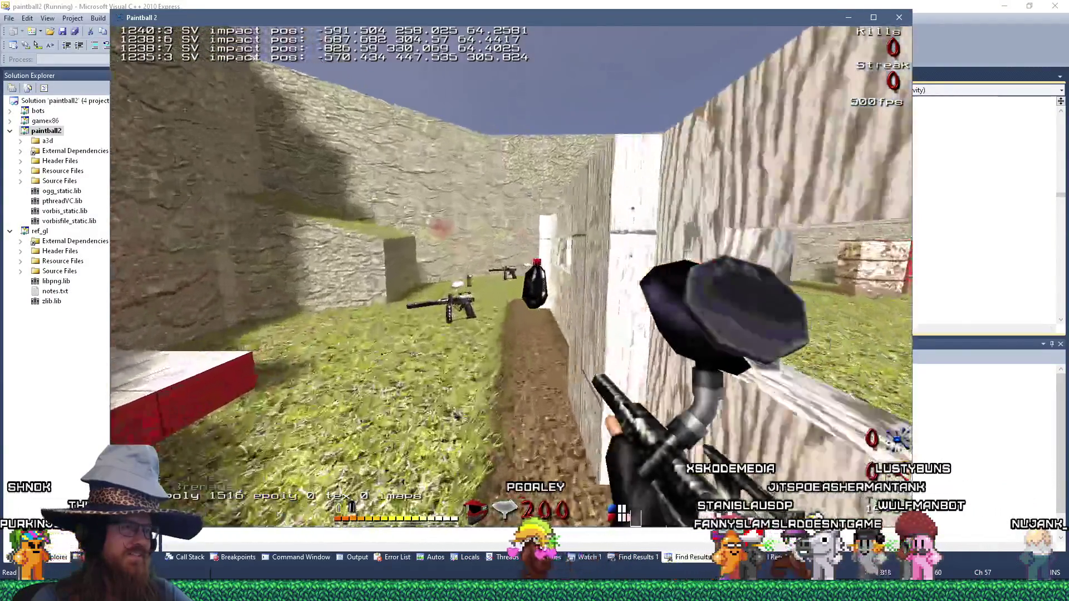
key("w")
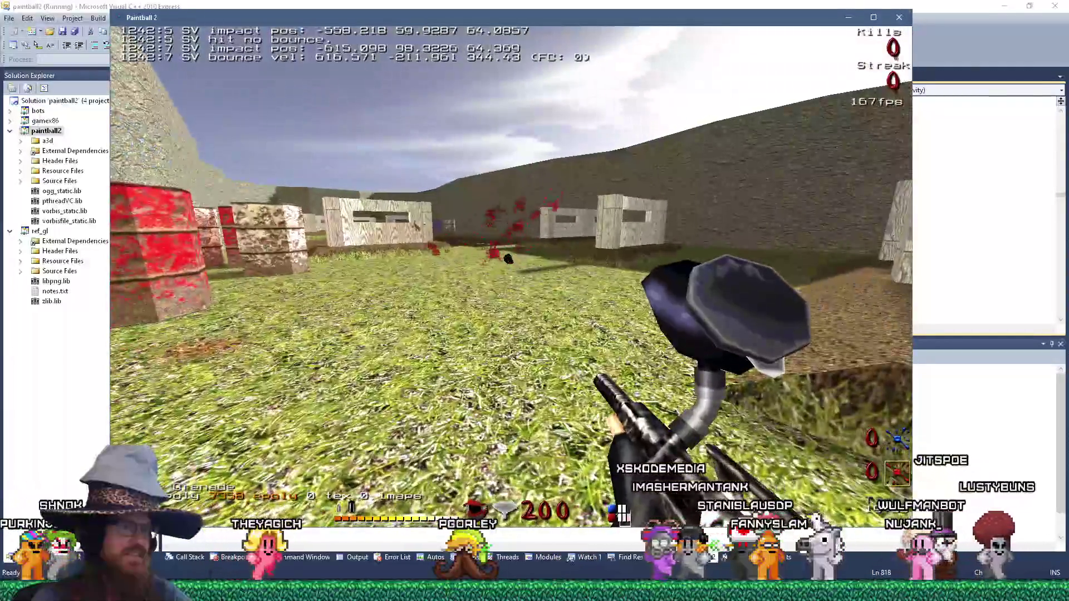
key("w")
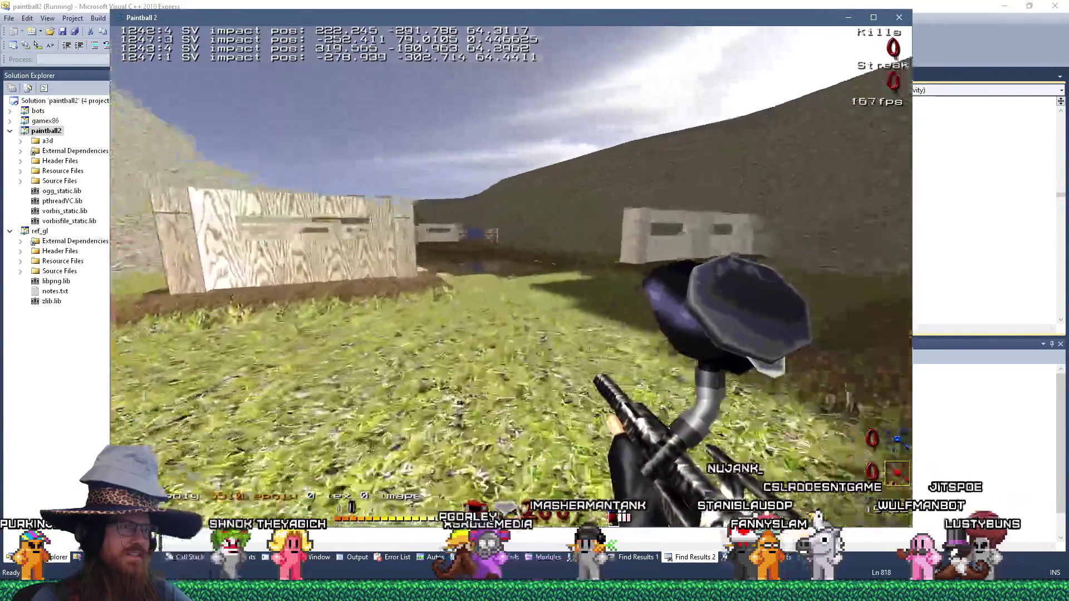
key("w")
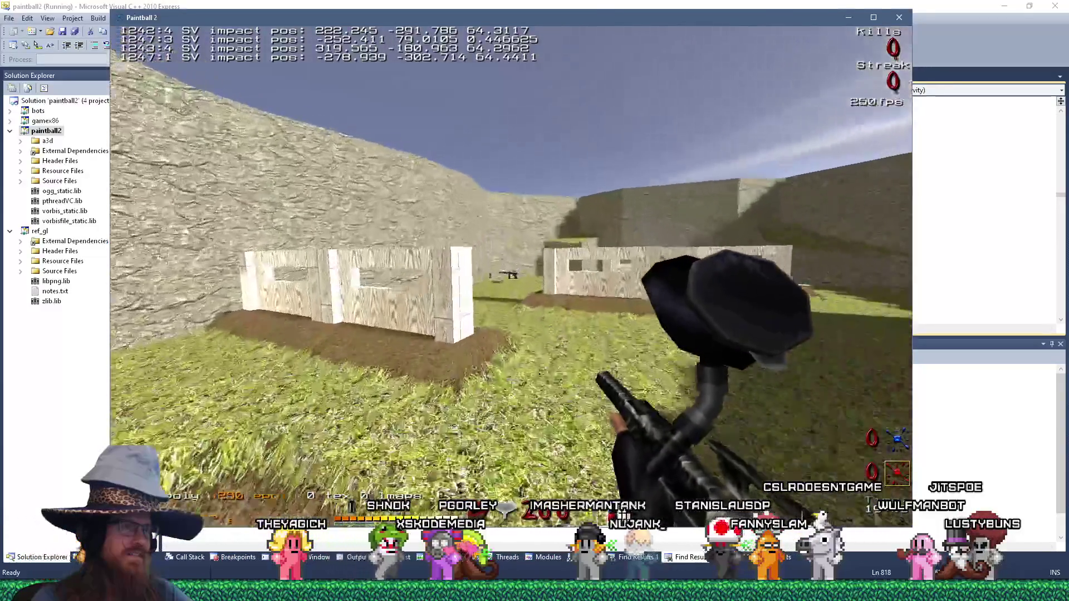
key("w")
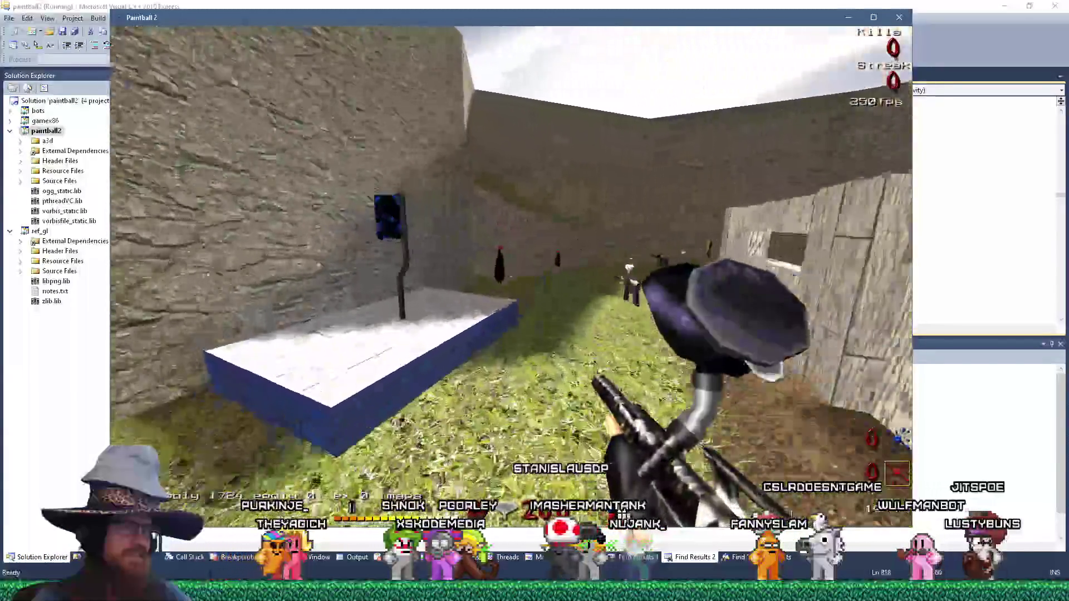
key("w")
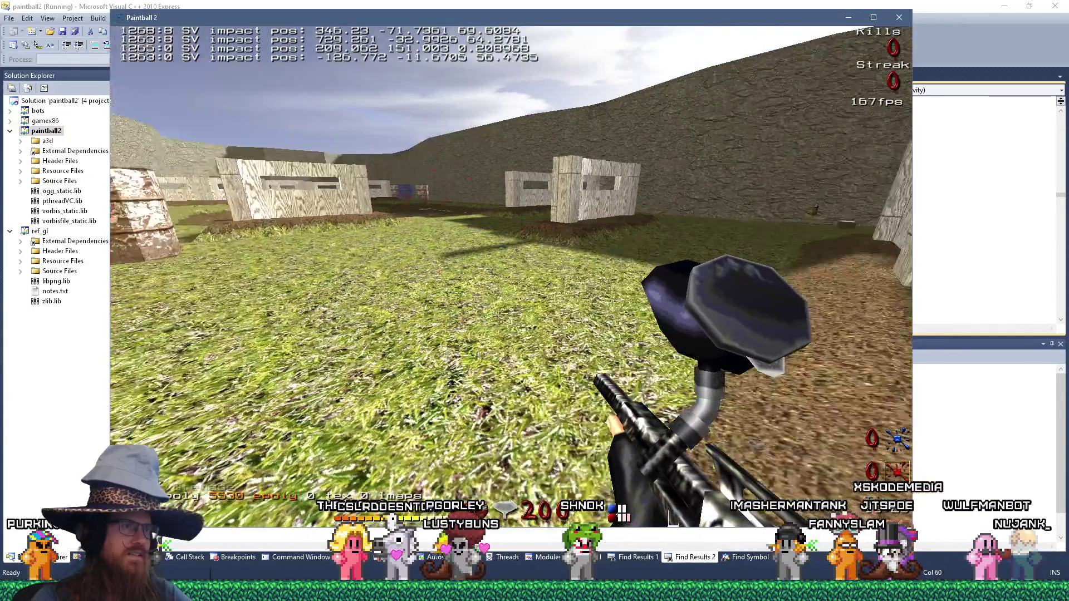
key("w")
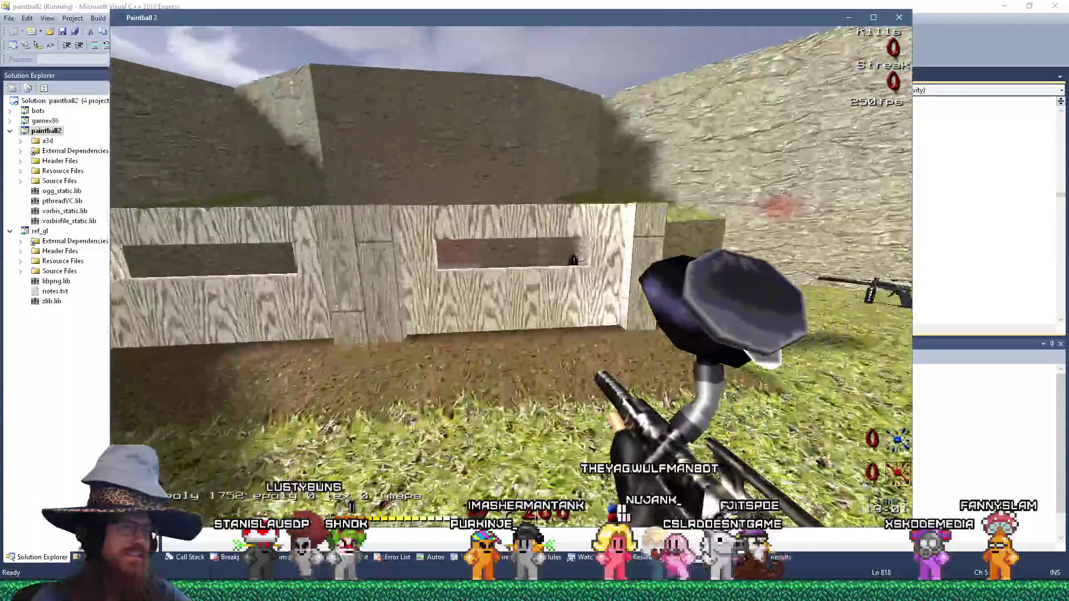
key("grave")
Quit the game and bring the Paintgren notes in Notepad to the front.
type("qui")
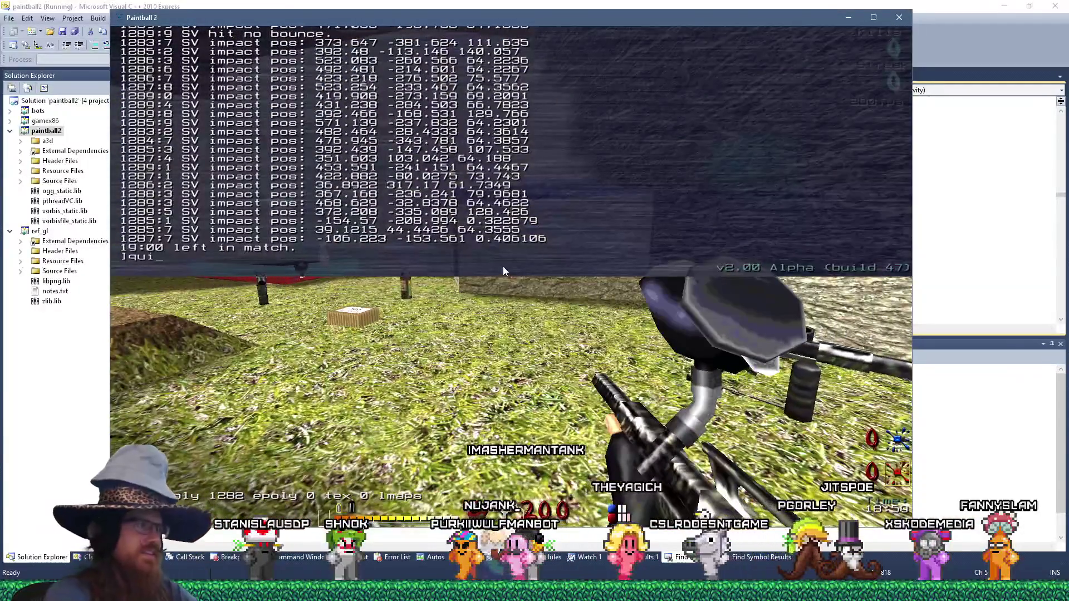
type("t")
key("Return")
key("alt+Tab")
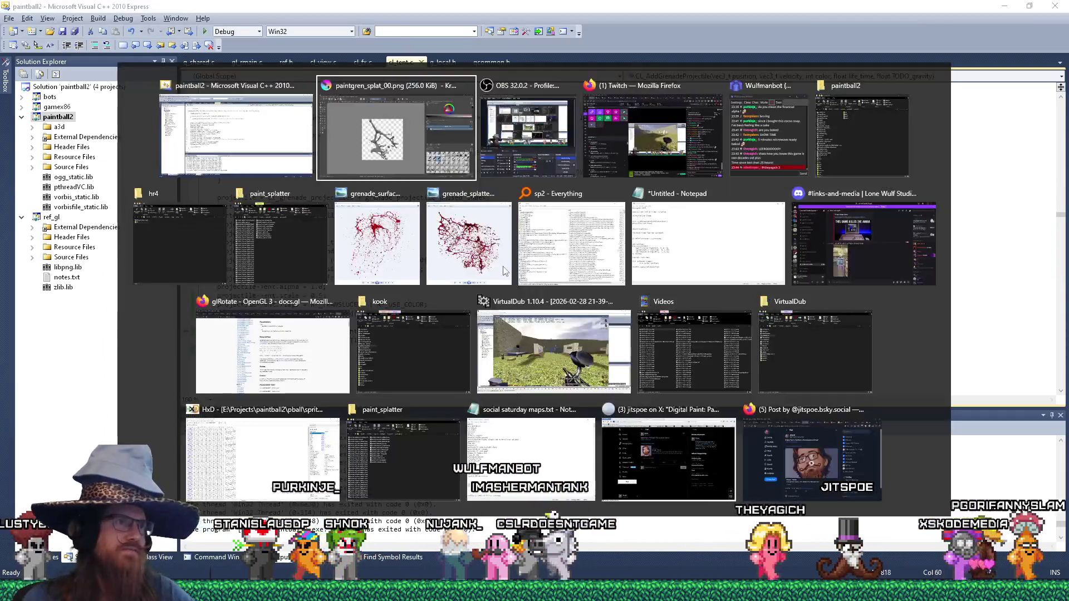
left_click(684, 245)
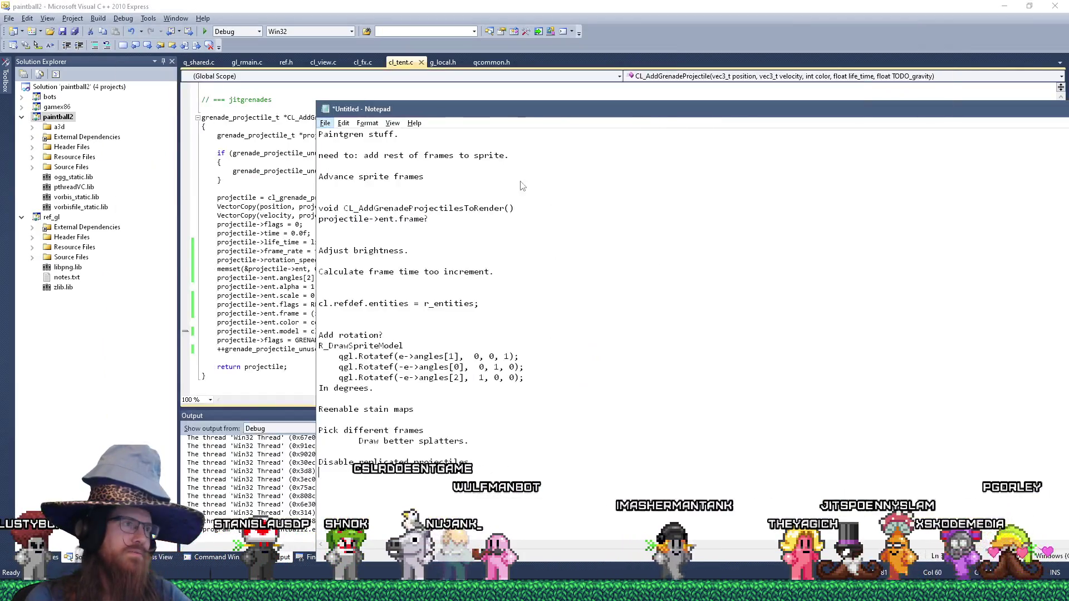
Close a spare Notepad window and bring up the paint_splatter folder.
left_click(305, 572)
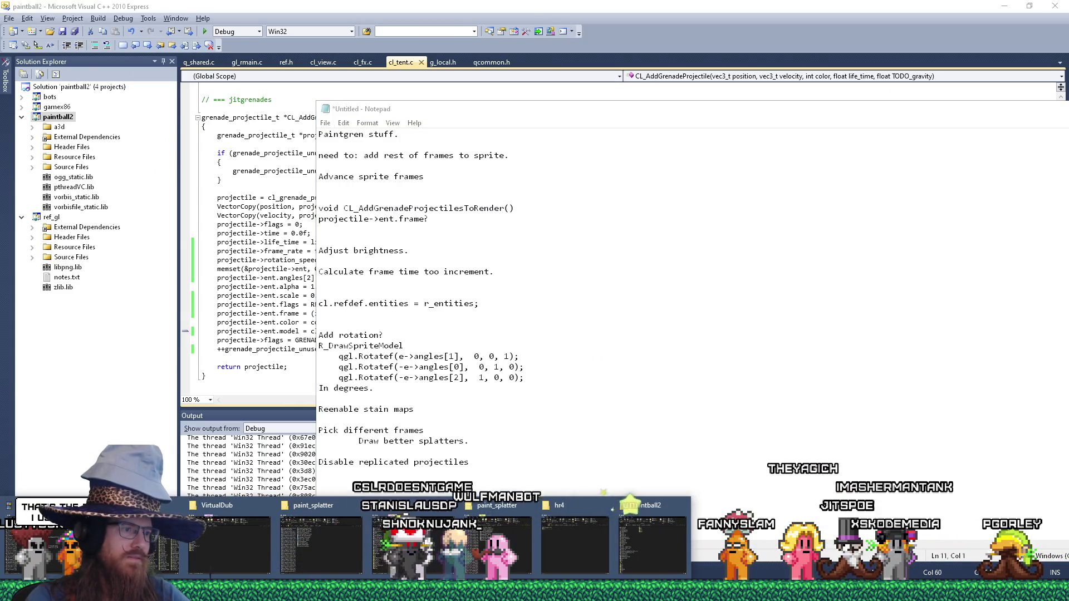
mouse_move(710, 563)
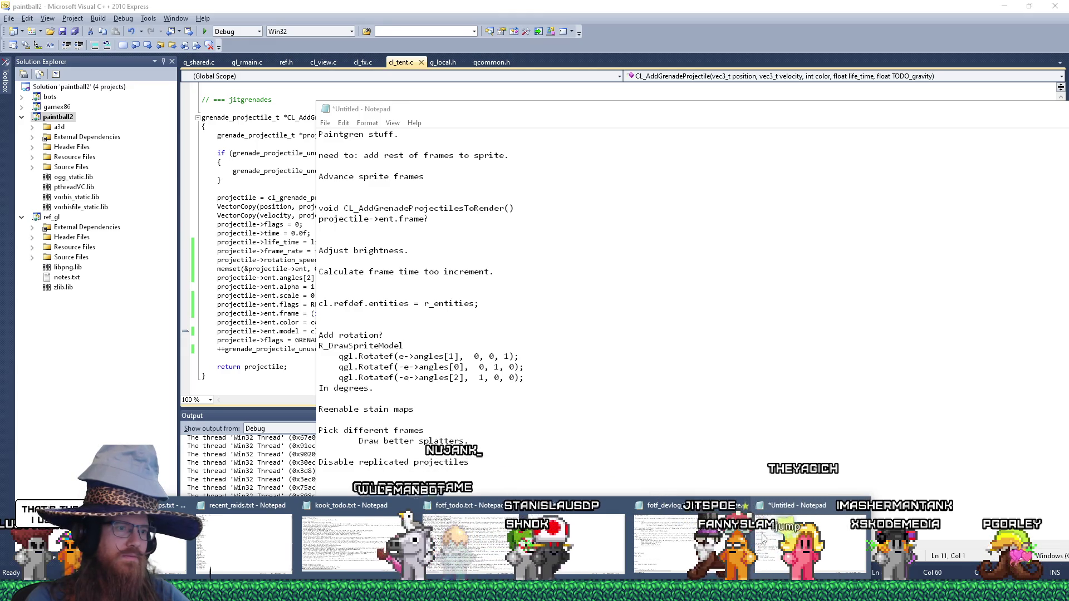
left_click(681, 505)
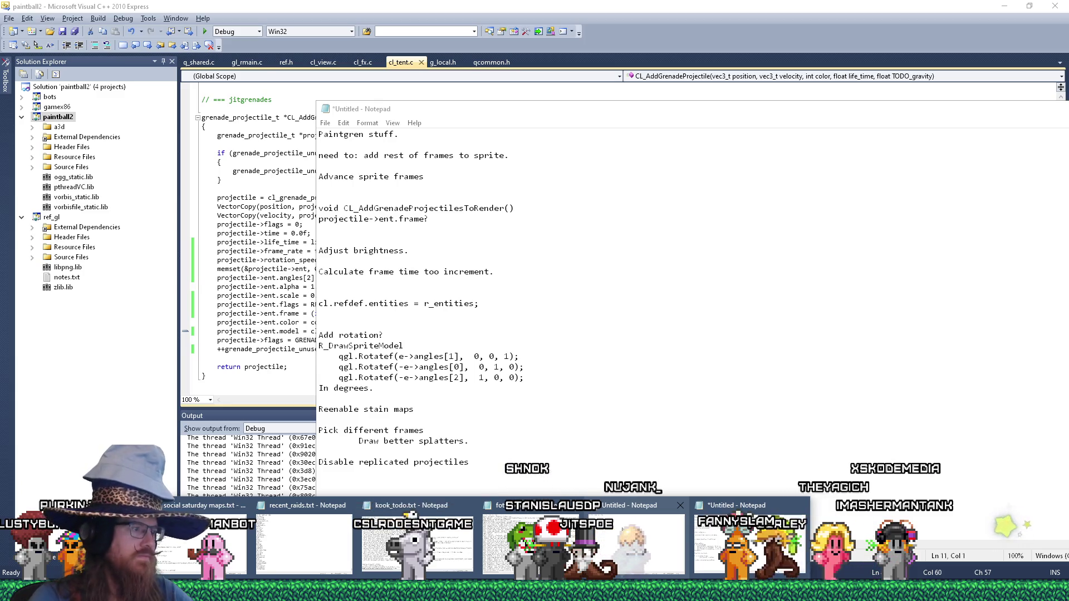
mouse_move(651, 591)
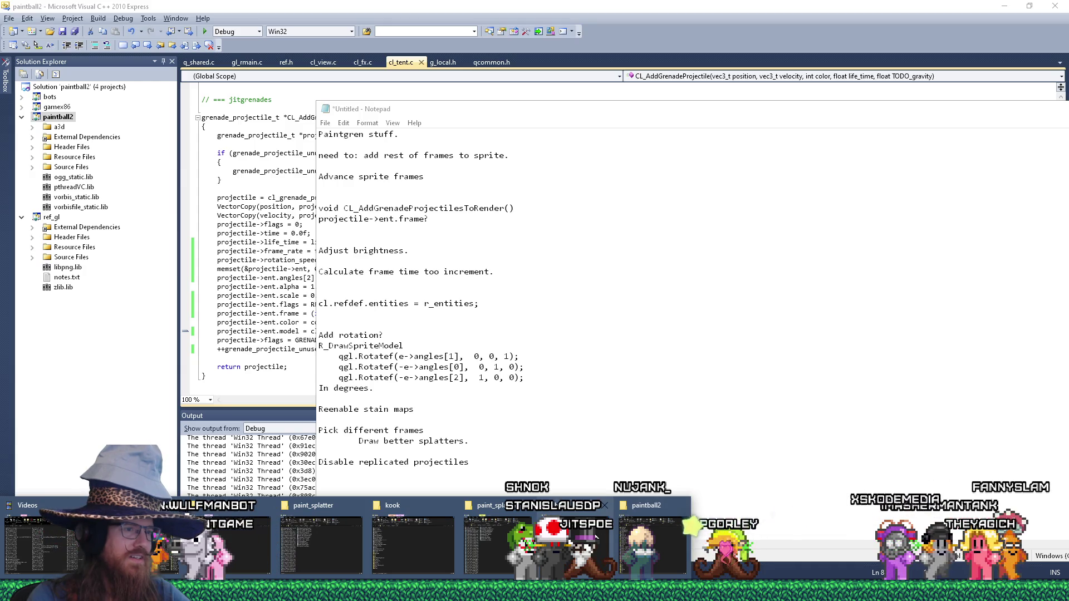
left_click(498, 543)
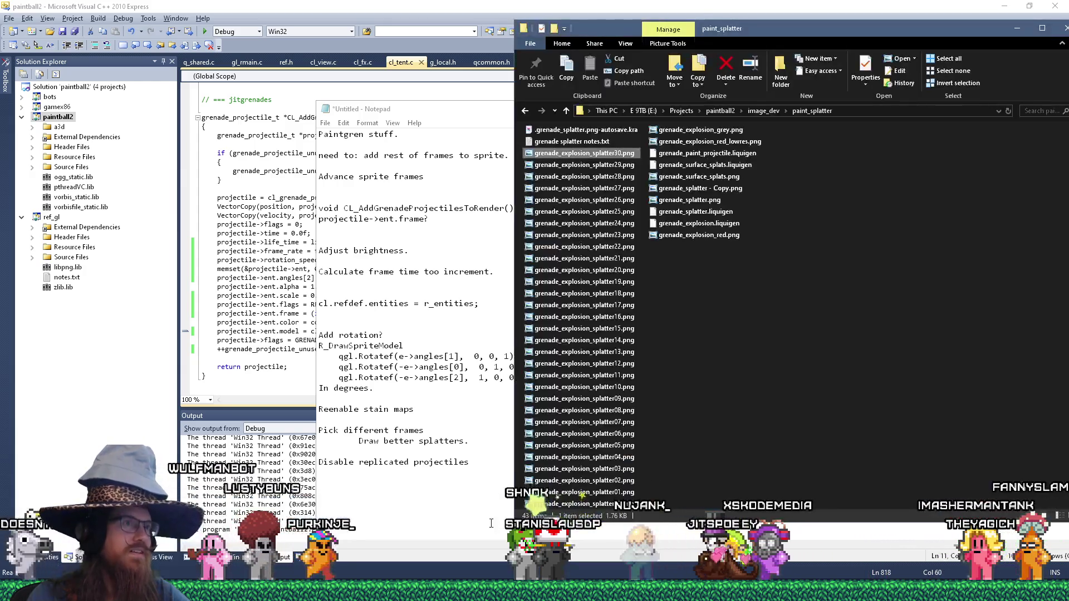
Open grenade splatter notes.txt and label the second hsv adjustment line '(too dark)'.
double_click(548, 143)
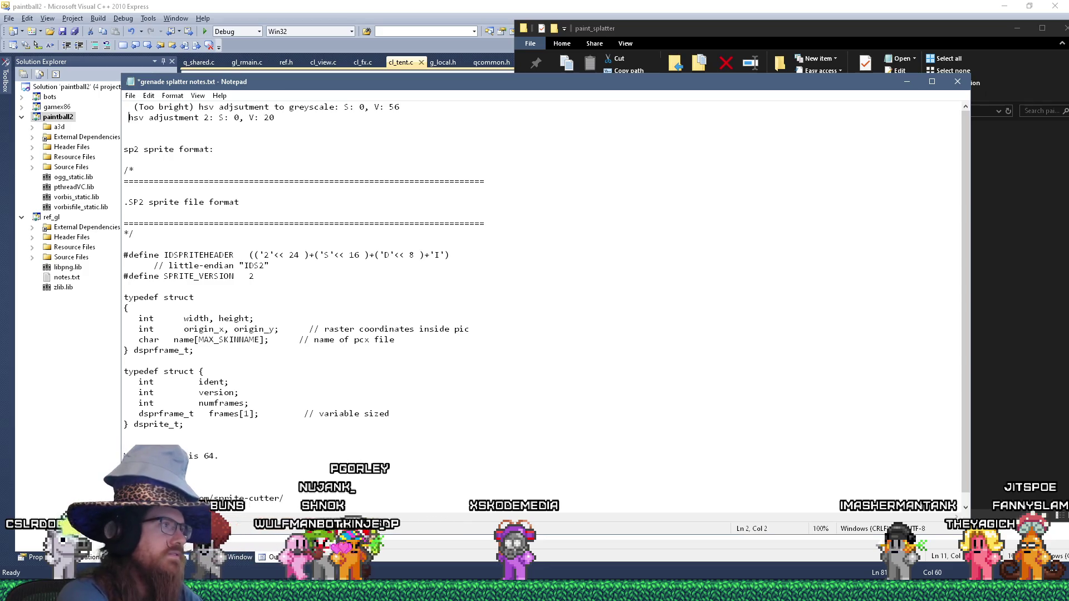
key("BackSpace")
type("(too dark")
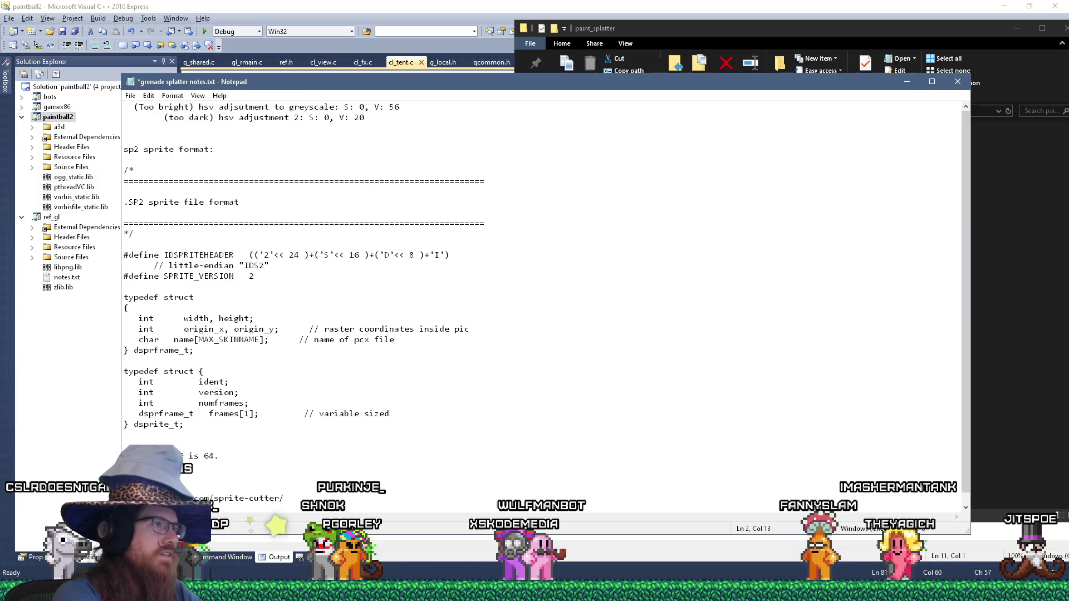
Work out (56+20)/2 in Calculator, then indent a new notes line below V: 20.
key("super+r")
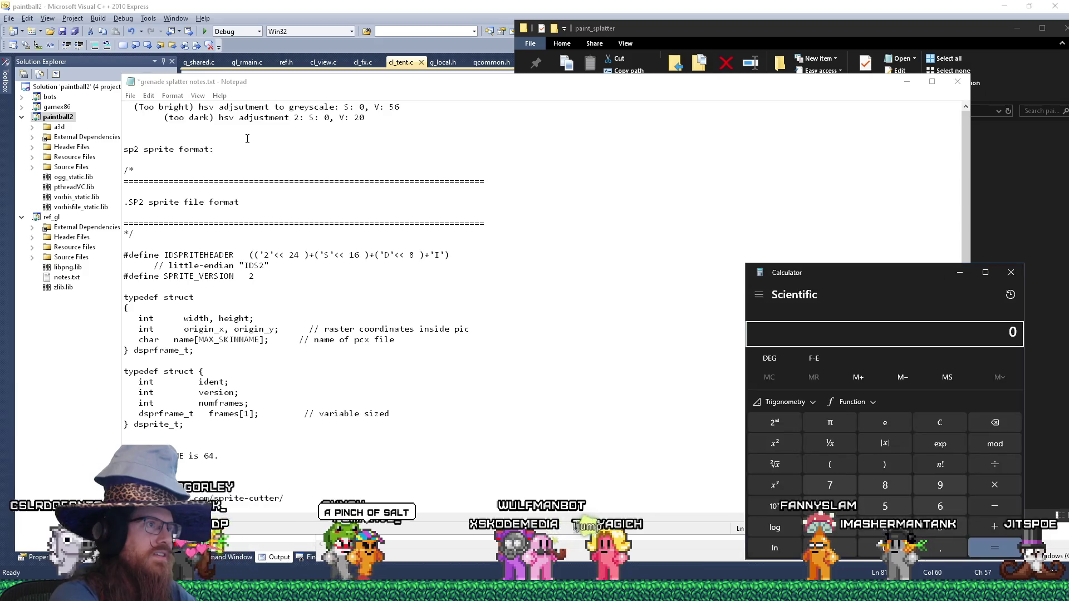
type("20")
key("Return")
type("/2")
key("Return")
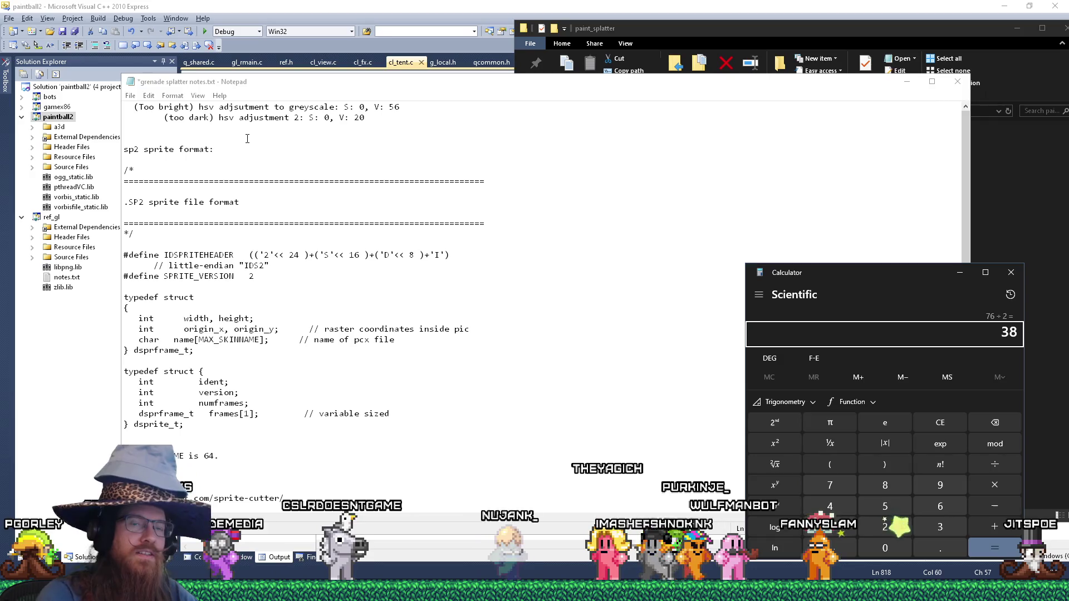
left_click(371, 124)
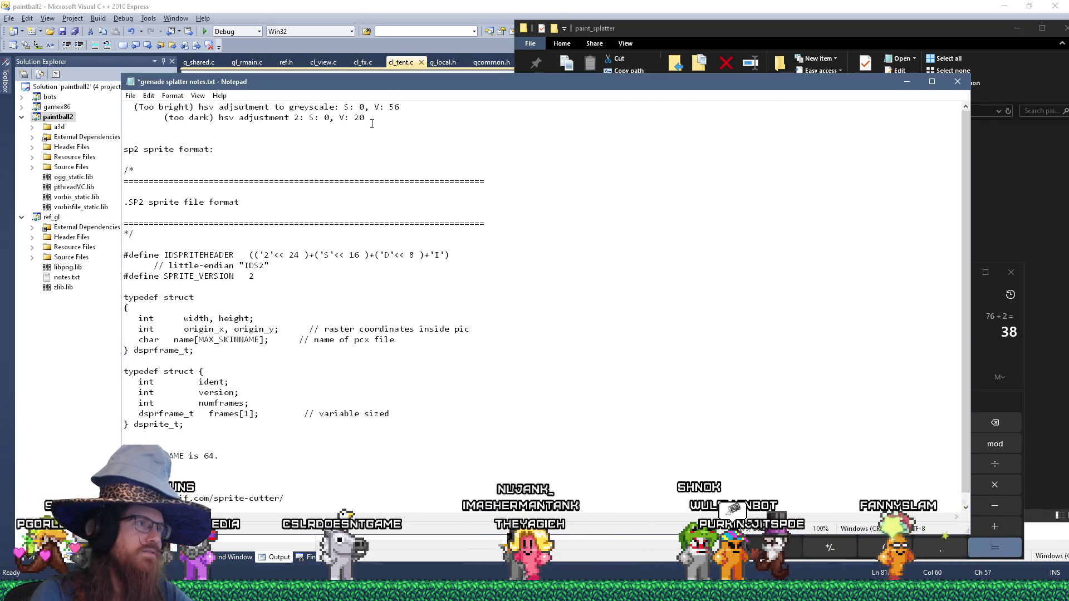
key("Tab")
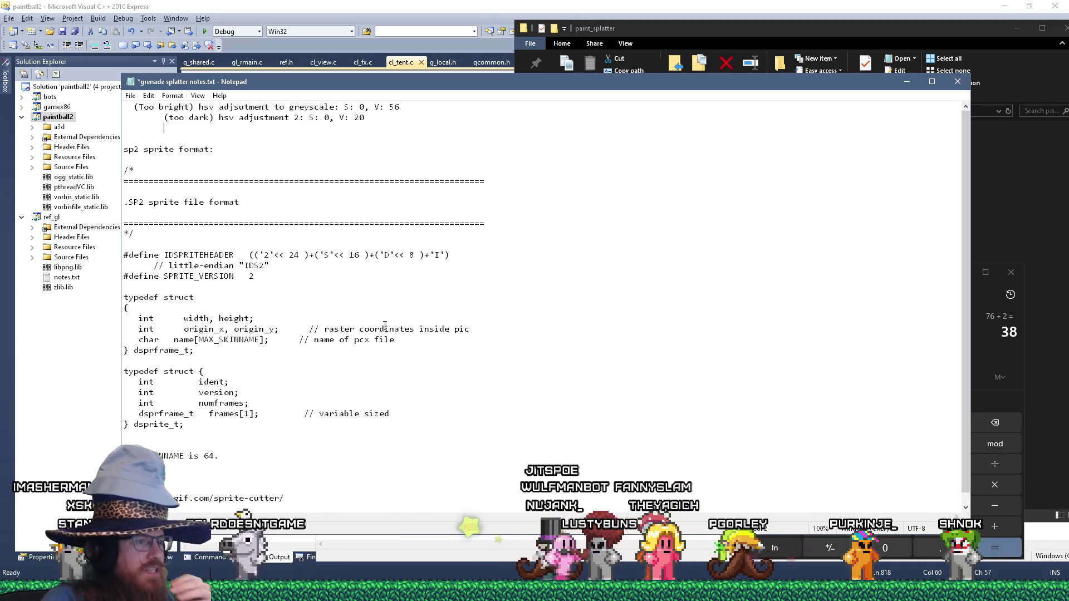
Start a new blank Paint image and draw a wide rectangle with a small box on top.
right_click(414, 590)
left_click(362, 530)
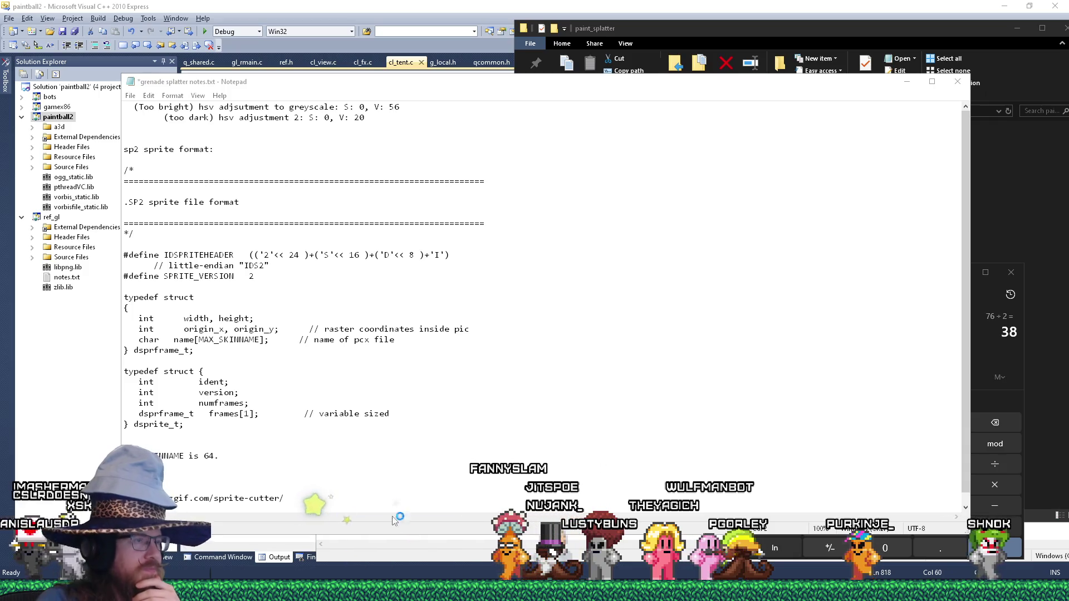
left_click(244, 35)
left_click_drag(343, 318, 645, 368)
left_click_drag(509, 301, 577, 319)
Stack a smaller box above it and draw a tall narrow rectangle, moving it toward the others.
left_click(539, 284)
left_click_drag(537, 286, 568, 298)
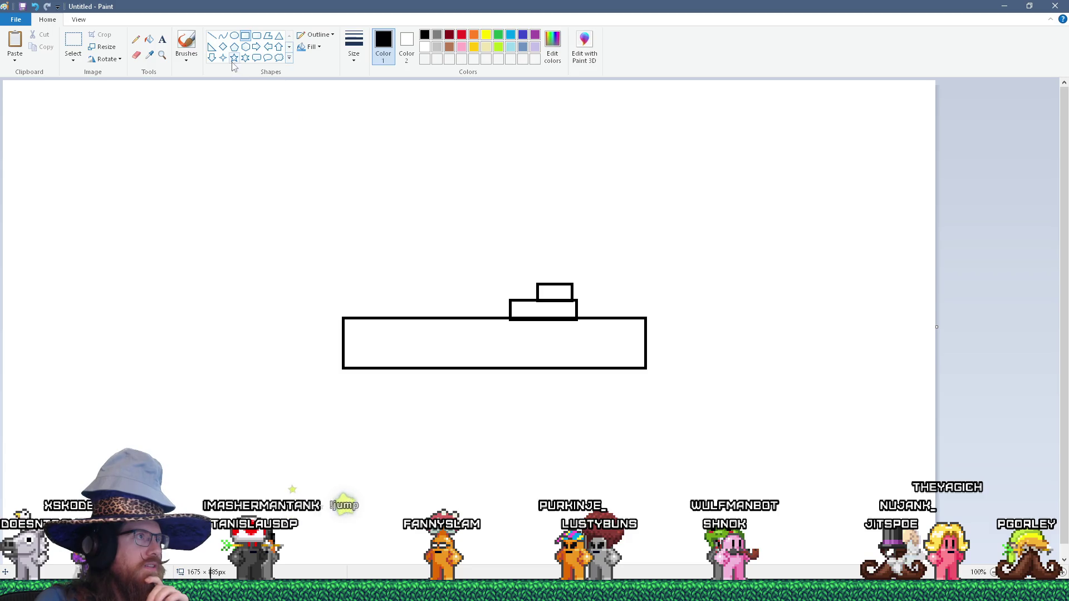
left_click_drag(303, 271, 334, 310)
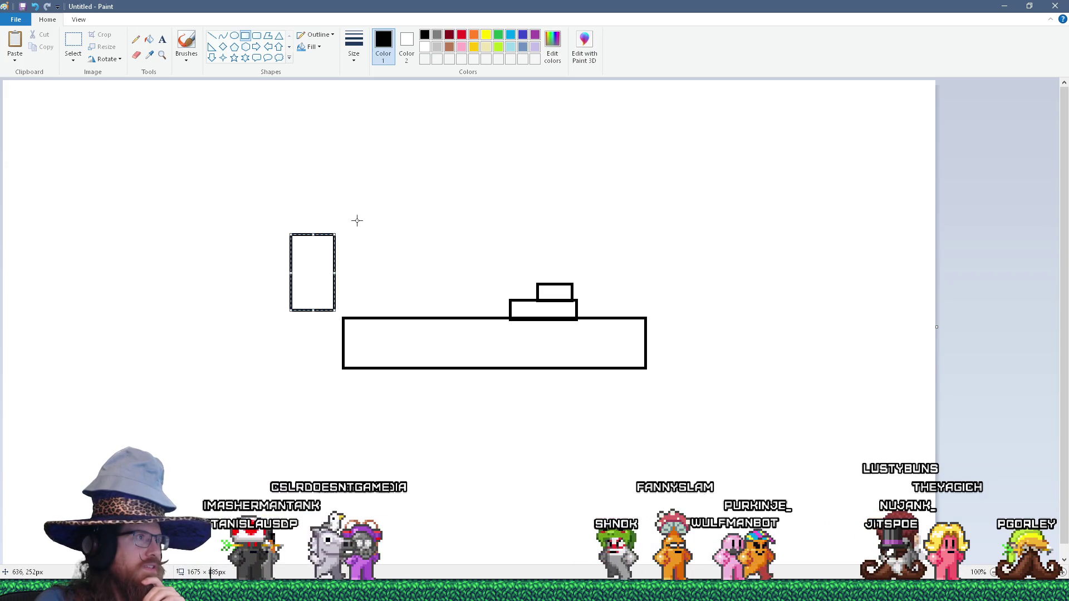
mouse_move(311, 271)
left_mouse_down()
mouse_move(482, 277)
mouse_move(489, 253)
mouse_move(433, 276)
mouse_move(483, 276)
left_mouse_up()
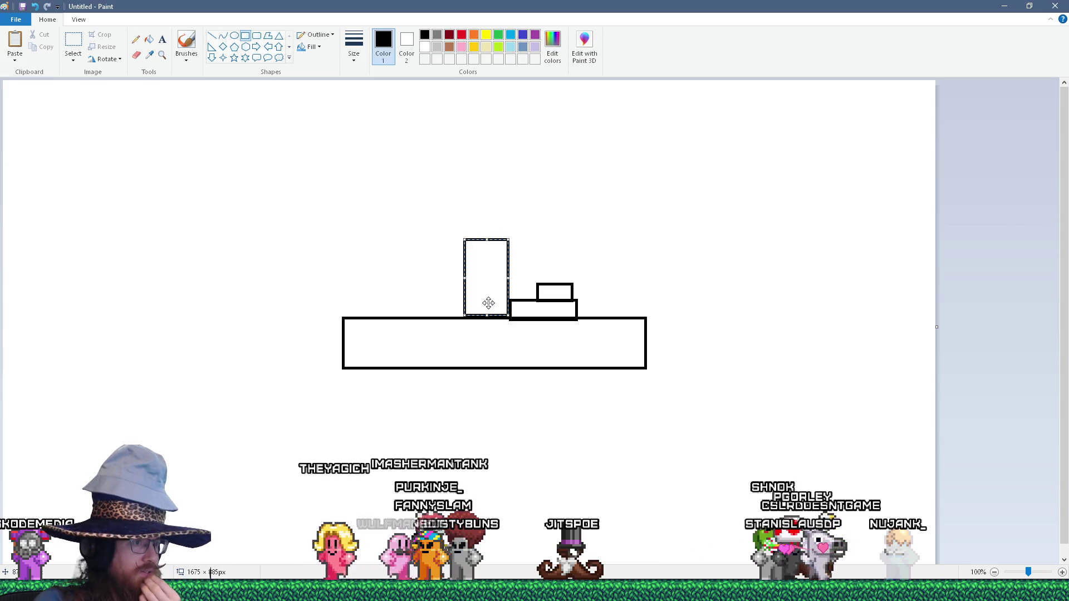
left_click_drag(488, 303, 492, 282)
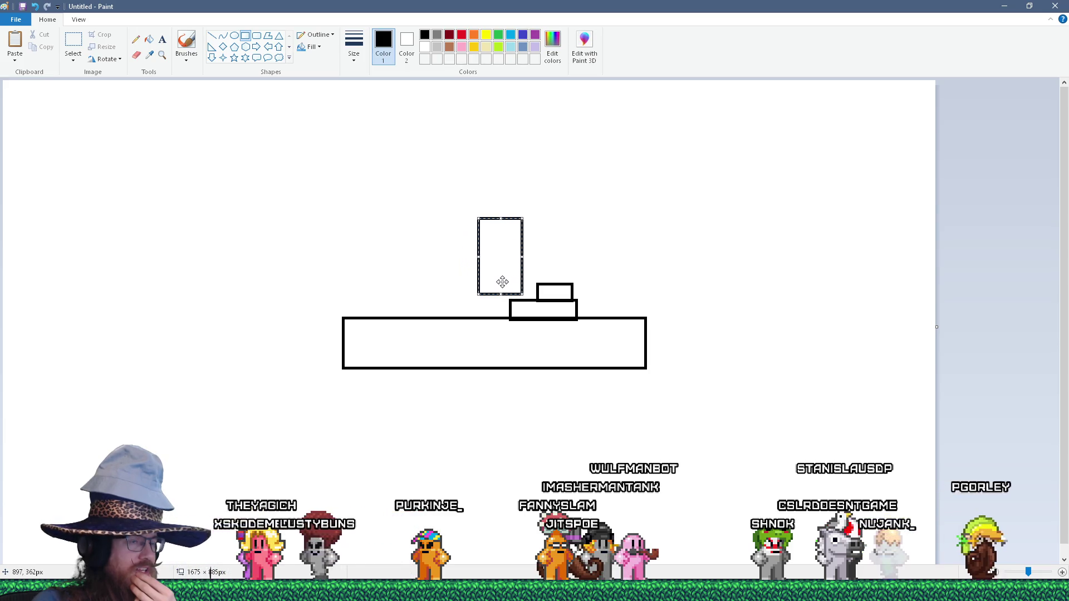
Drag the tall rectangle toward its spot on the wide base.
left_click_drag(492, 283, 503, 289)
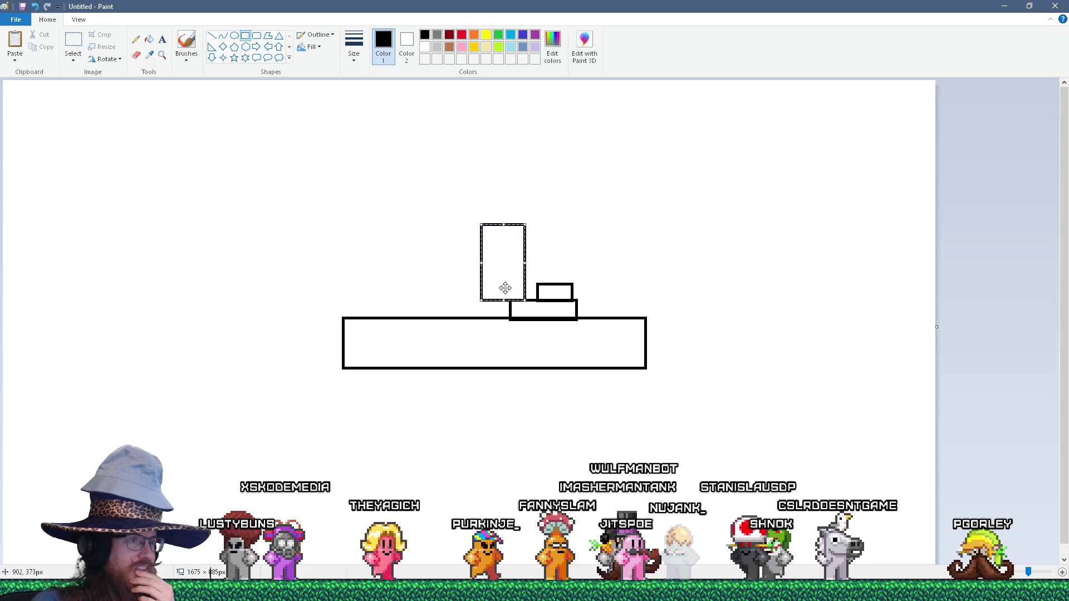
left_click_drag(505, 288, 488, 304)
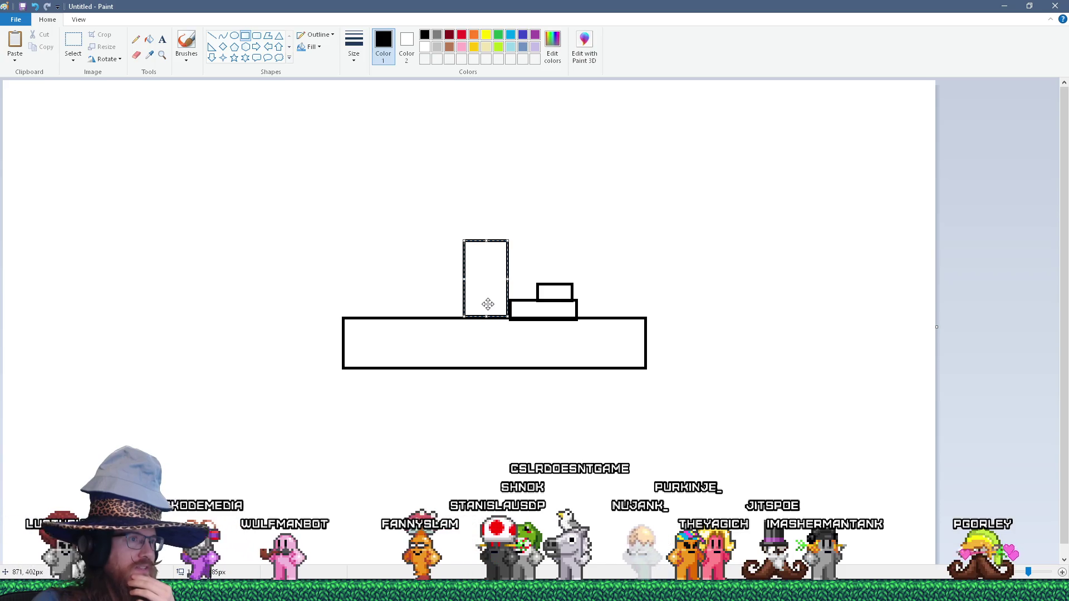
left_click_drag(488, 304, 489, 285)
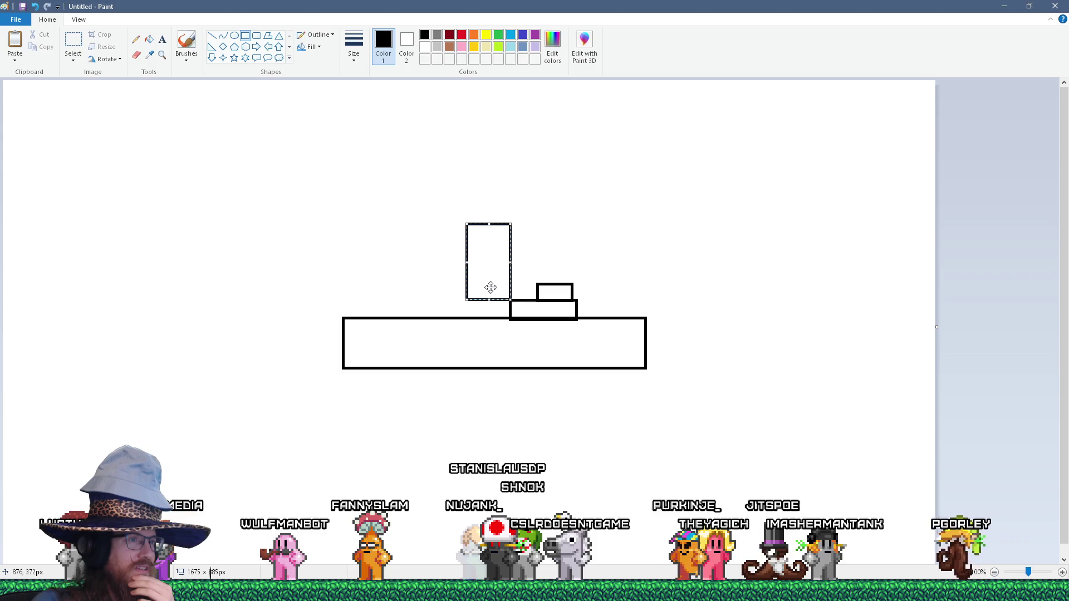
left_click_drag(491, 287, 492, 288)
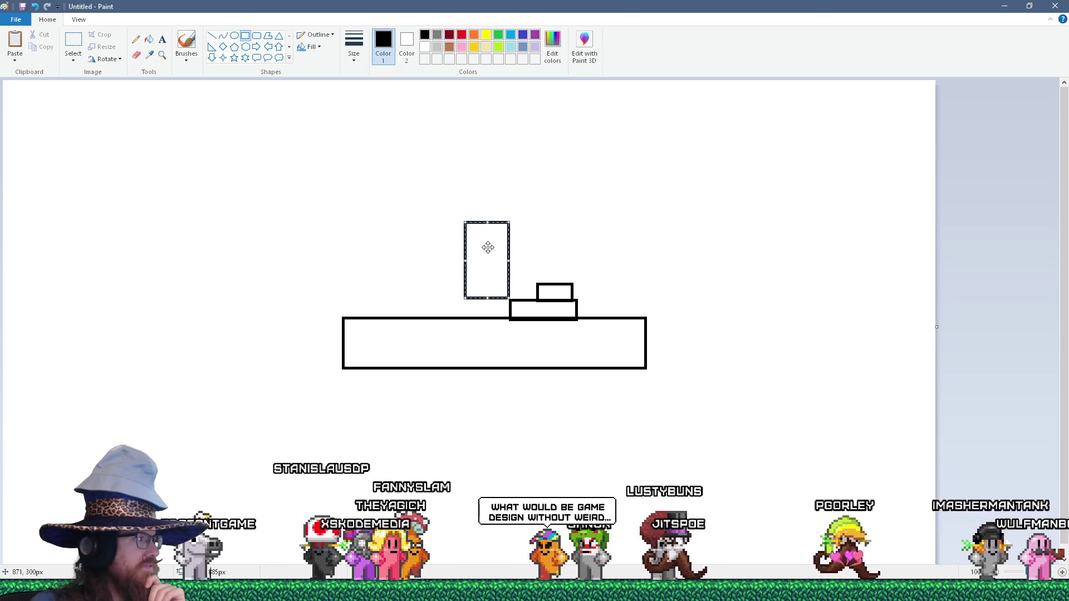
left_click_drag(488, 248, 486, 267)
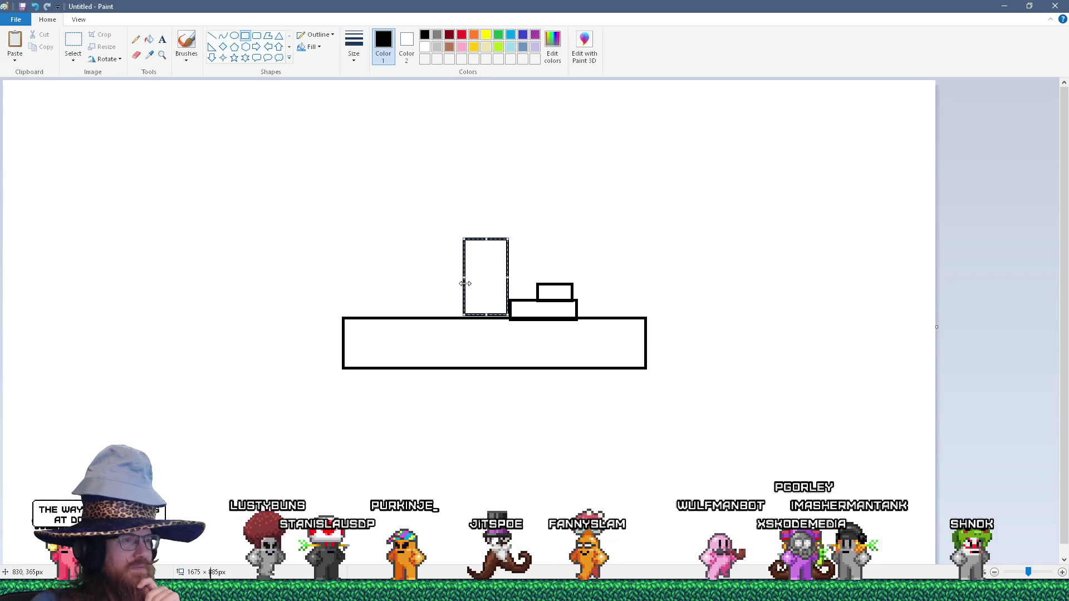
Fine-tune the tall rectangle just left of the small boxes and draw a small circle upper left.
mouse_move(482, 280)
left_mouse_down()
mouse_move(492, 253)
mouse_move(481, 279)
left_mouse_up()
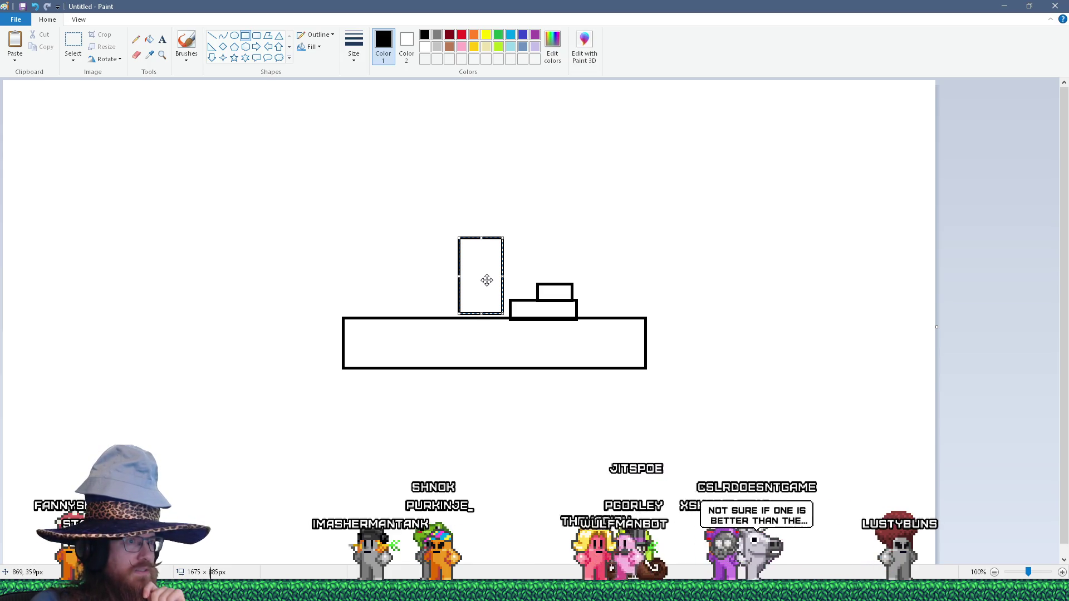
left_click_drag(486, 280, 479, 279)
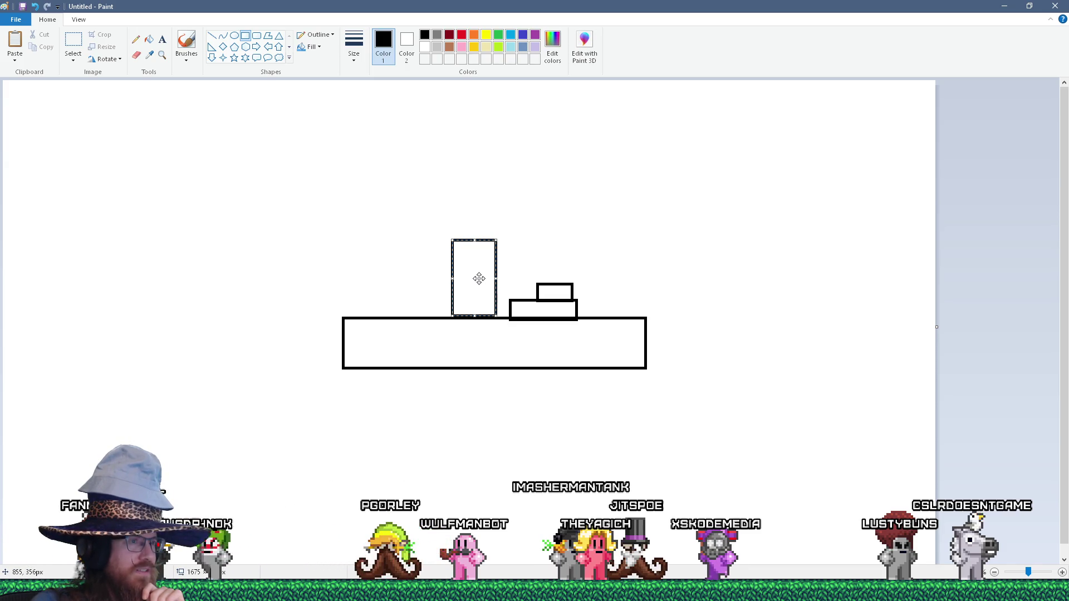
left_click(234, 36)
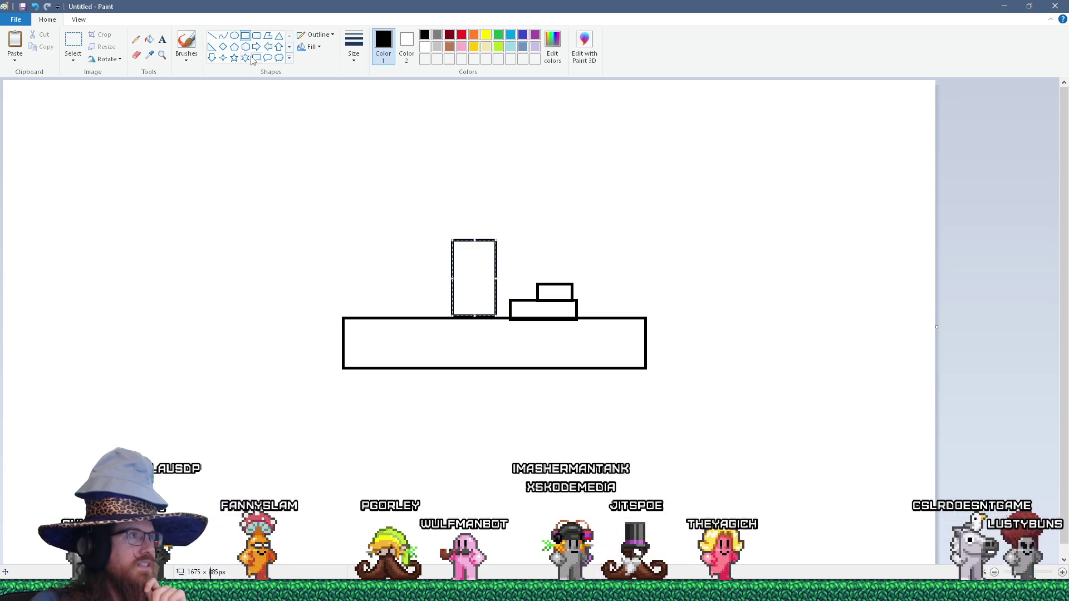
left_click_drag(152, 171, 207, 225)
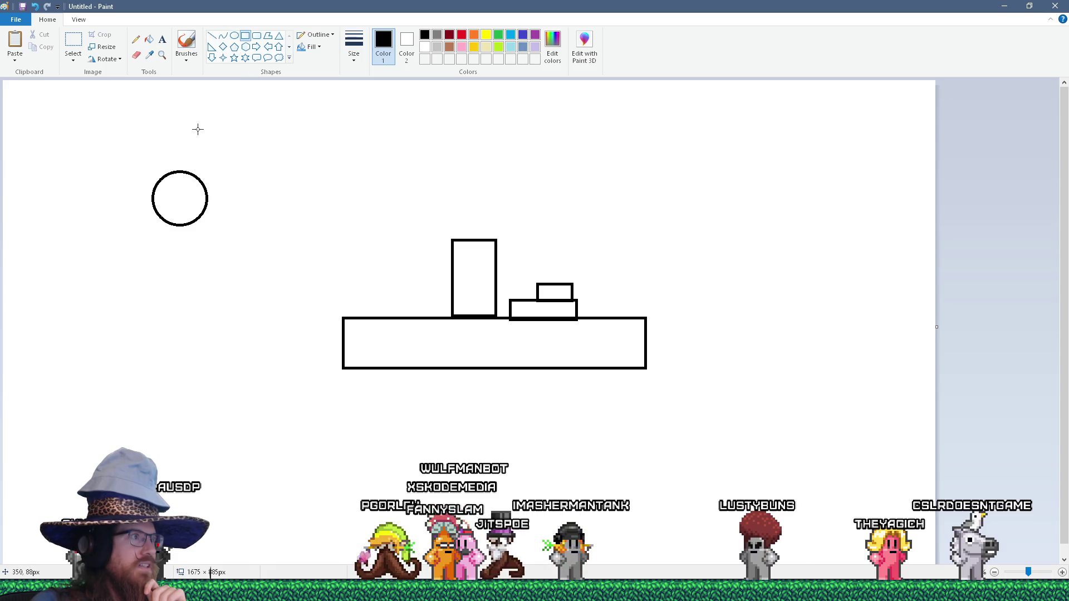
Draw a small box at the circle's upper right and a vertical line rising from the circle.
left_click_drag(241, 171, 255, 160)
left_click(279, 155)
left_click(212, 37)
left_click_drag(179, 170, 179, 132)
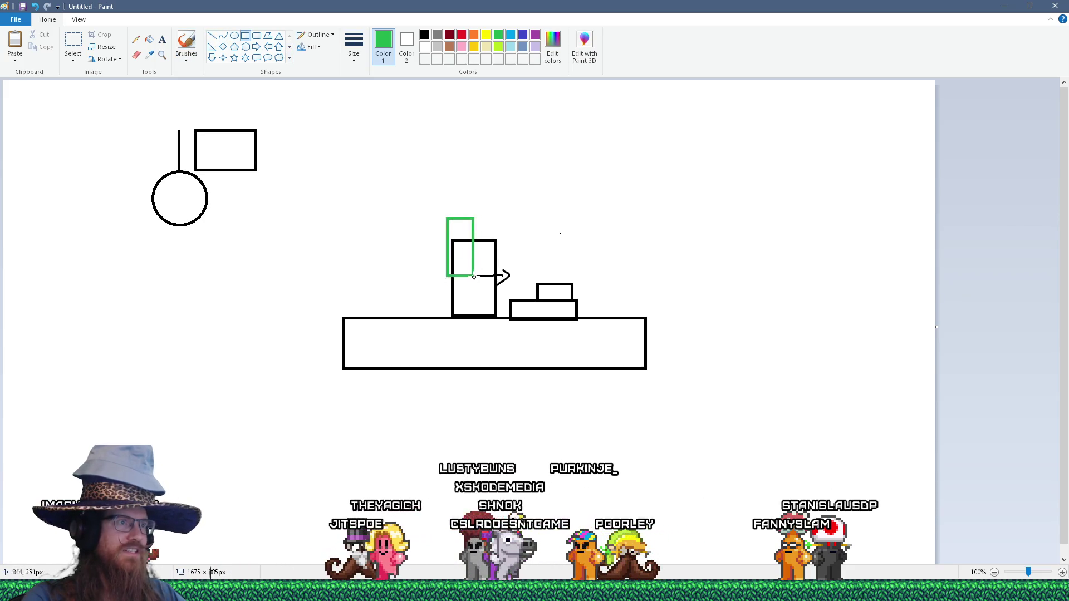
Stretch the green outline over the tall box's top and draw a short green arrow above the black one.
left_click_drag(494, 291, 493, 295)
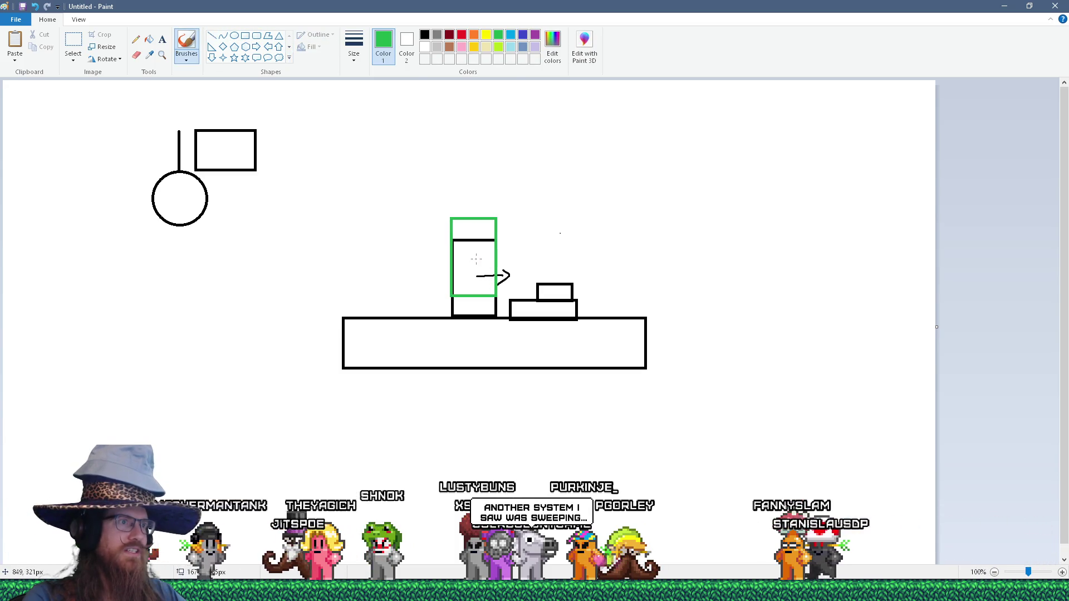
left_click_drag(476, 259, 501, 256)
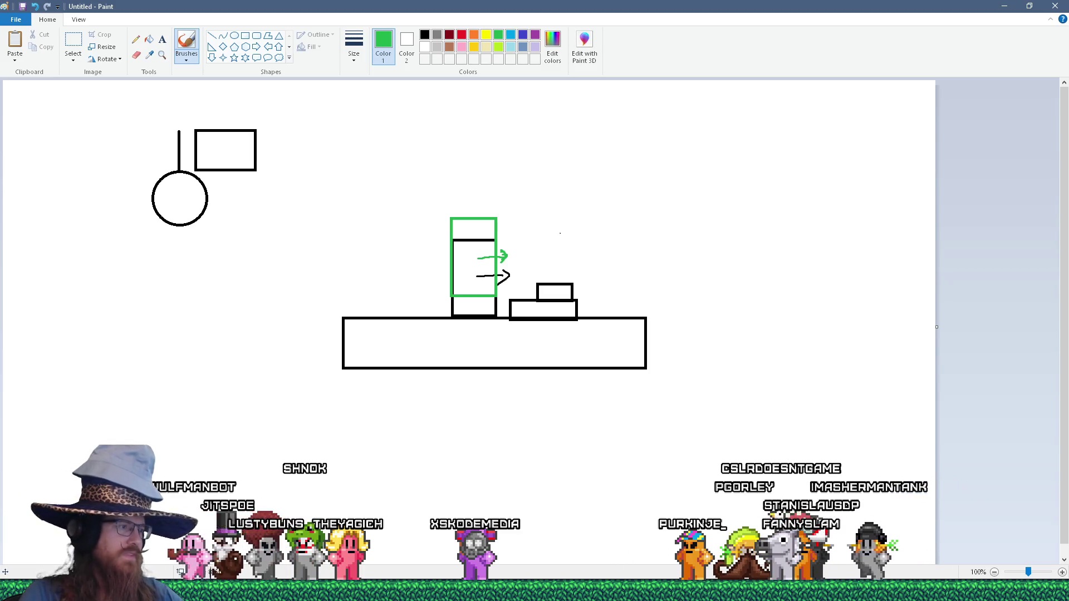
Leave Paint and preview the open File Explorer windows from the taskbar.
left_click(345, 591)
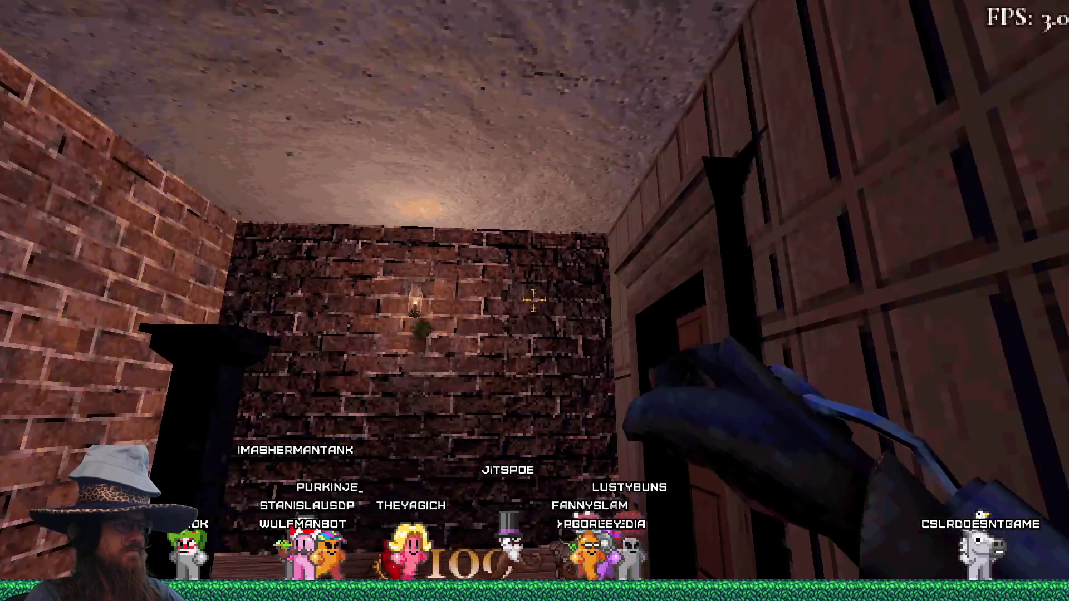
Load the london3 map with the console command 'map london3'.
key("grave")
type("map london3")
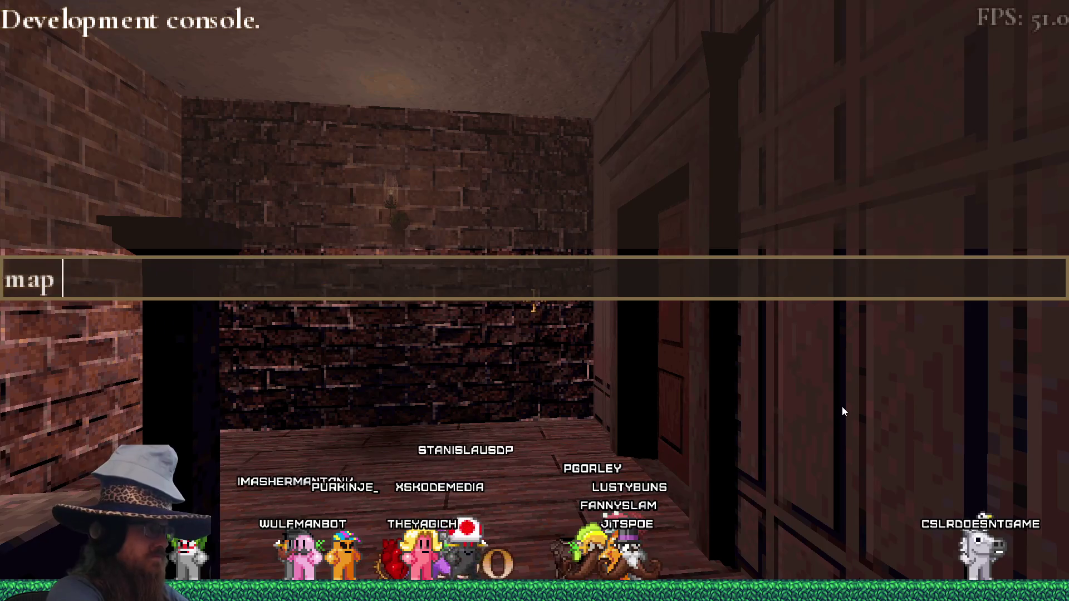
key("Return")
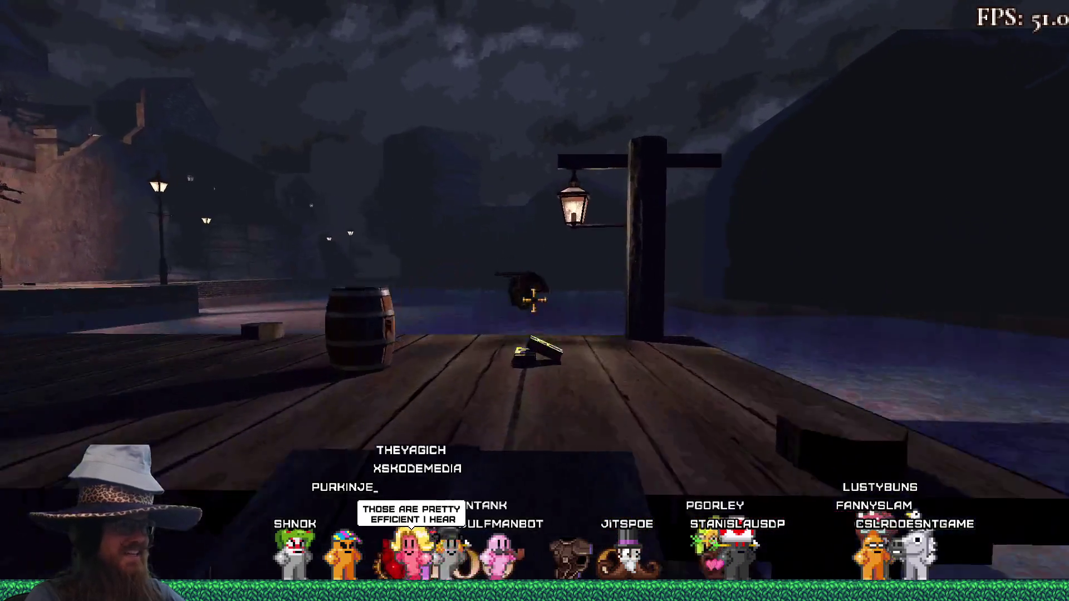
Walk up the dock and shoot the robed figures and winged creature with the revolver.
key("w")
left_click(534, 301)
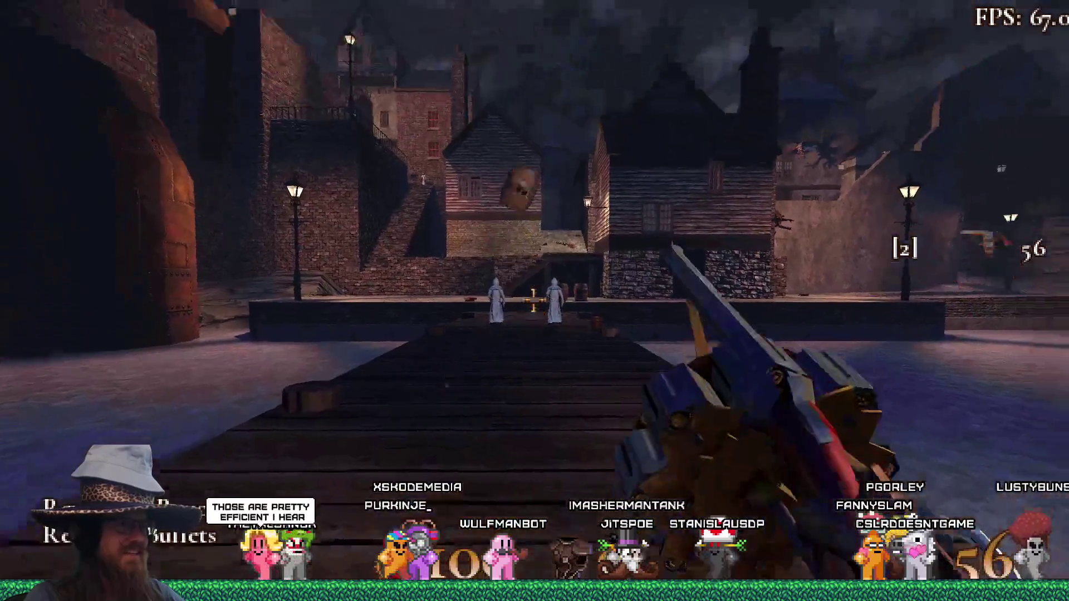
left_click(534, 301)
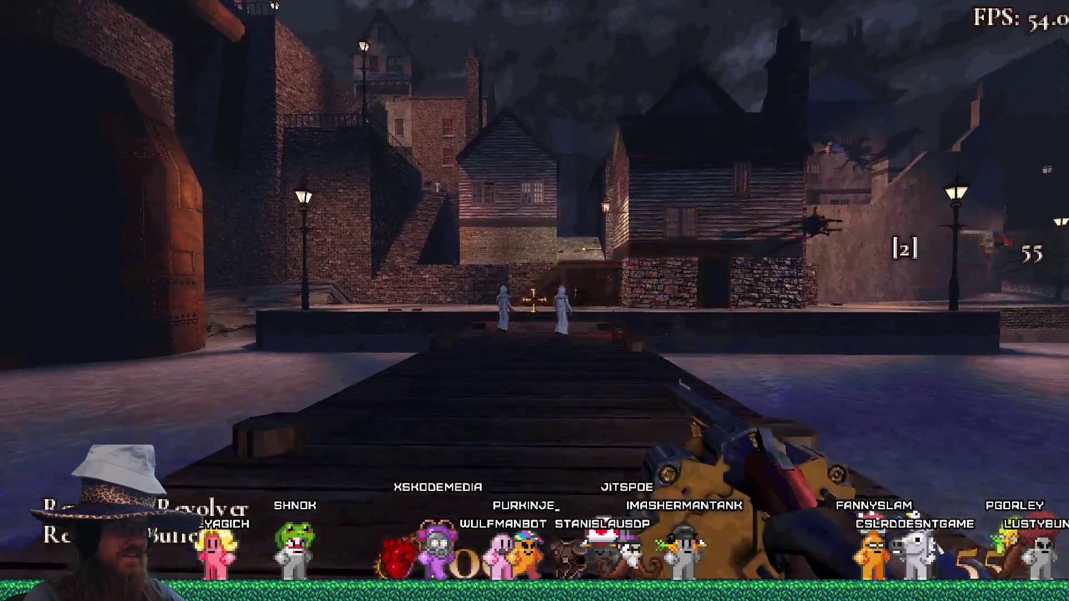
left_click(534, 300)
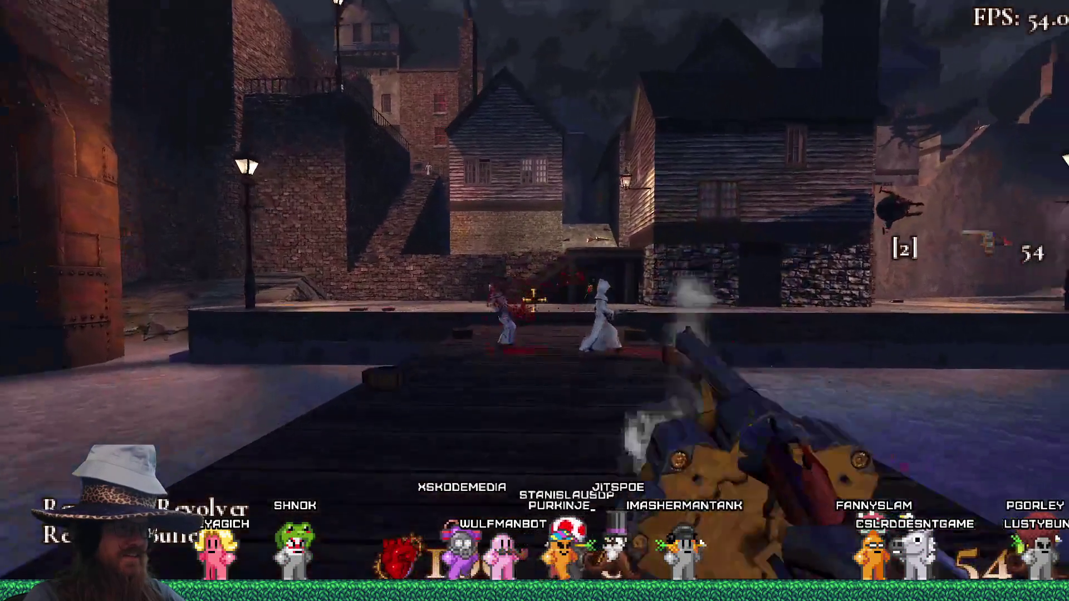
left_click(534, 301)
left_click(534, 301)
left_click(534, 301)
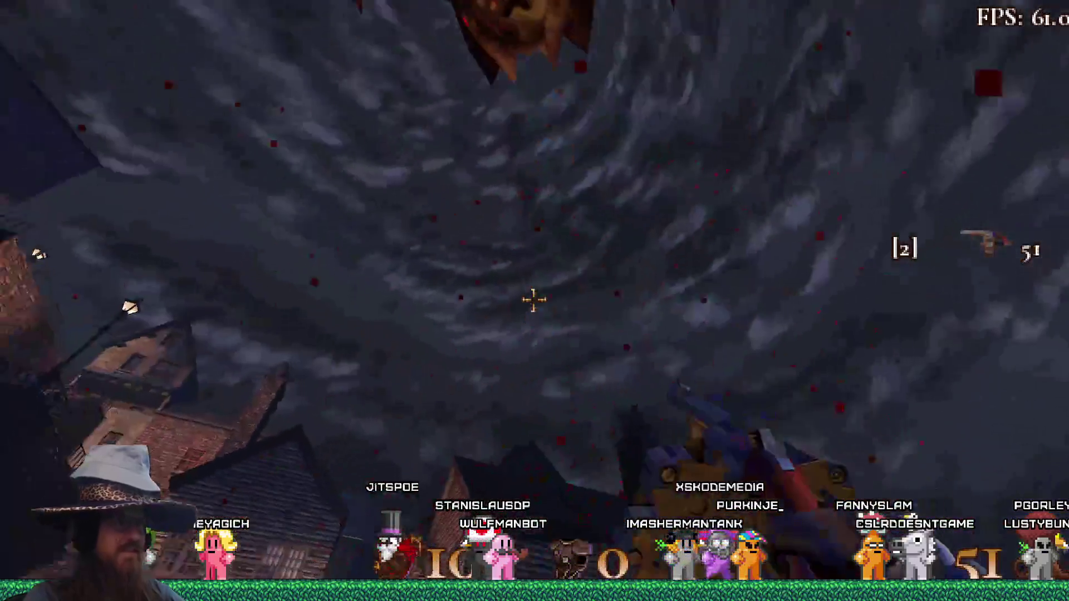
left_click(534, 301)
left_click(534, 301)
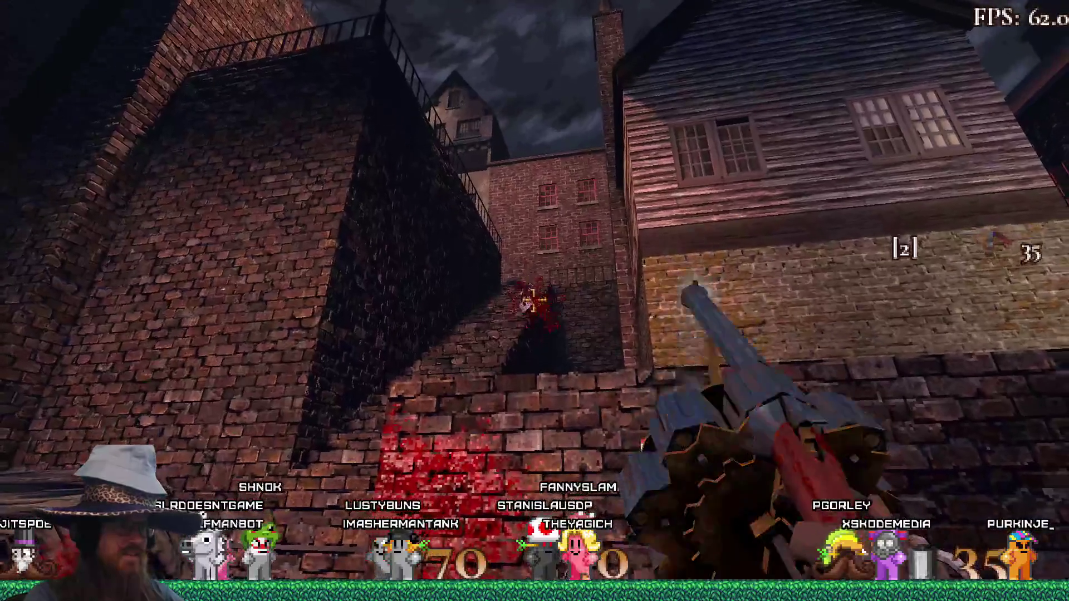
Walk toward the wooden stairs, then back away to see the blood splatter on the ground.
key("w")
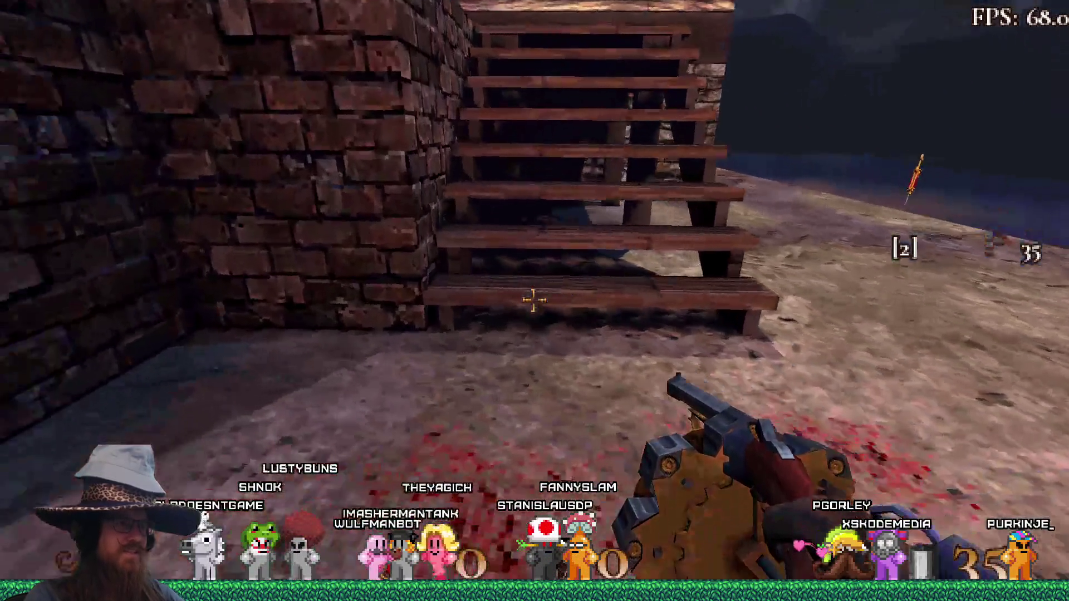
key("d")
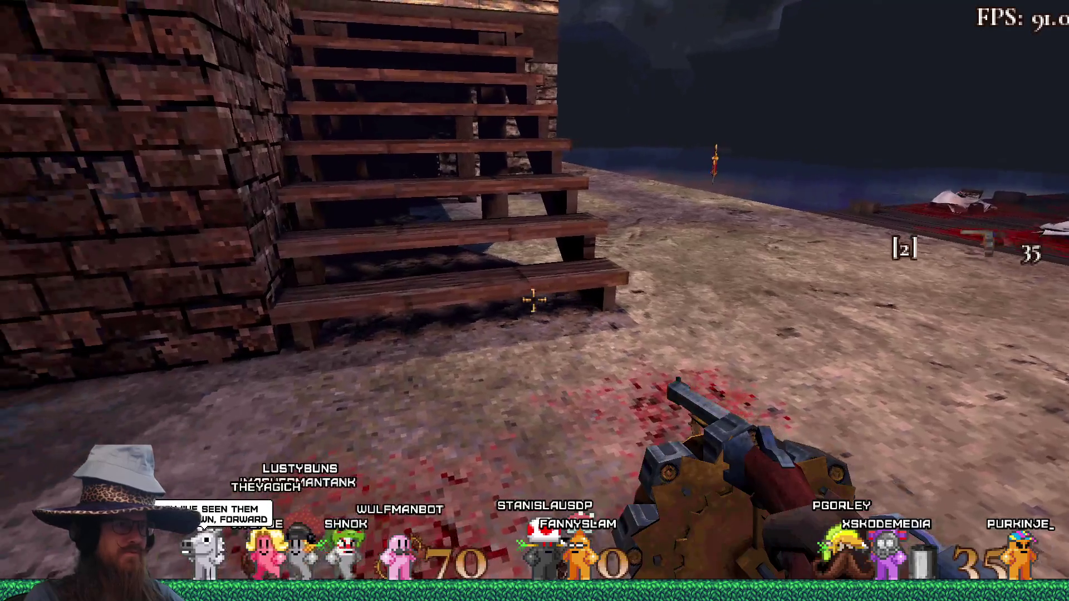
key("a")
key("w")
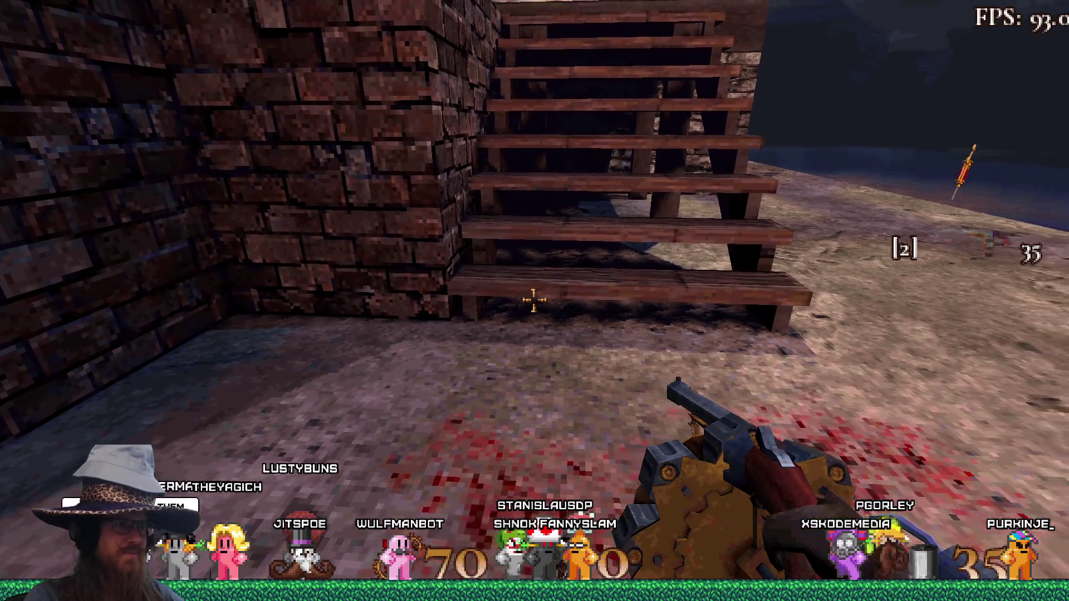
key("d")
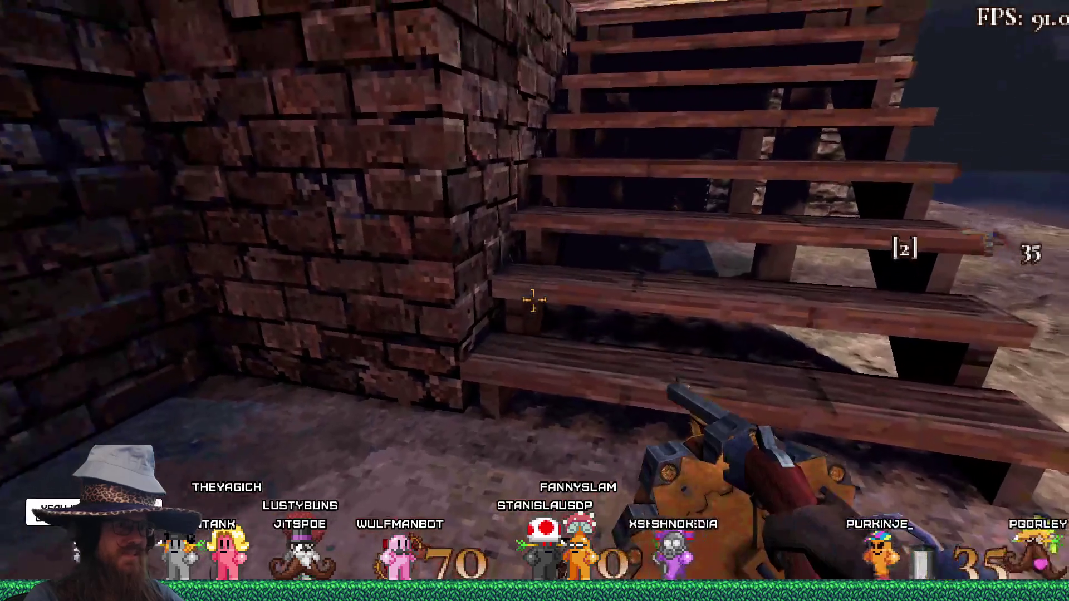
key("s")
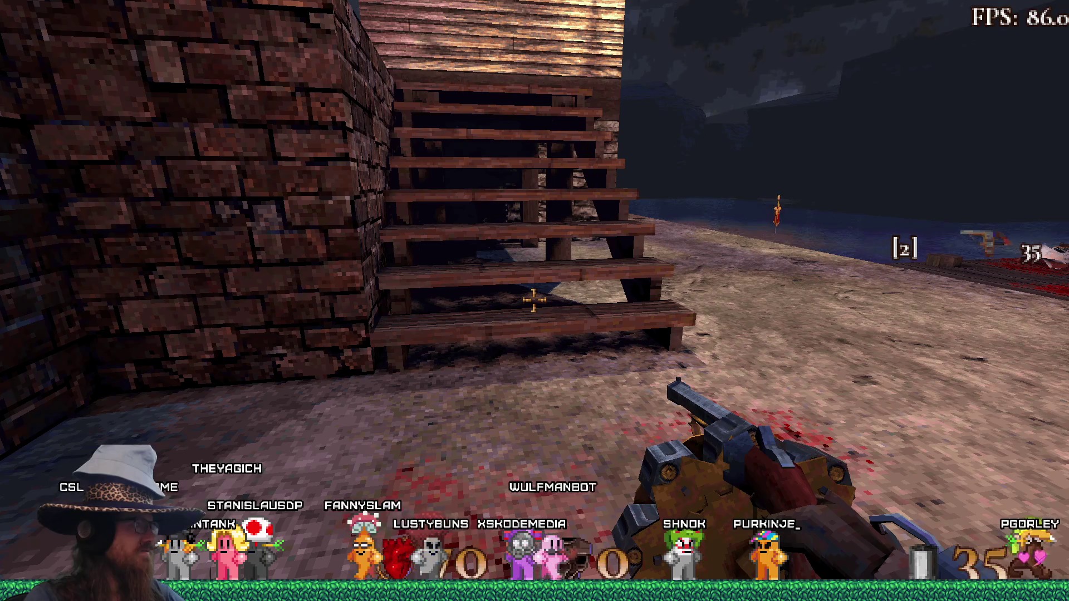
Sidestep to bring the stone wall into view and move up close to the stairs.
key("d")
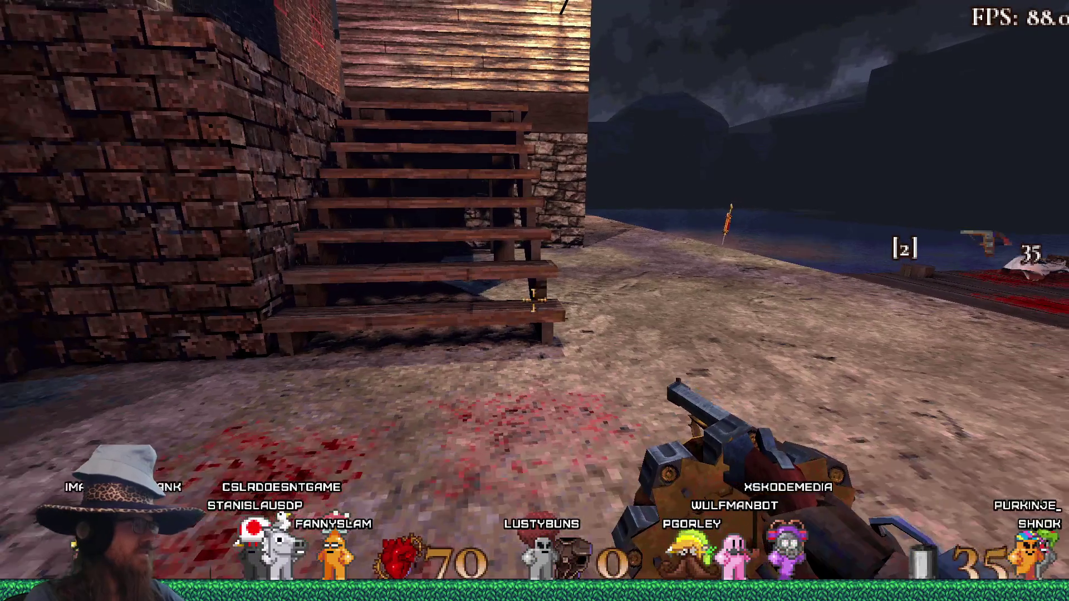
key("s")
key("w")
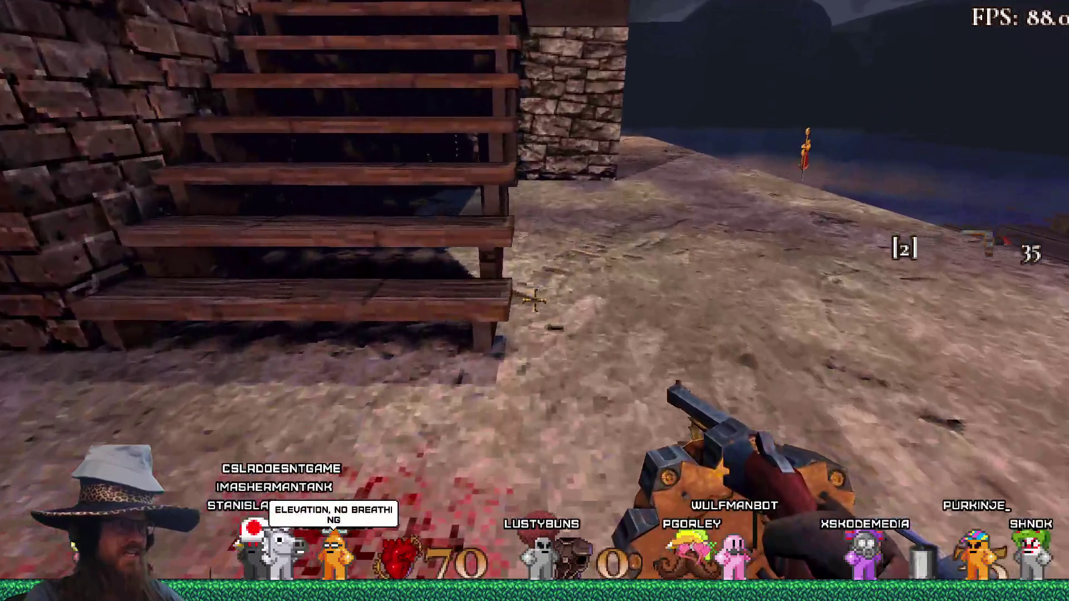
key("w")
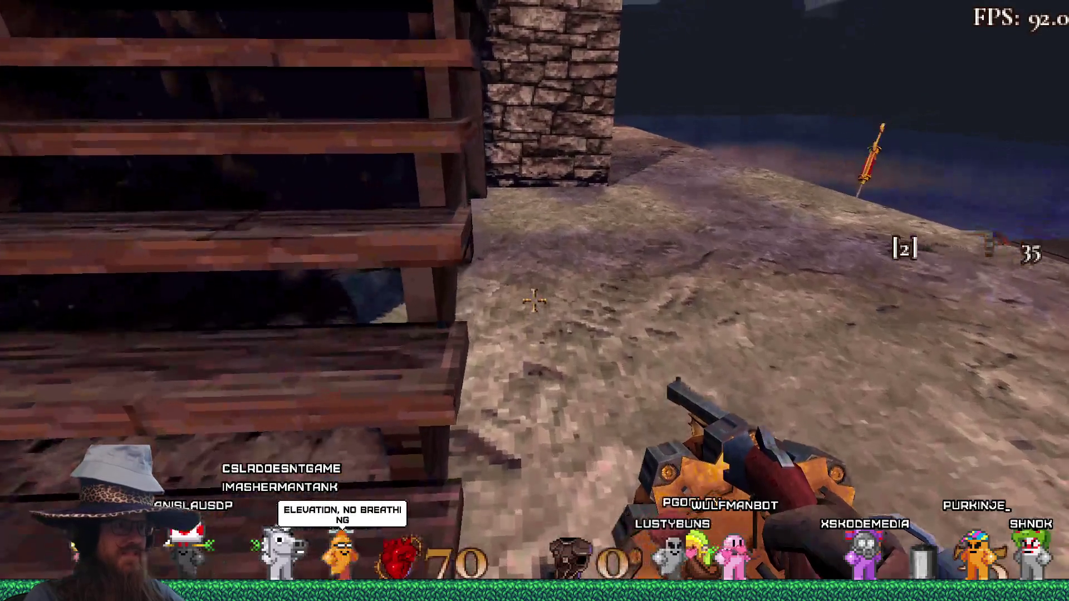
key("s")
key("w")
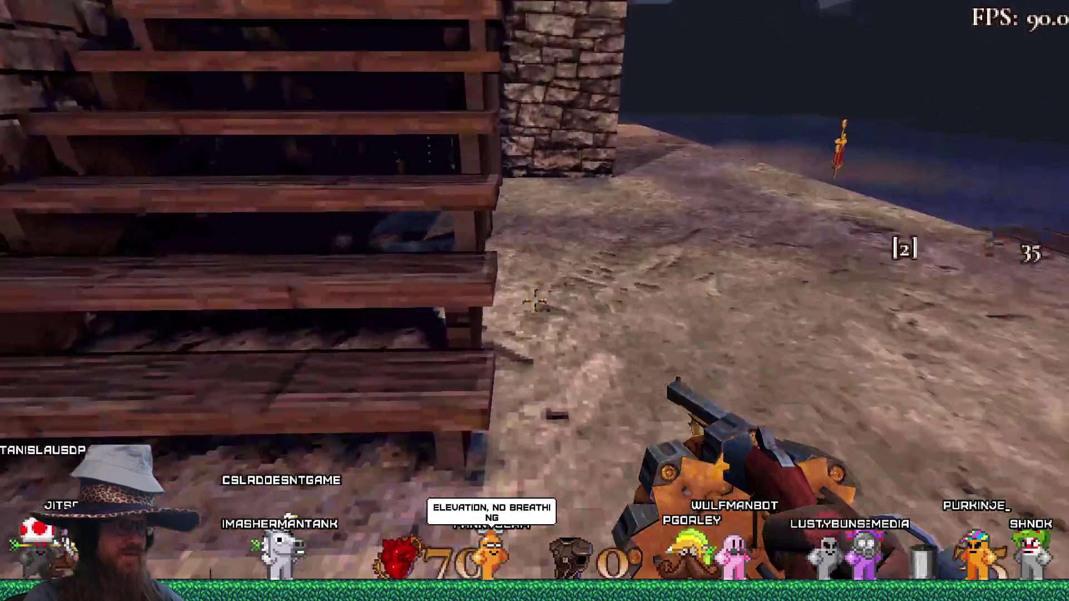
key("w")
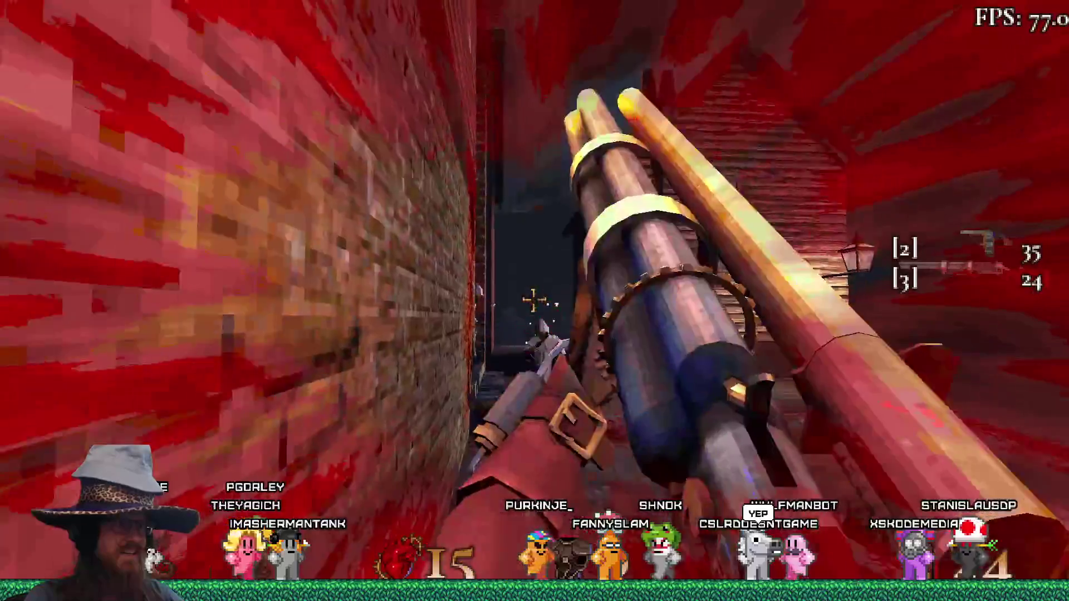
Fire six test shots down the alley, at the dark wall, buildings and canal.
left_click(535, 301)
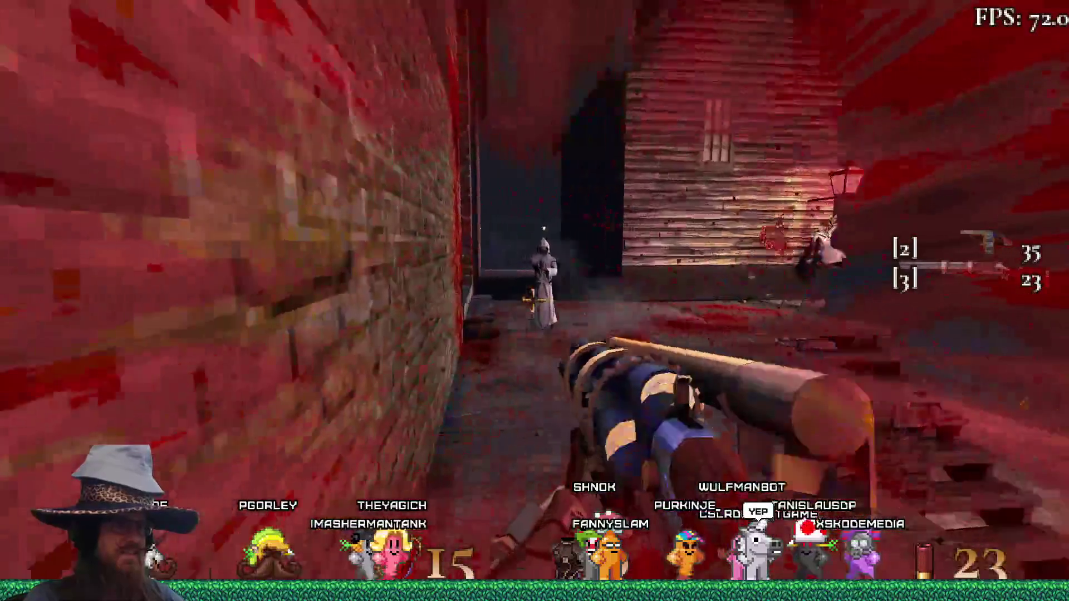
left_click(534, 301)
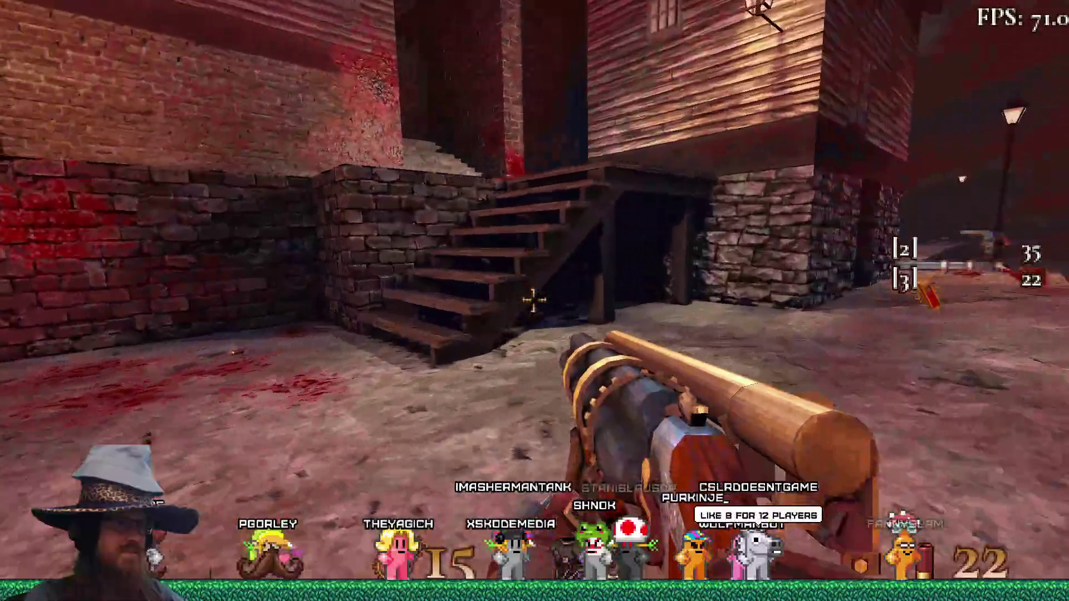
left_click(533, 300)
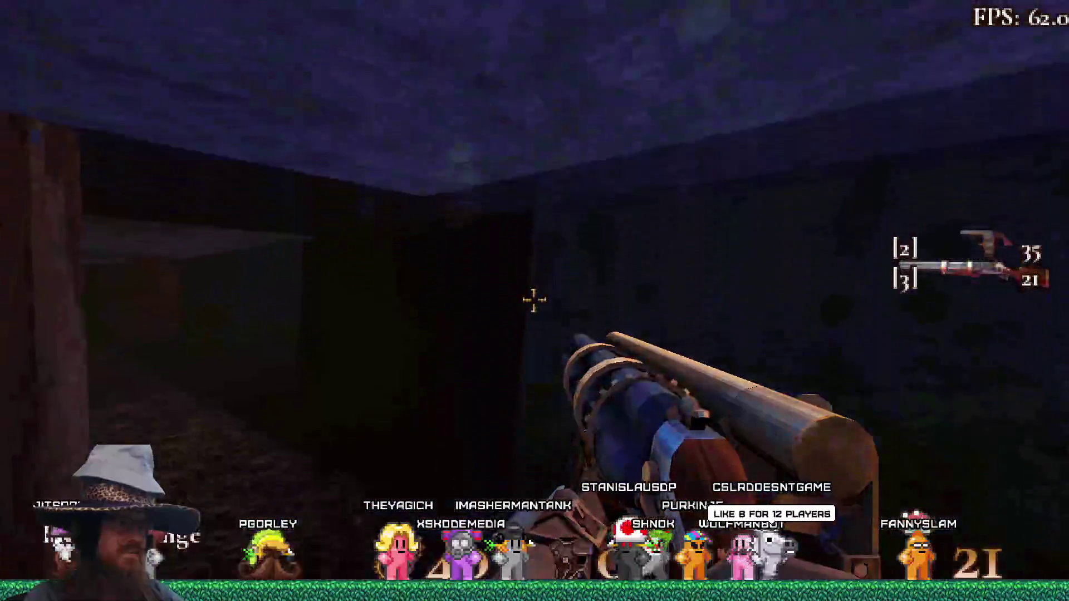
left_click(533, 300)
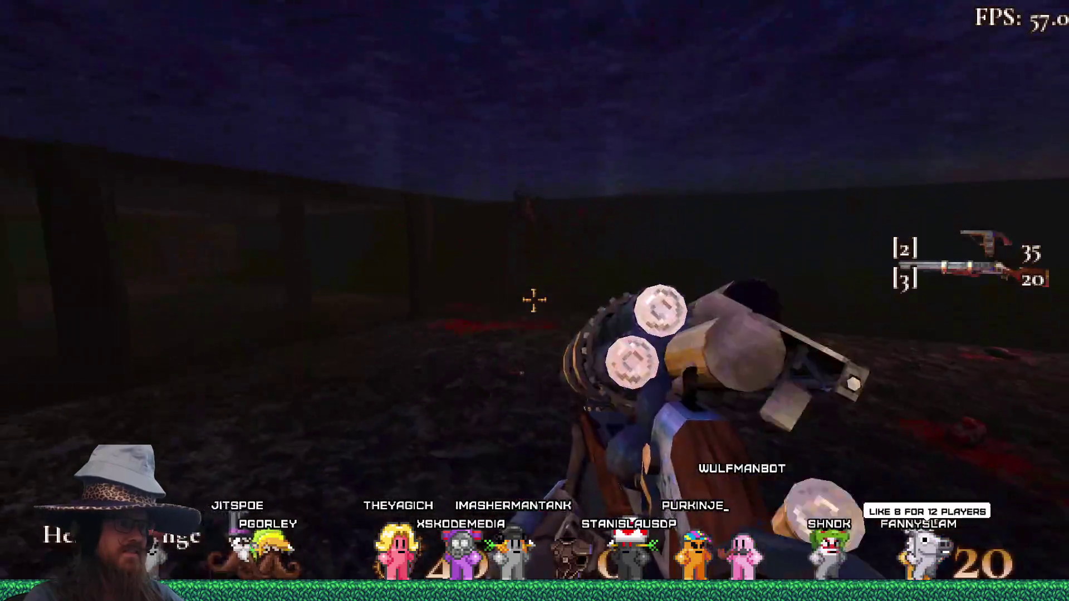
left_click(533, 301)
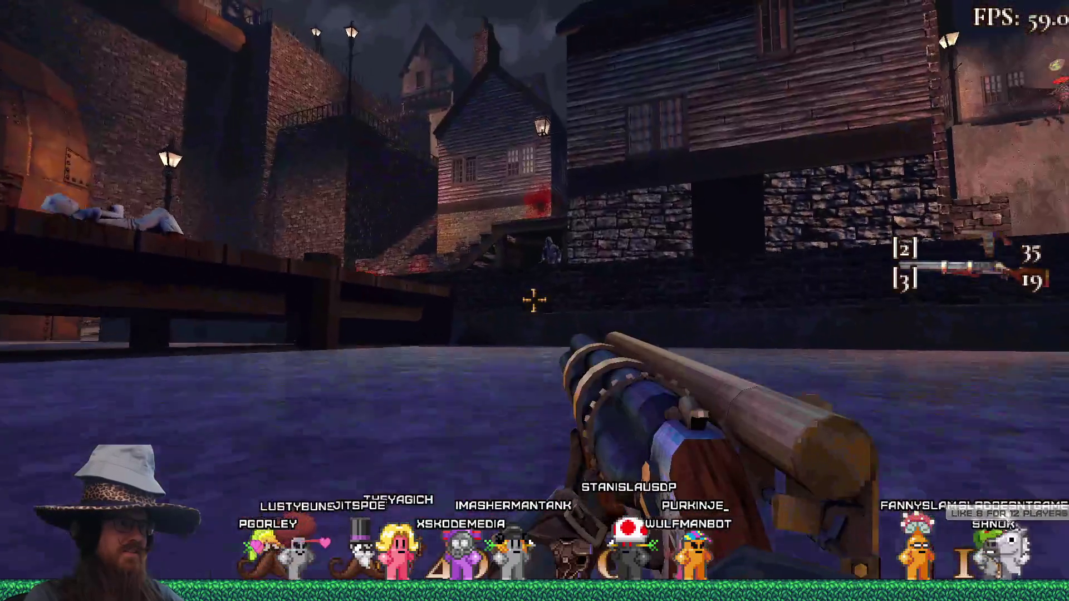
left_click(533, 300)
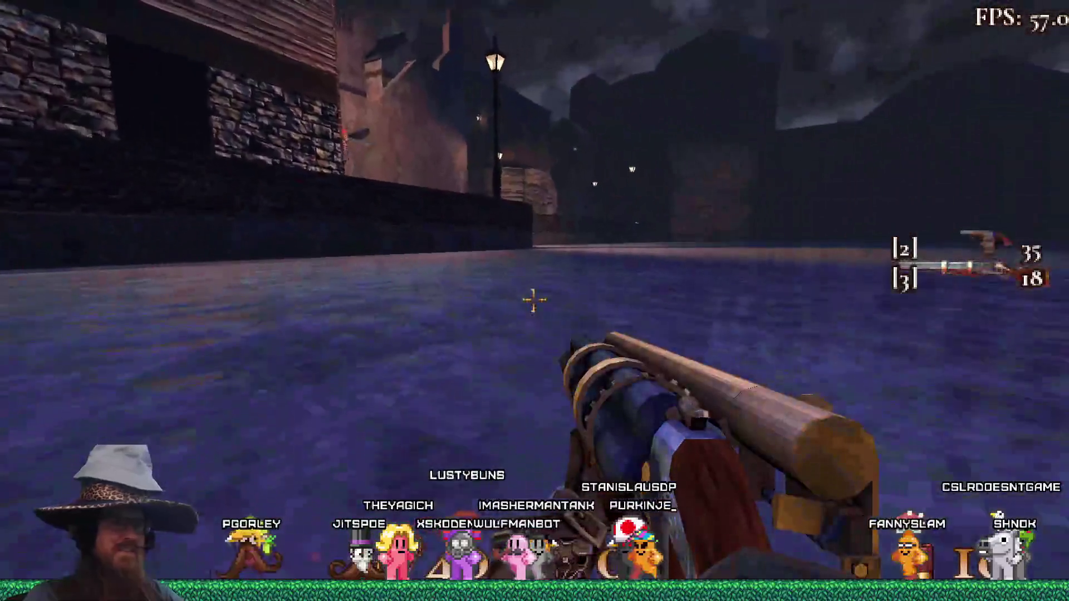
Quit the game with the 'quit' console command.
key("grave")
type("q")
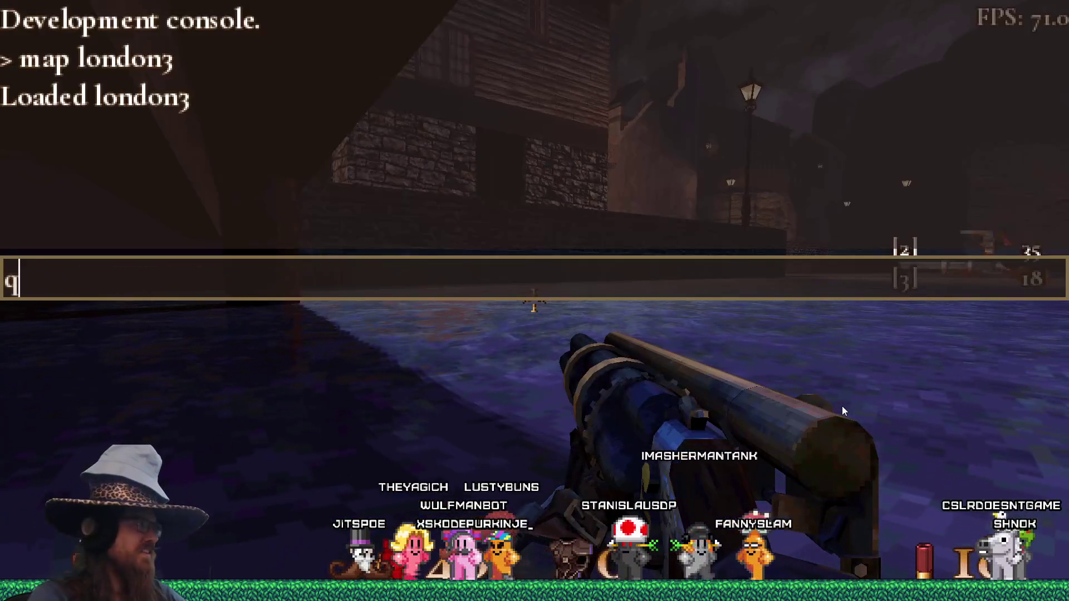
type("uit")
key("Return")
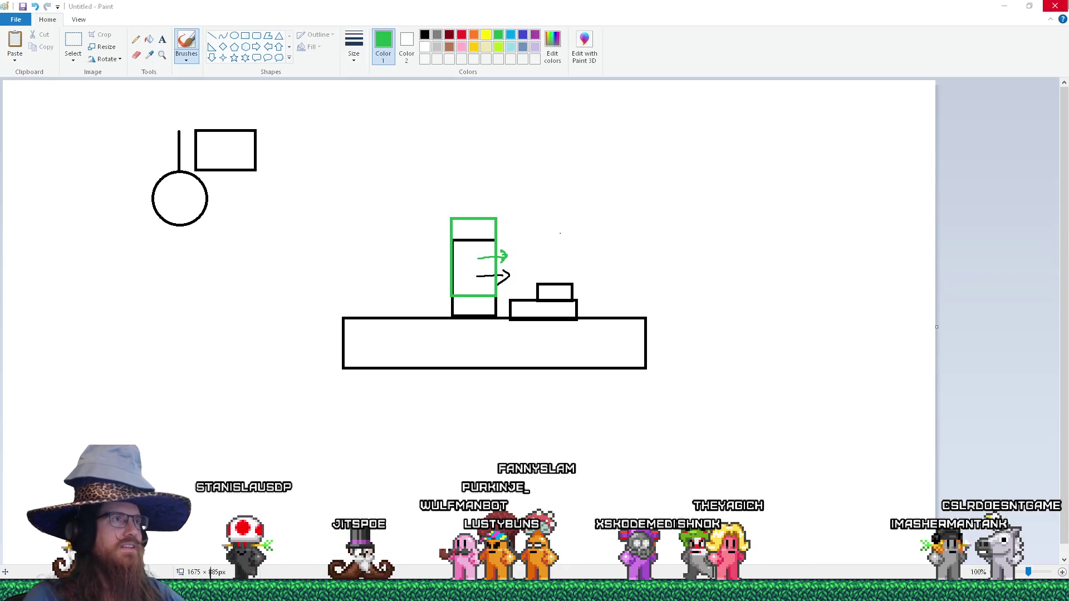
Close the untitled Paint sketch, choosing Don't Save.
left_click(1055, 6)
left_click(569, 295)
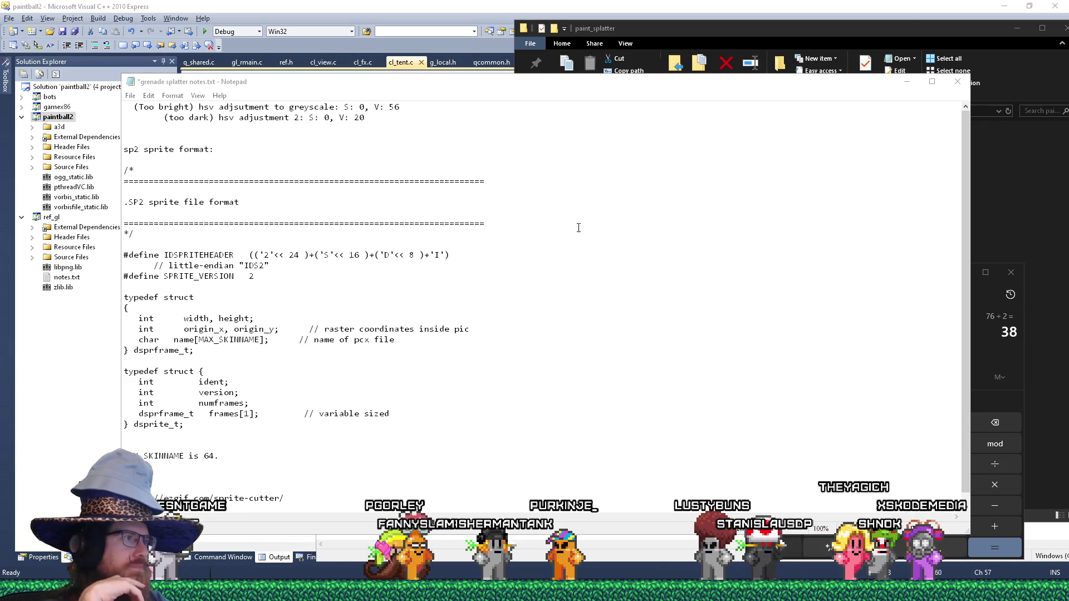
Bring up the Alt+Tab overview of open windows after reading the sprite-format notes.
key("alt+Tab")
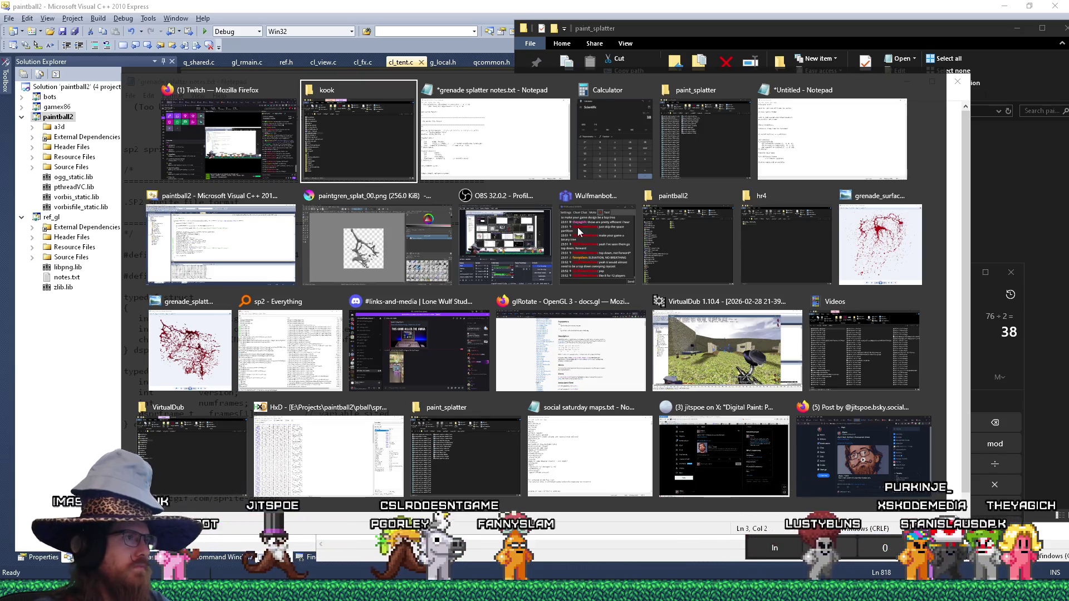
Switch to Krita showing paintgren_splat_00.png from the task switcher.
left_click(379, 245)
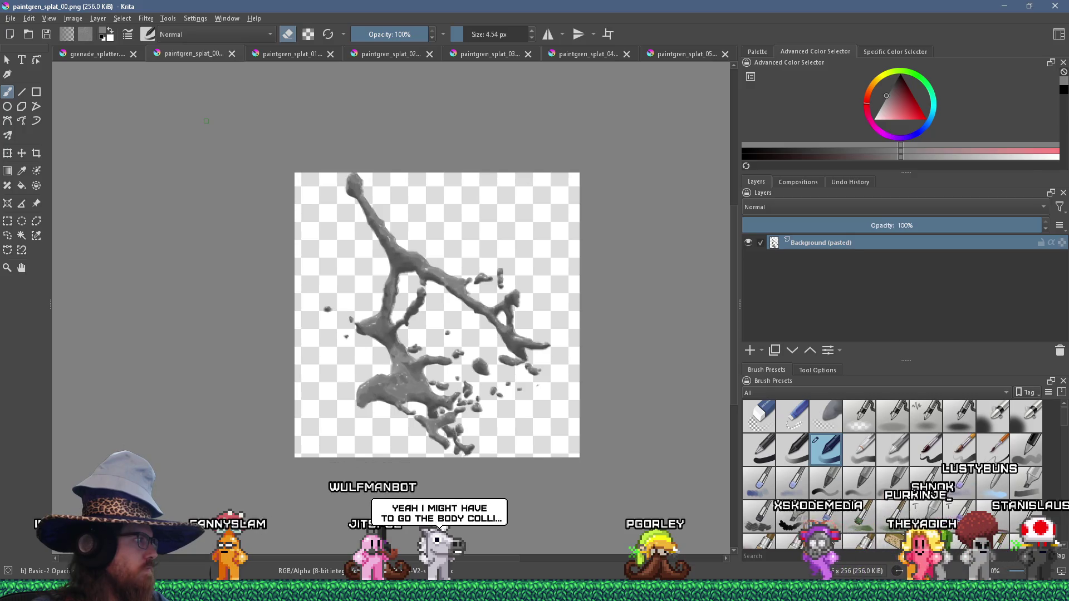
Bring the grenade_splatter.png image to the front in Krita.
left_click(145, 19)
left_click(145, 19)
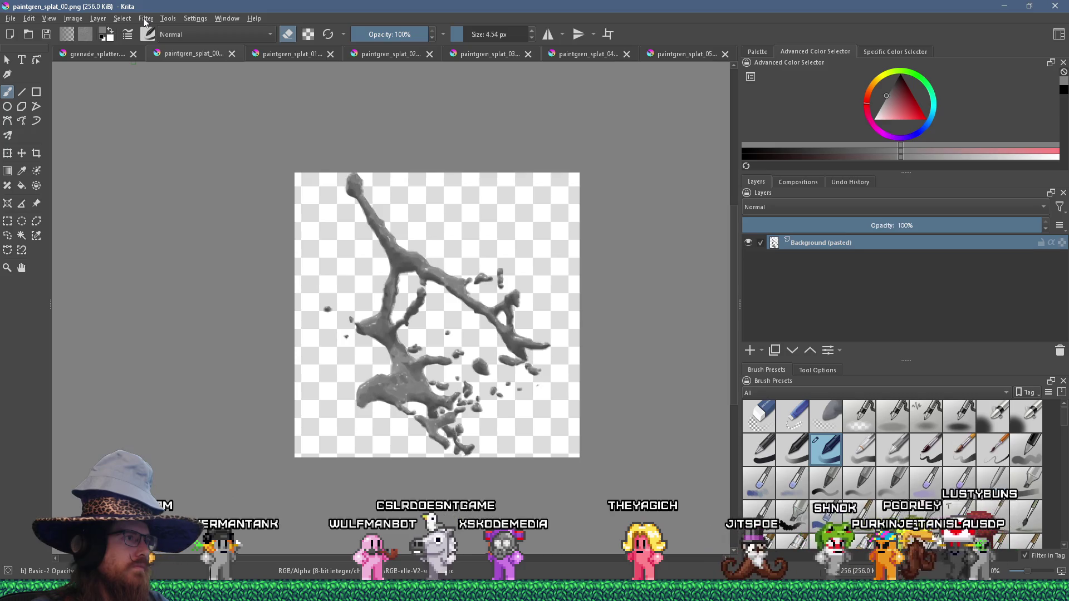
left_click(95, 54)
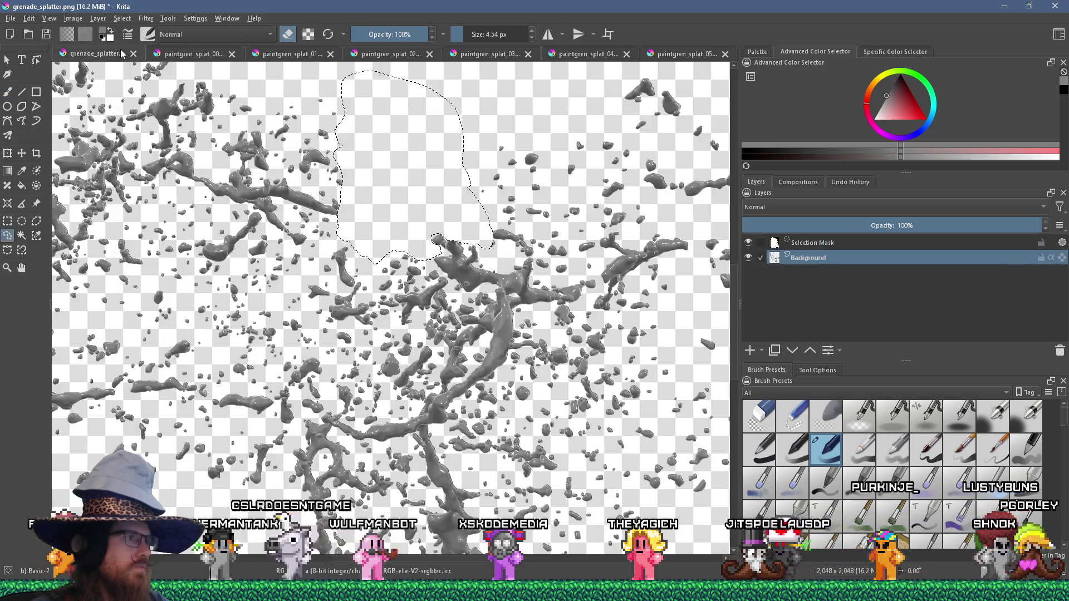
Zoom around the remaining grenade_splatter texture, then switch to paintgren_splat_02.png.
scroll(330, 213, "down", 1)
scroll(162, 133, "down", 1)
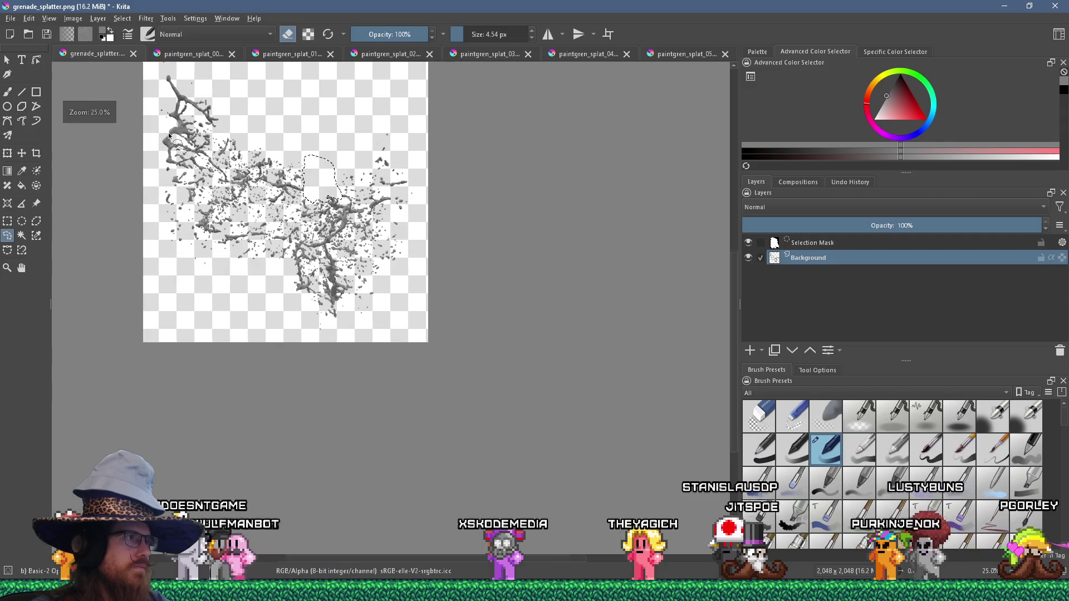
scroll(155, 106, "up", 1)
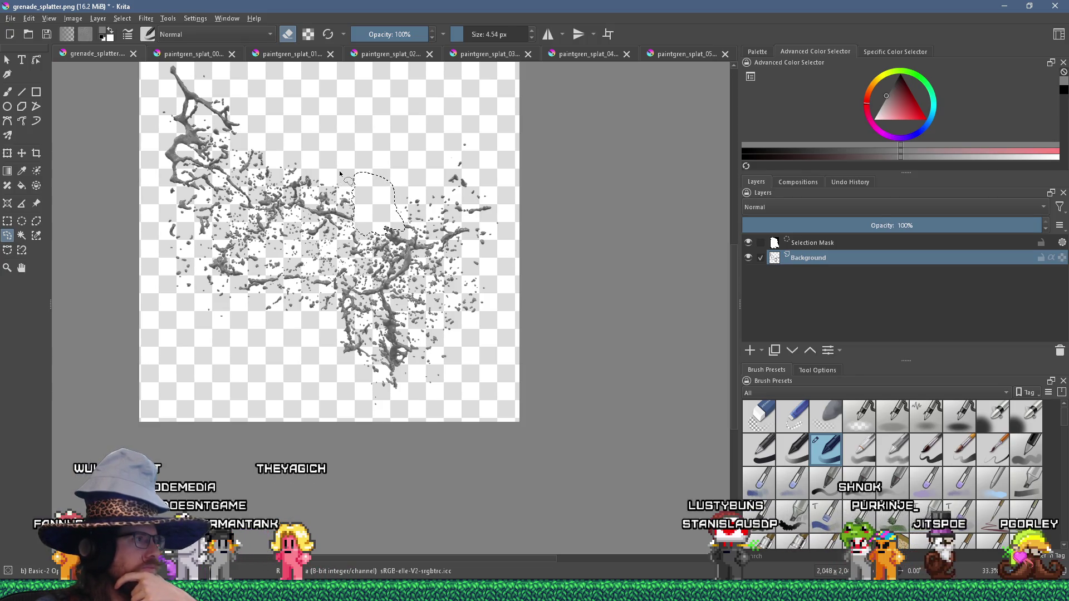
scroll(250, 245, "up", 1)
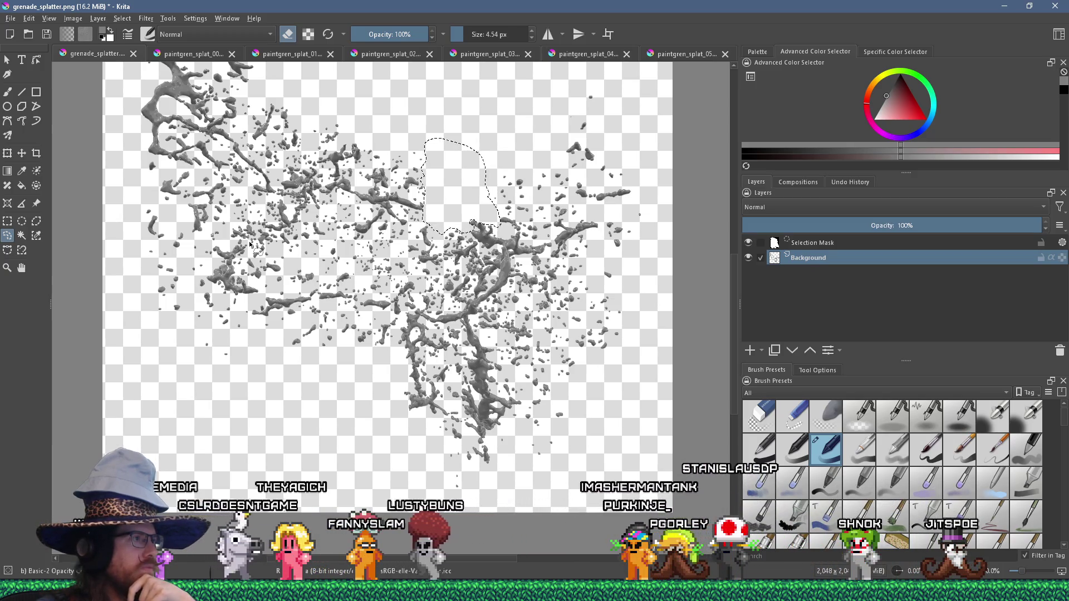
scroll(250, 245, "down", 1)
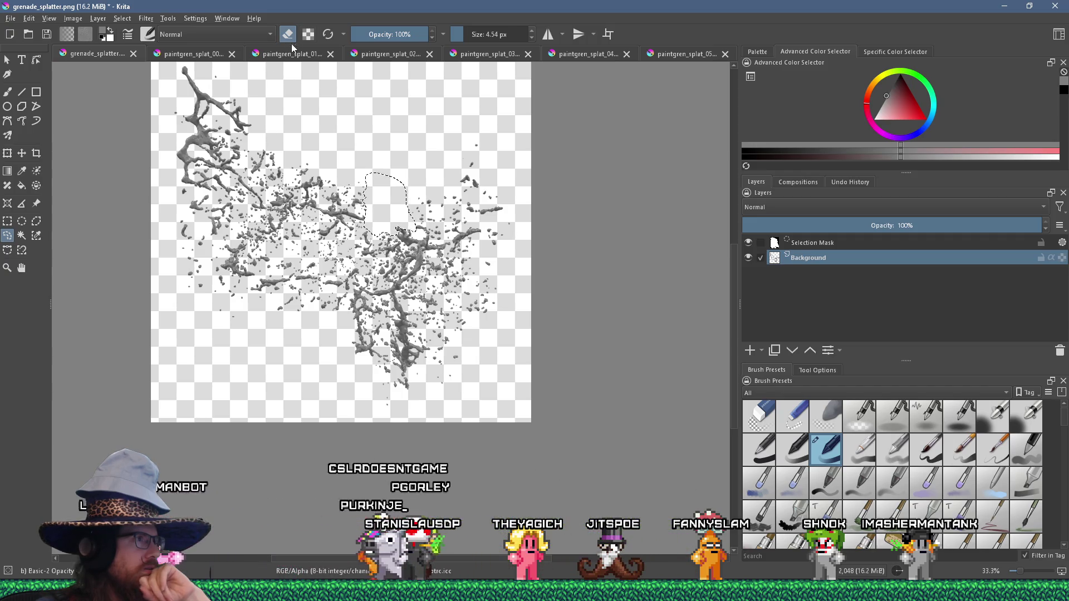
left_click(389, 53)
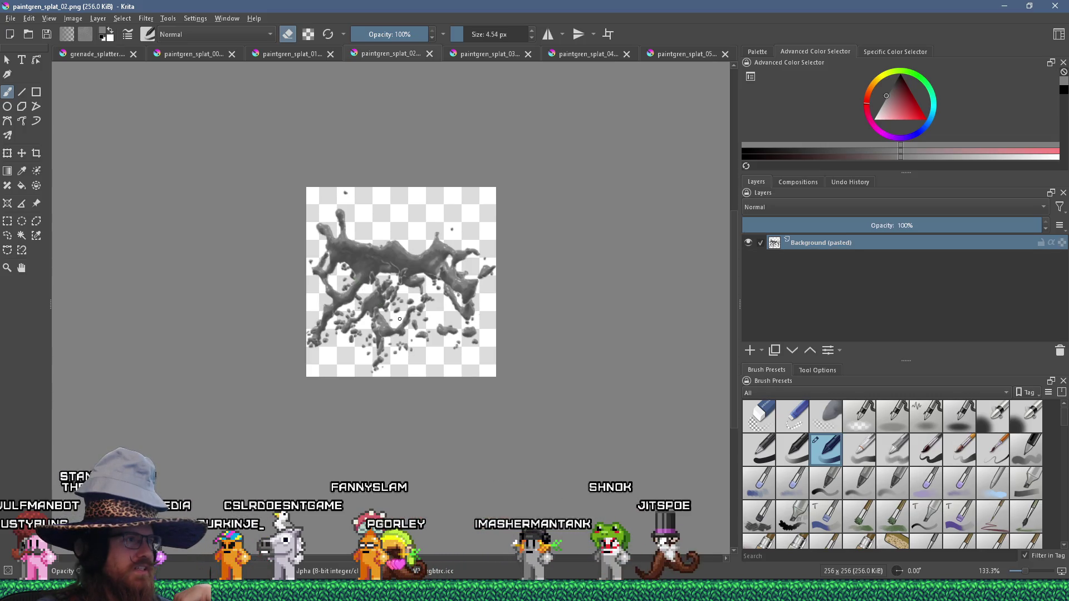
Flip through paintgren_splat_01 and paintgren_splat_02, glancing at the Filter menu on the way.
left_click(301, 53)
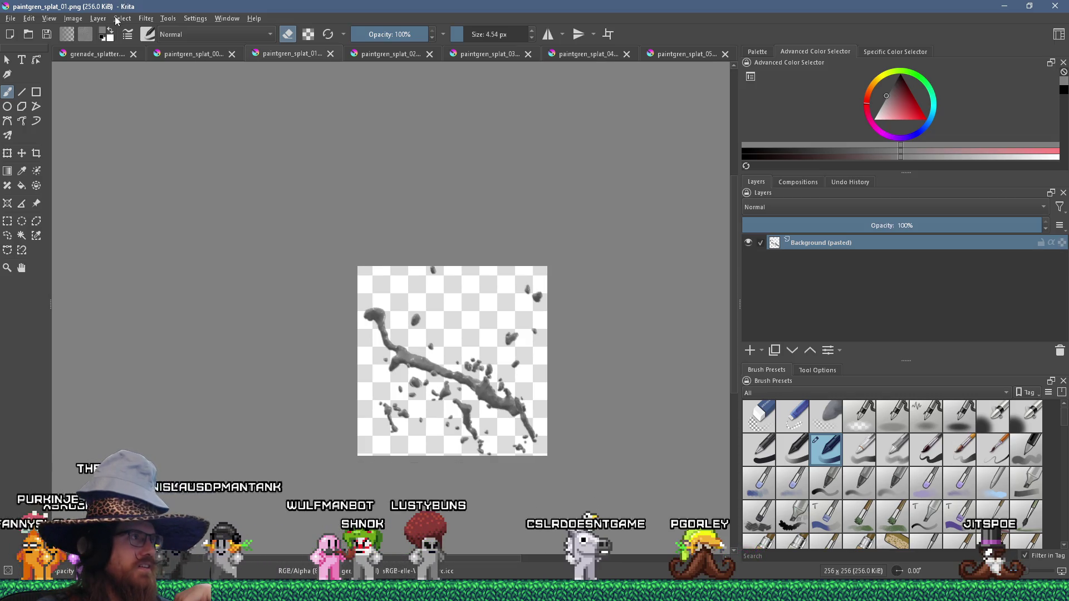
left_click(116, 20)
mouse_move(142, 18)
mouse_move(172, 58)
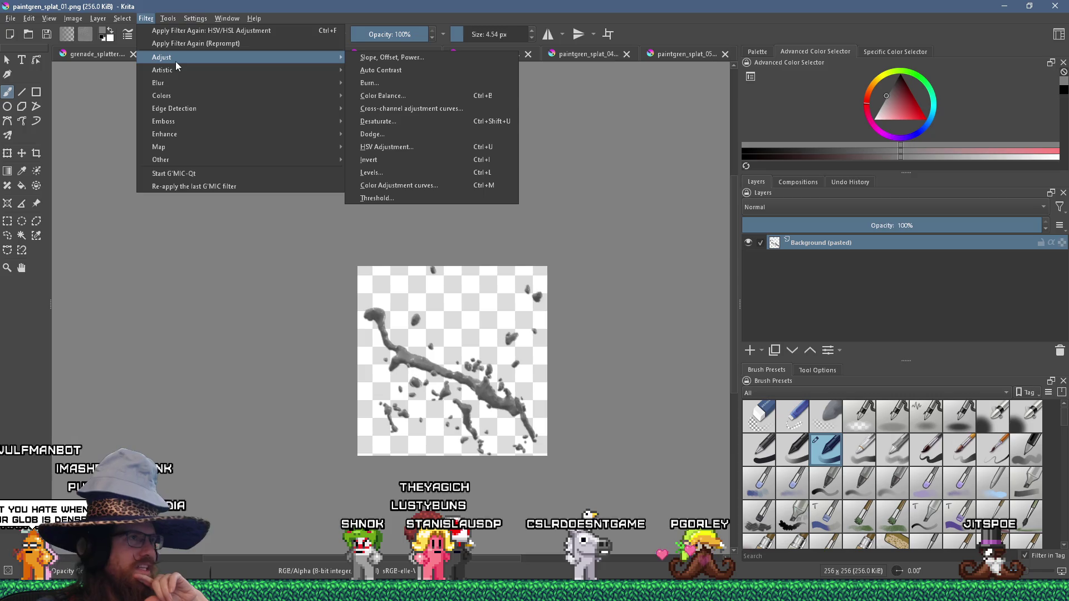
left_click(409, 56)
left_click(397, 55)
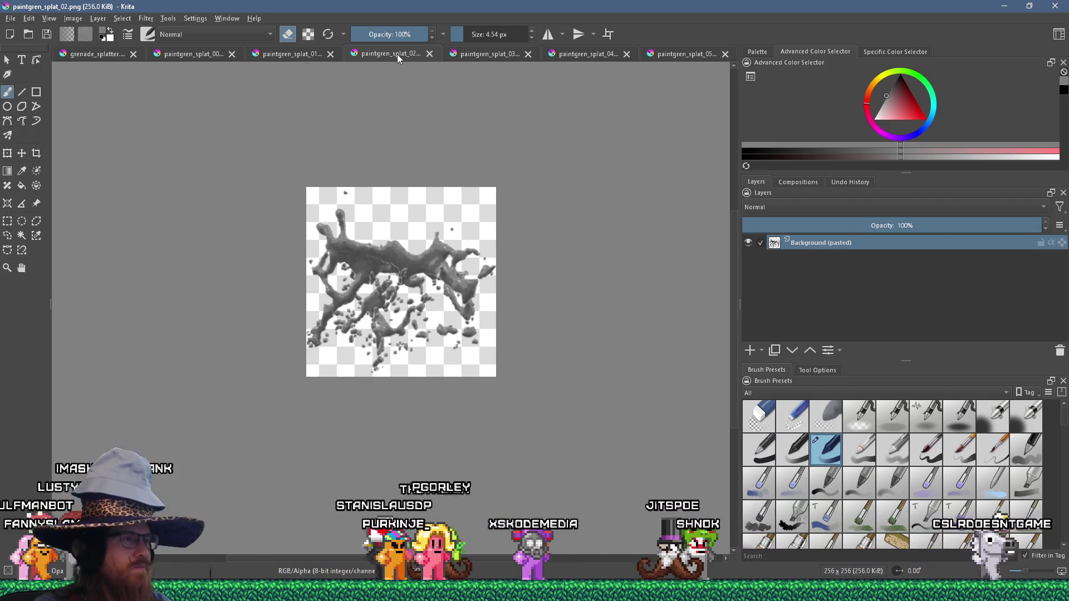
Move through paintgren_splat_03 to paintgren_splat_04 and zoom out to see the whole splat.
left_click(478, 57)
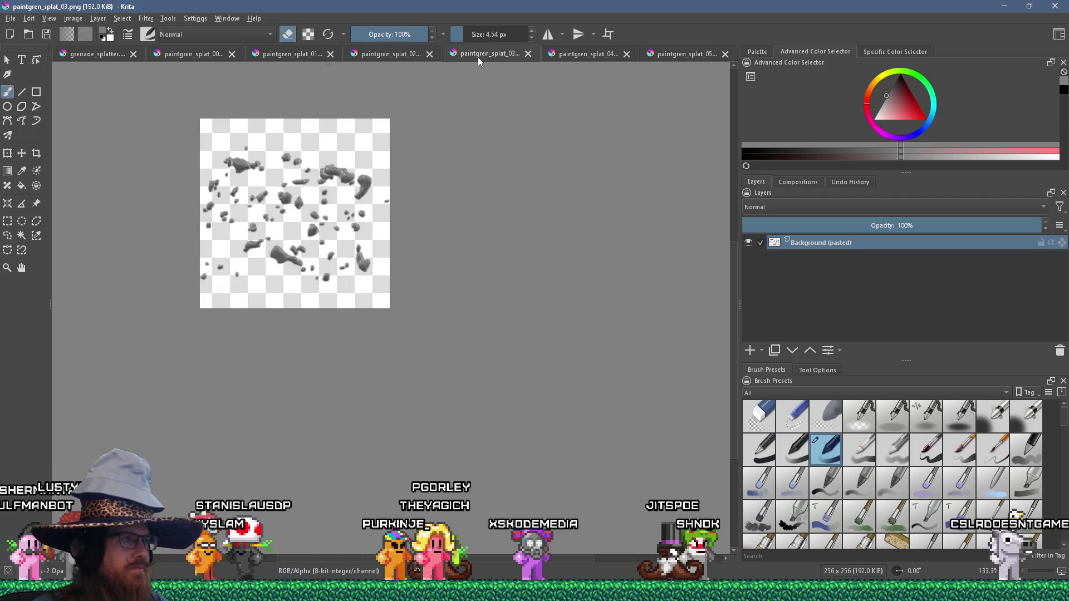
left_click(573, 56)
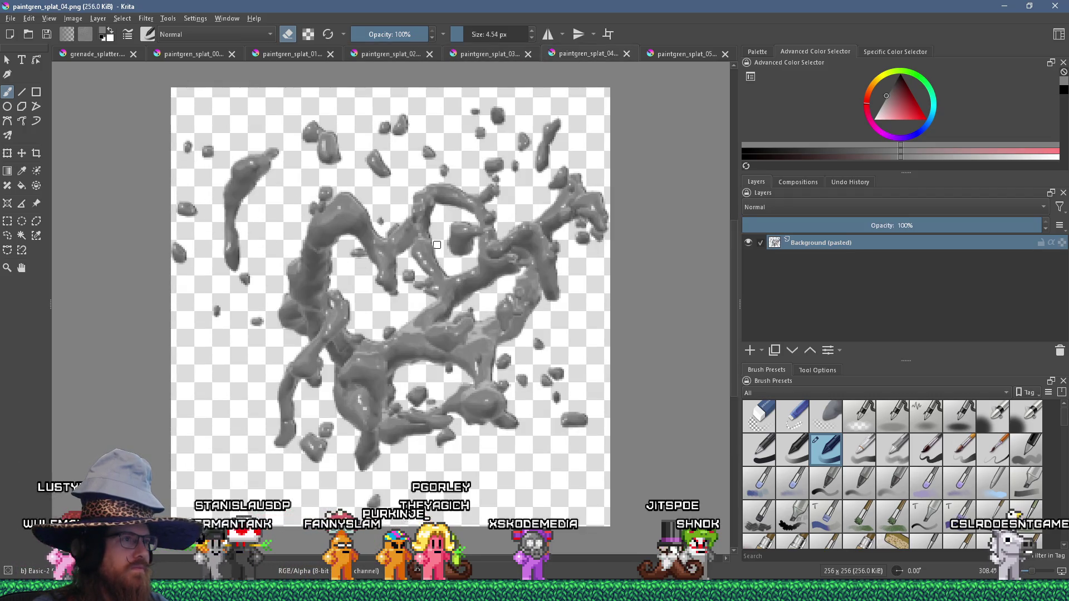
scroll(438, 241, "down", 8)
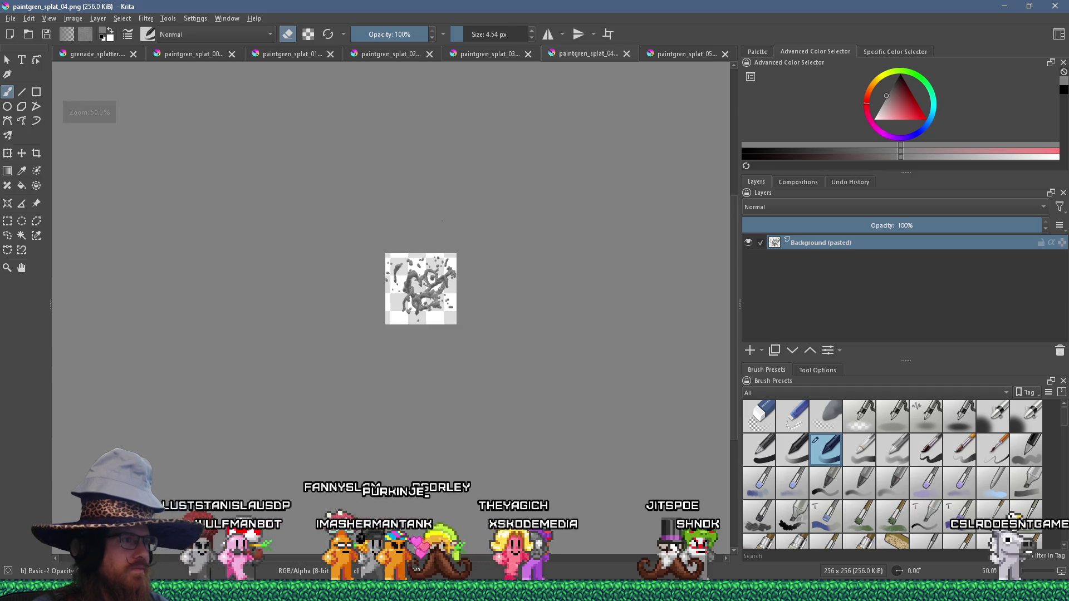
scroll(442, 221, "up", 1)
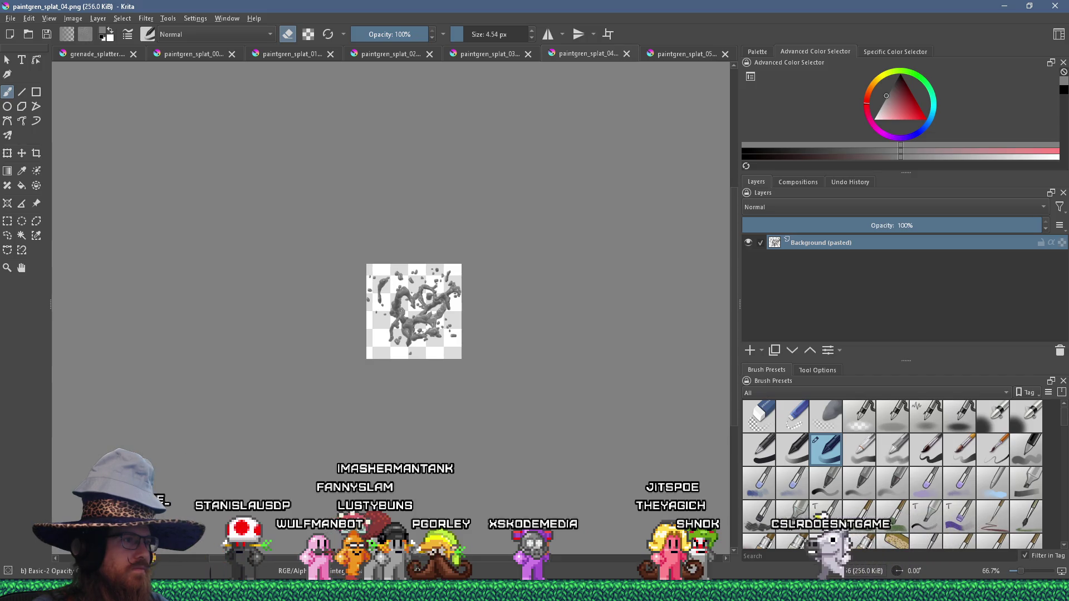
scroll(398, 354, "up", 2)
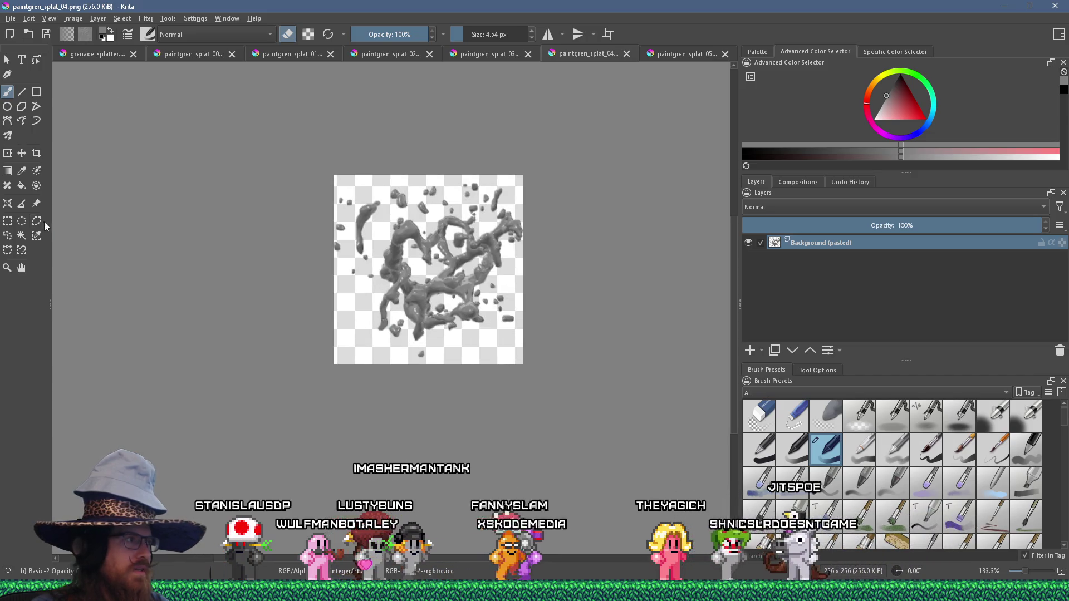
Lasso the left-hand cluster of splats in paintgren_splat_04 with the Freehand Selection tool.
left_click(7, 235)
mouse_move(362, 295)
left_mouse_down()
mouse_move(366, 245)
mouse_move(414, 210)
mouse_move(430, 273)
left_mouse_up()
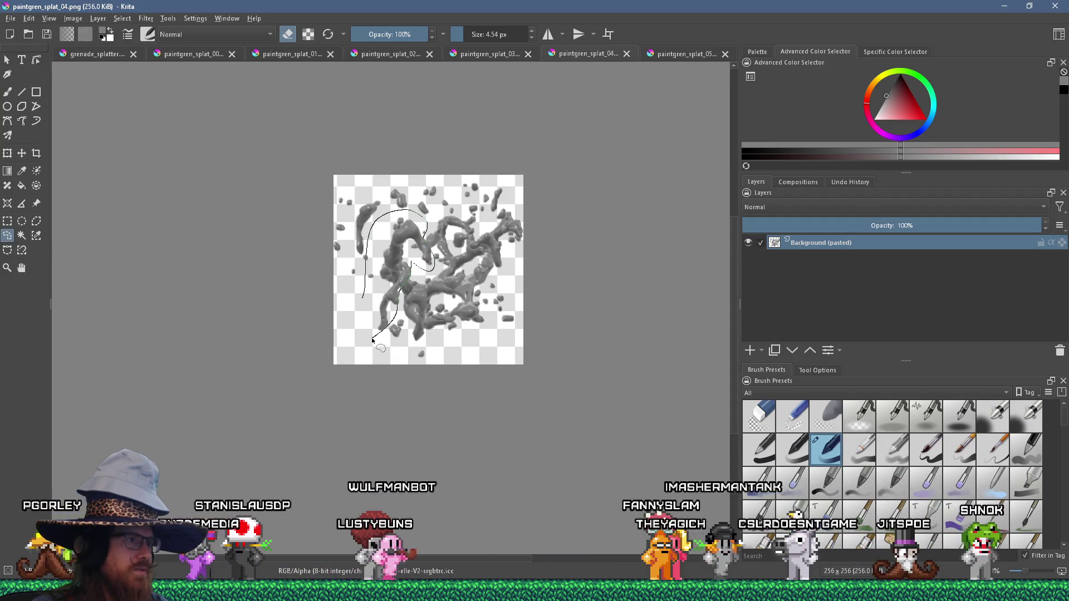
left_click_drag(372, 340, 372, 339)
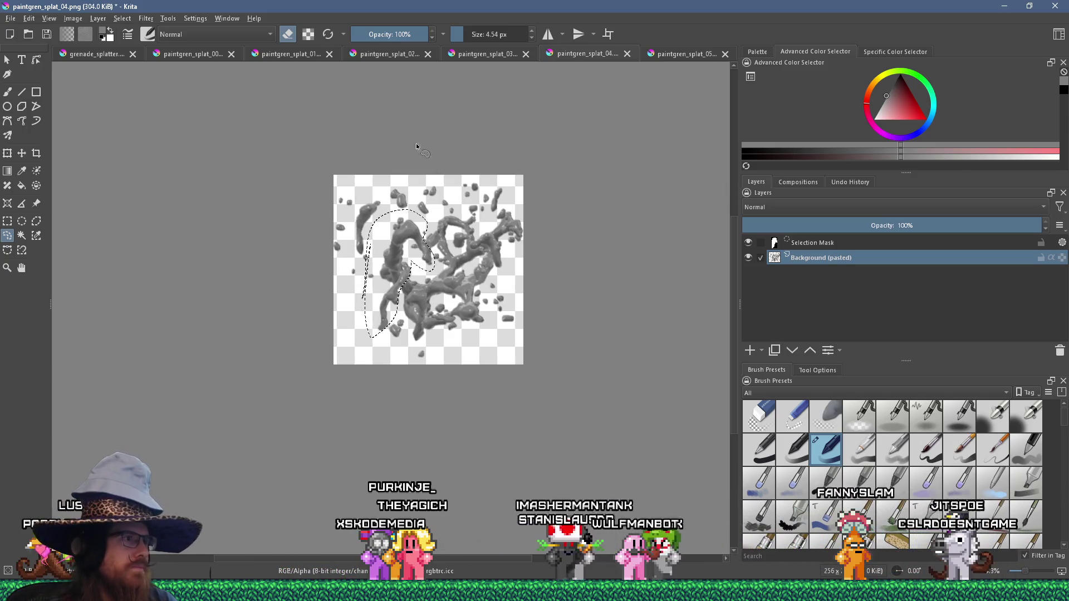
Show the grey grenade_splatter at 33.3% zoom, then bring up the red original in Photo Viewer.
left_click(113, 55)
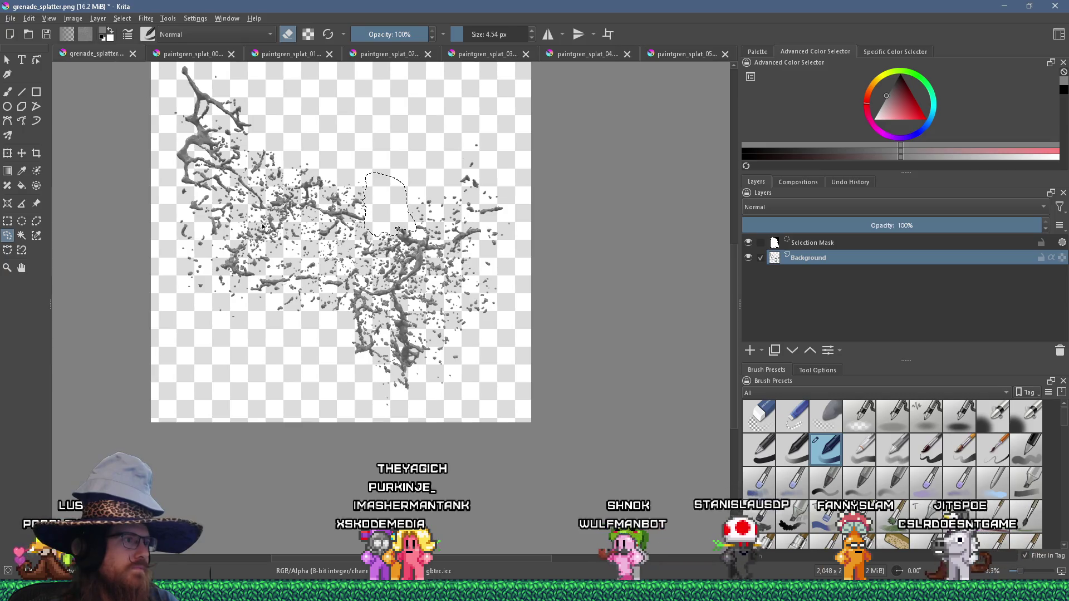
scroll(251, 219, "down", 2)
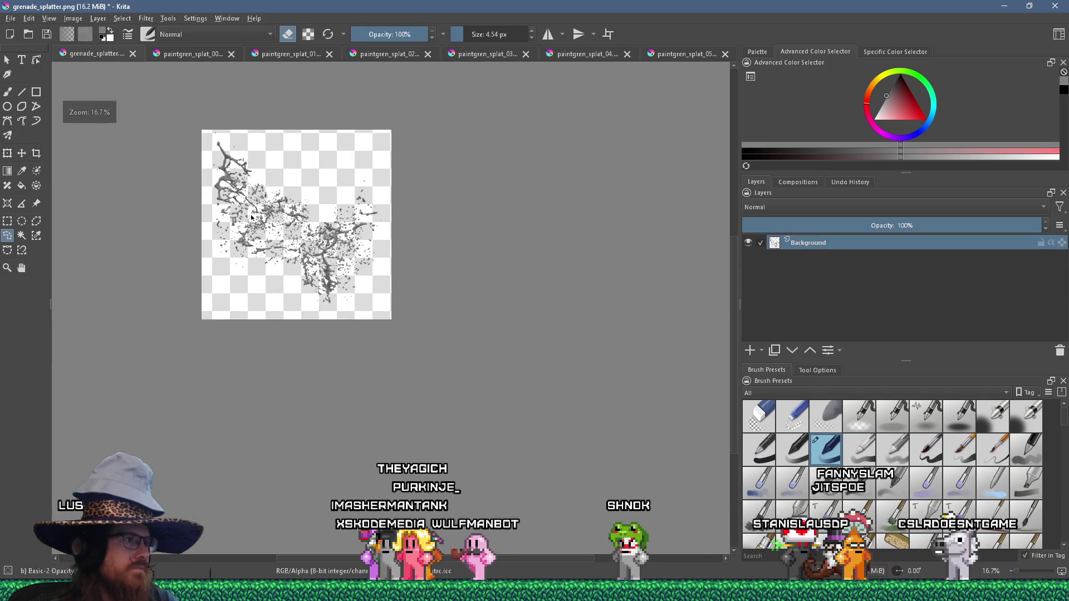
scroll(227, 175, "up", 2)
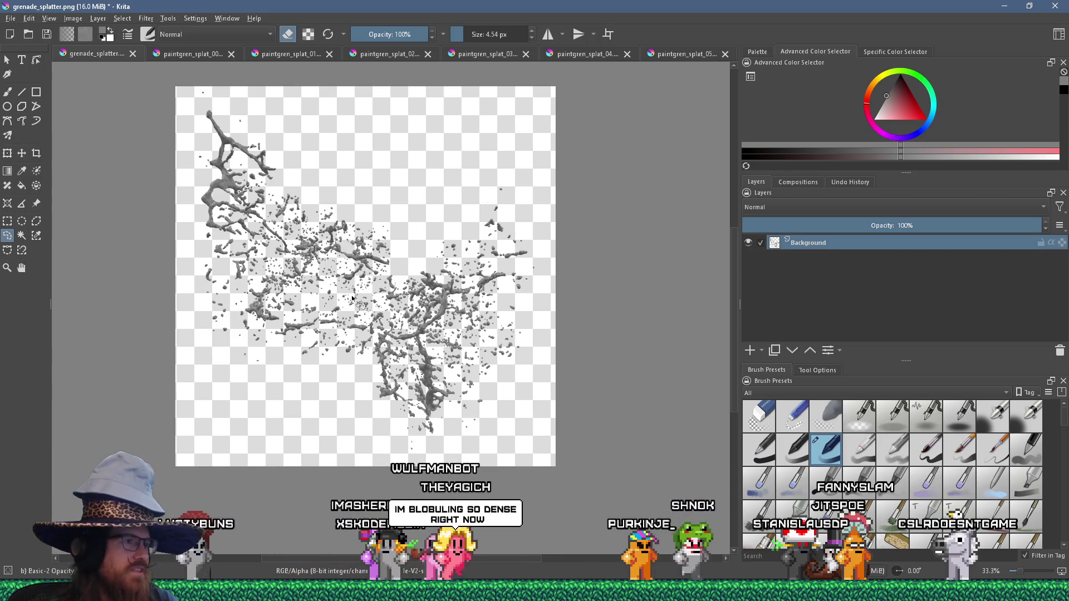
key("alt+Tab")
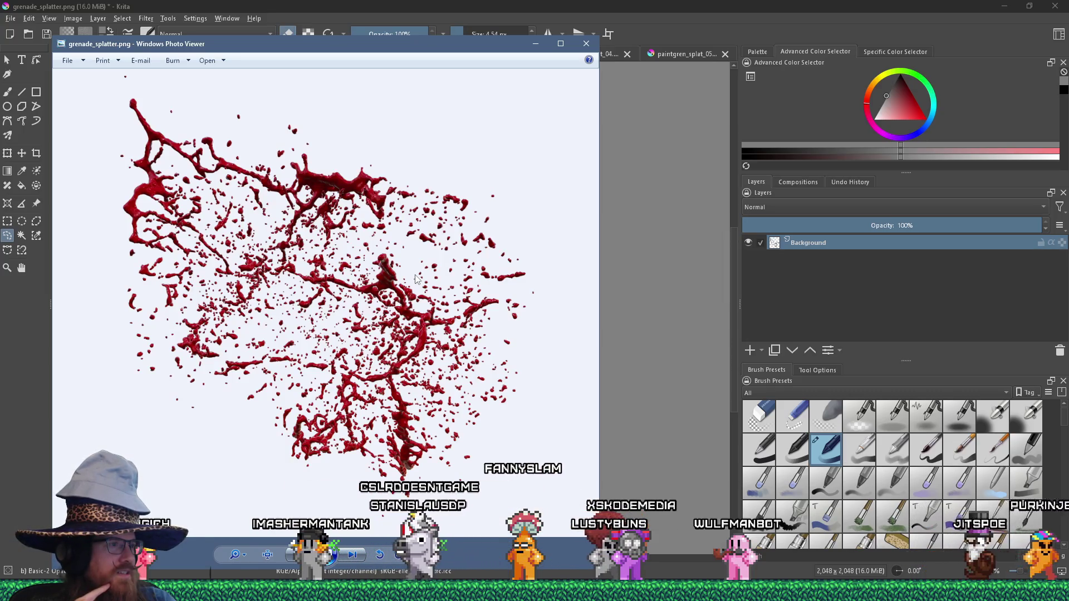
Leave the red original in Photo Viewer and return to the grey grenade_splatter canvas in Krita.
key("alt+Tab")
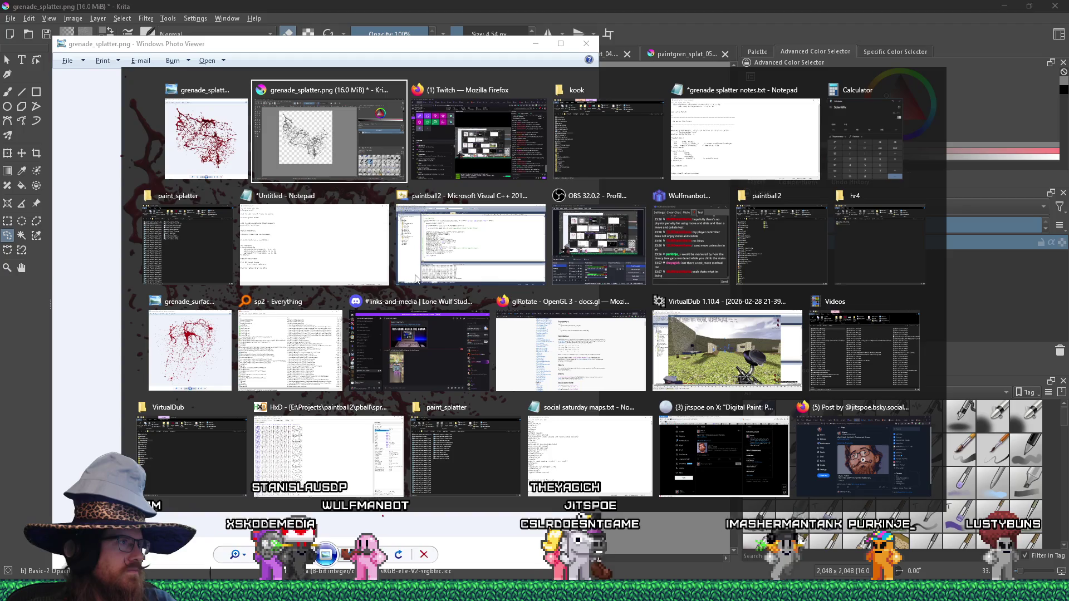
key("Return")
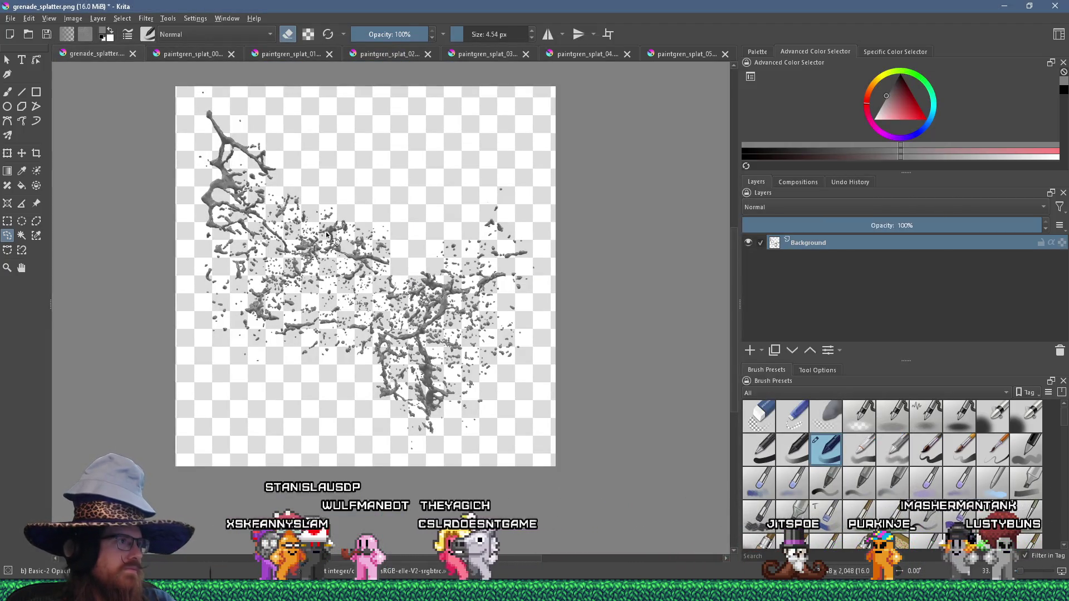
key("alt+Tab")
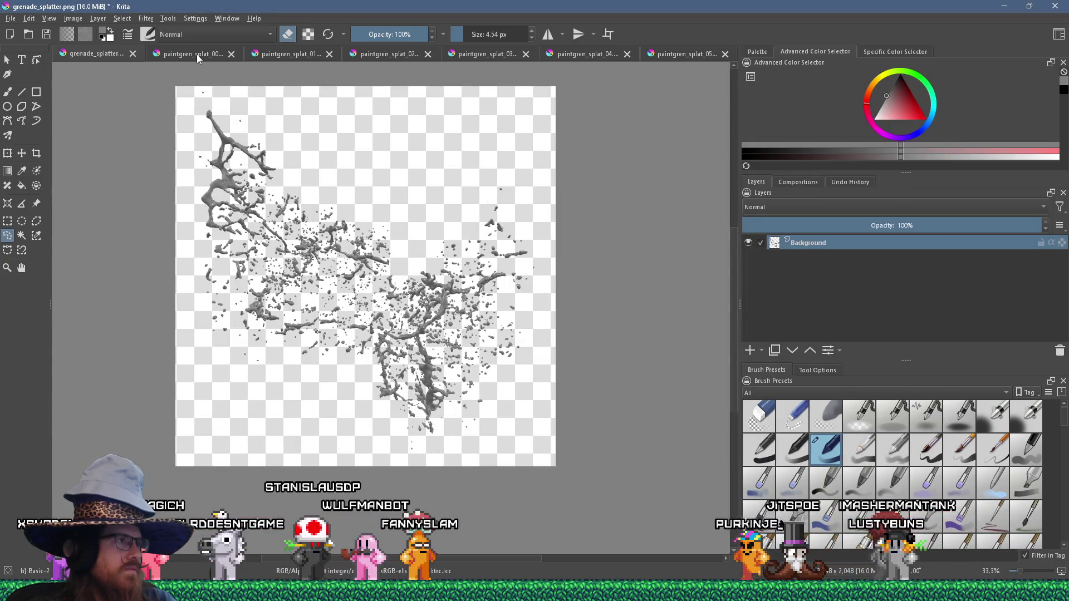
Close paintgren_splat_00 through 05 and the grey grenade_splatter, discarding all unsaved changes.
middle_click(195, 54)
middle_click(215, 53)
middle_click(216, 54)
middle_click(216, 54)
middle_click(310, 51)
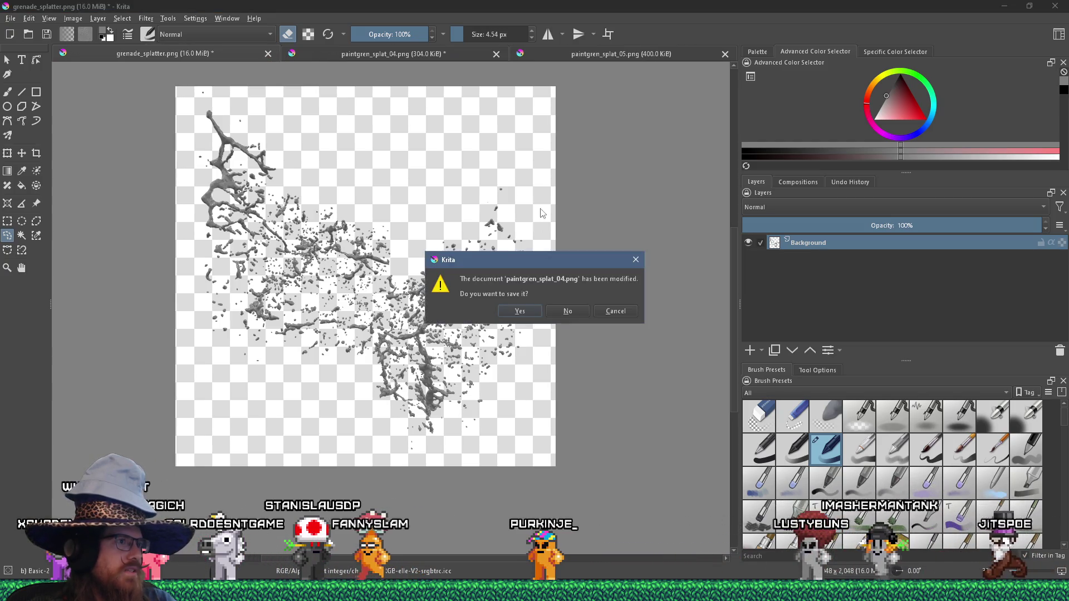
left_click(557, 310)
middle_click(488, 52)
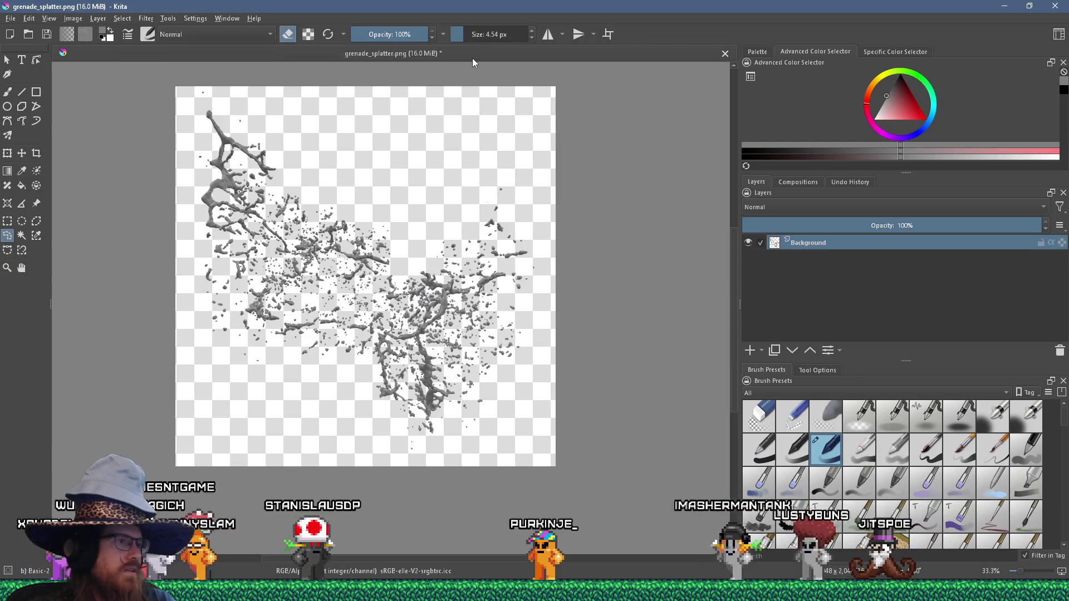
middle_click(597, 56)
left_click(564, 308)
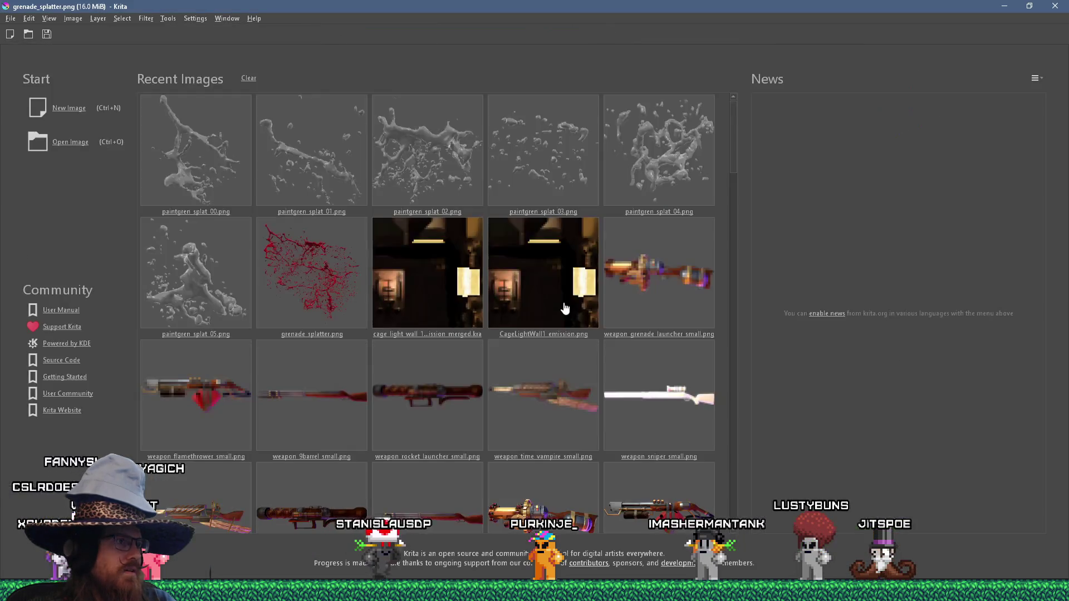
Stay in Krita and reopen the original red grenade_splatter.png from Recent Images.
key("alt+Tab")
key("Tab")
key("Tab")
key("Escape")
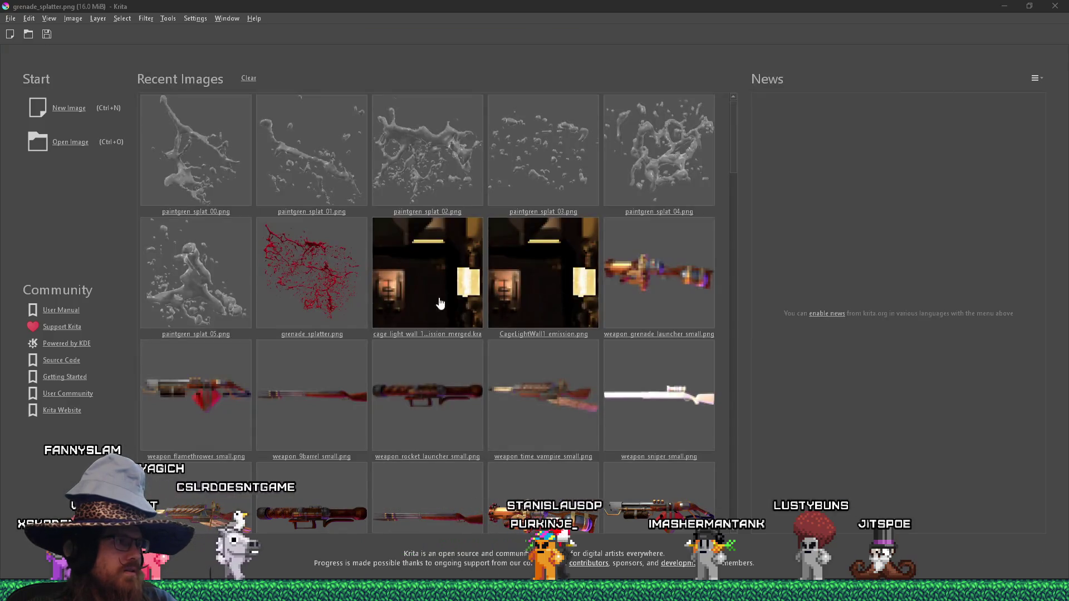
left_click(297, 298)
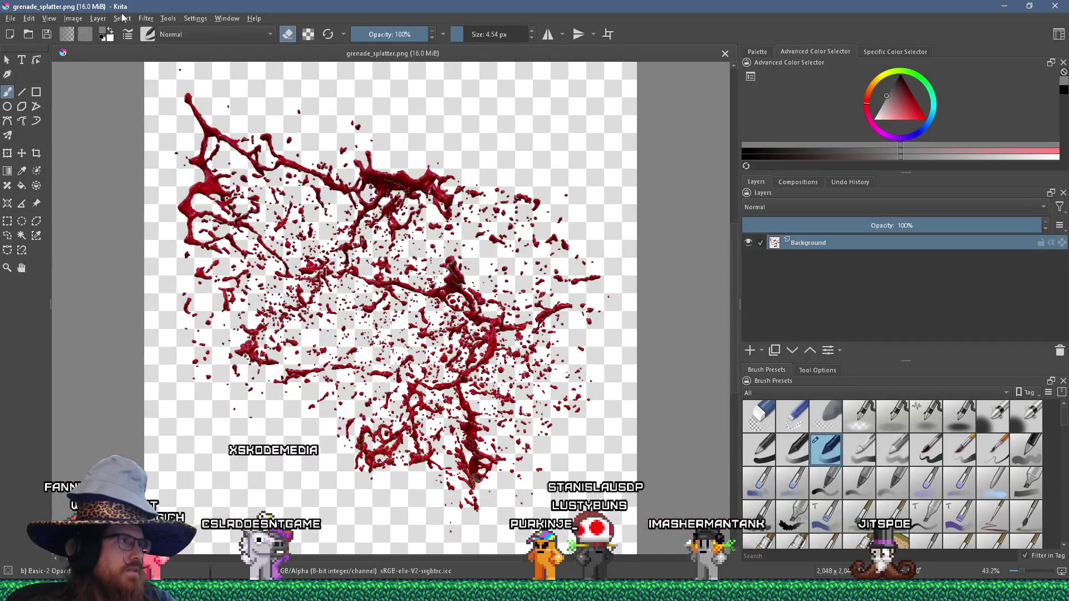
Apply an HSV Adjustment of saturation -100 and lightness 35 to grey the red splatter.
left_click(146, 18)
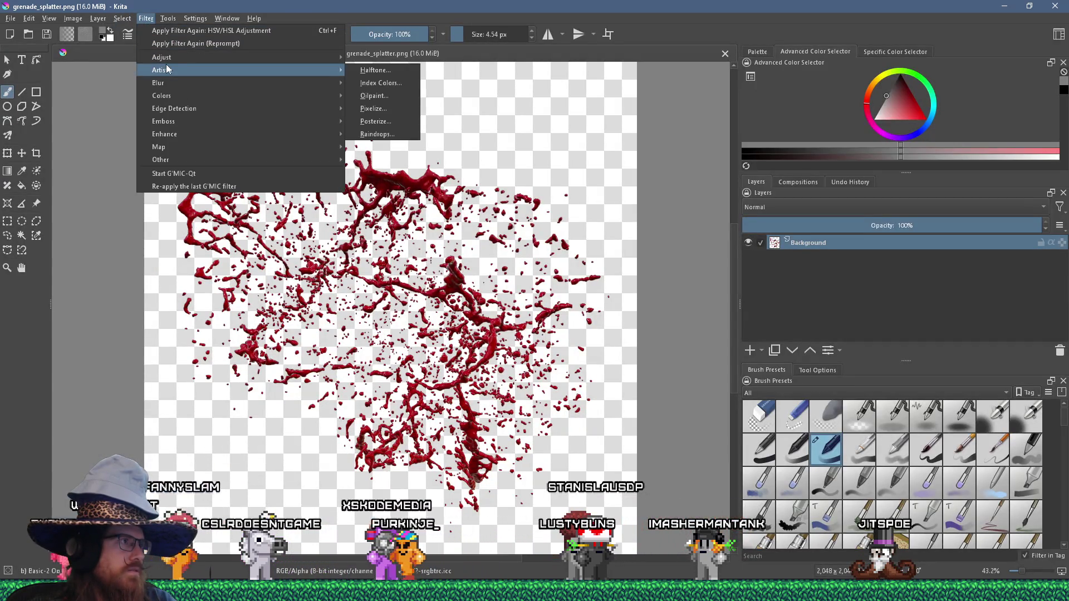
mouse_move(182, 123)
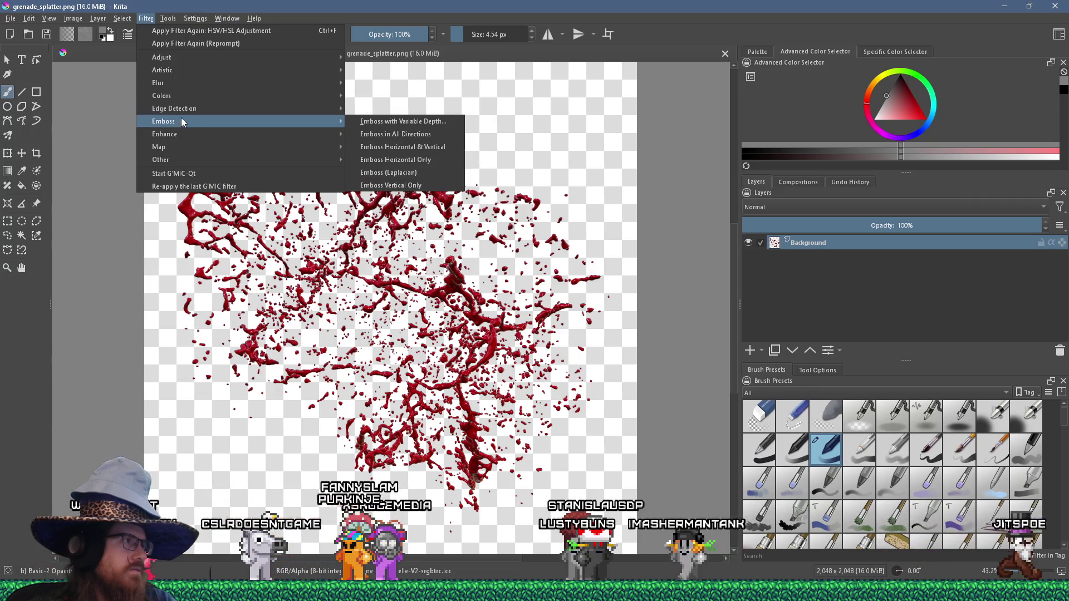
mouse_move(177, 59)
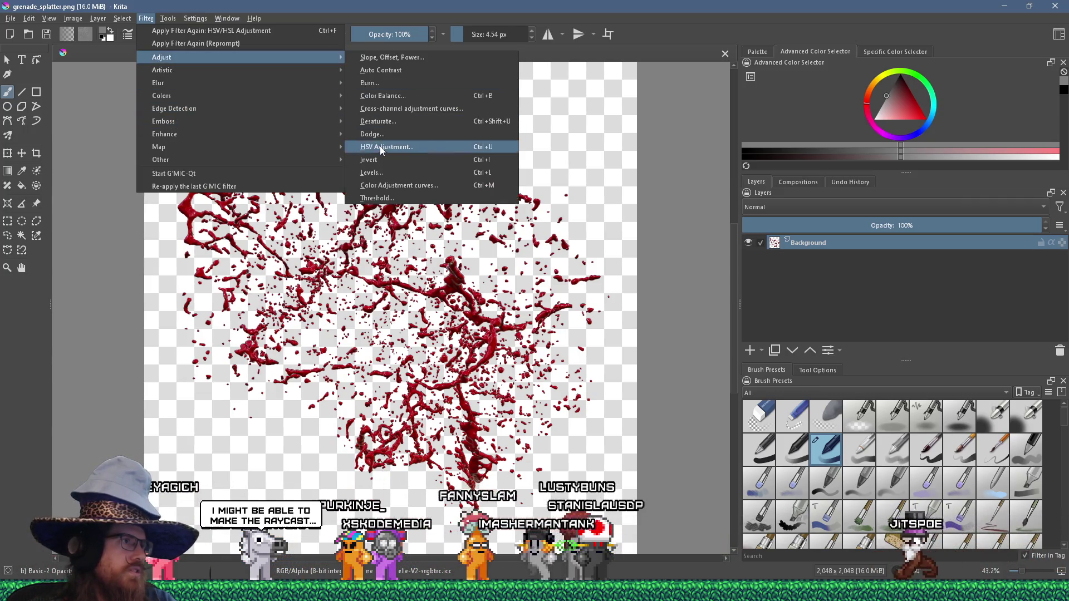
left_click(380, 147)
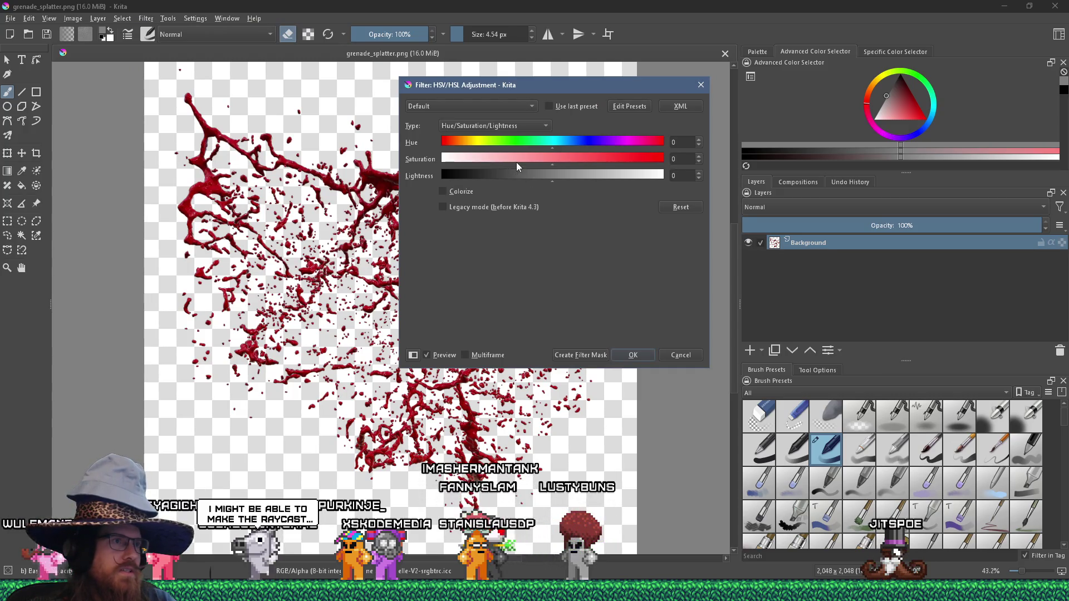
left_click_drag(516, 162, 443, 162)
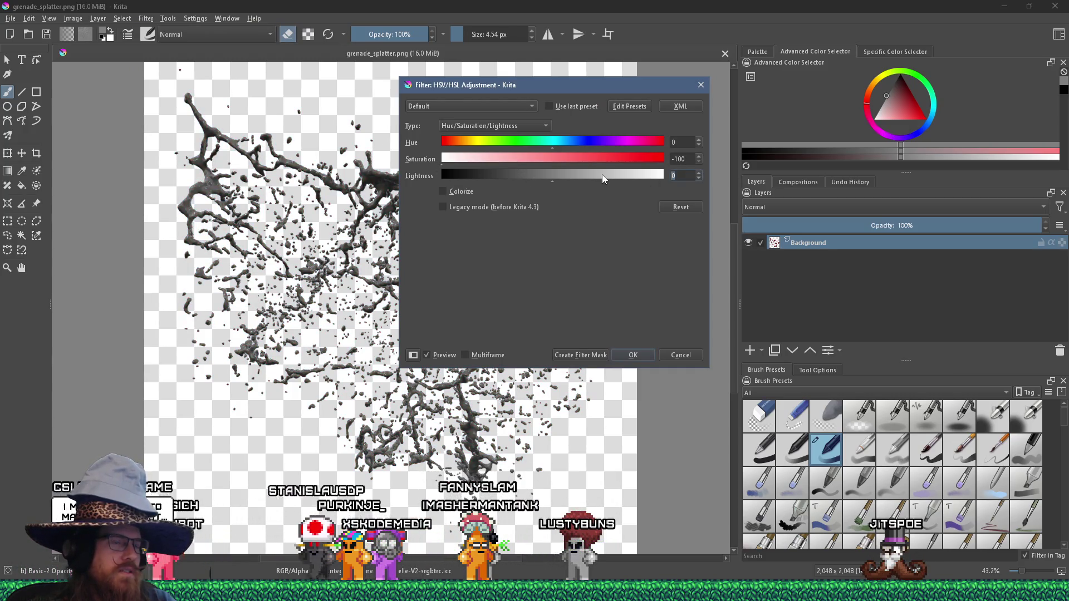
type("35")
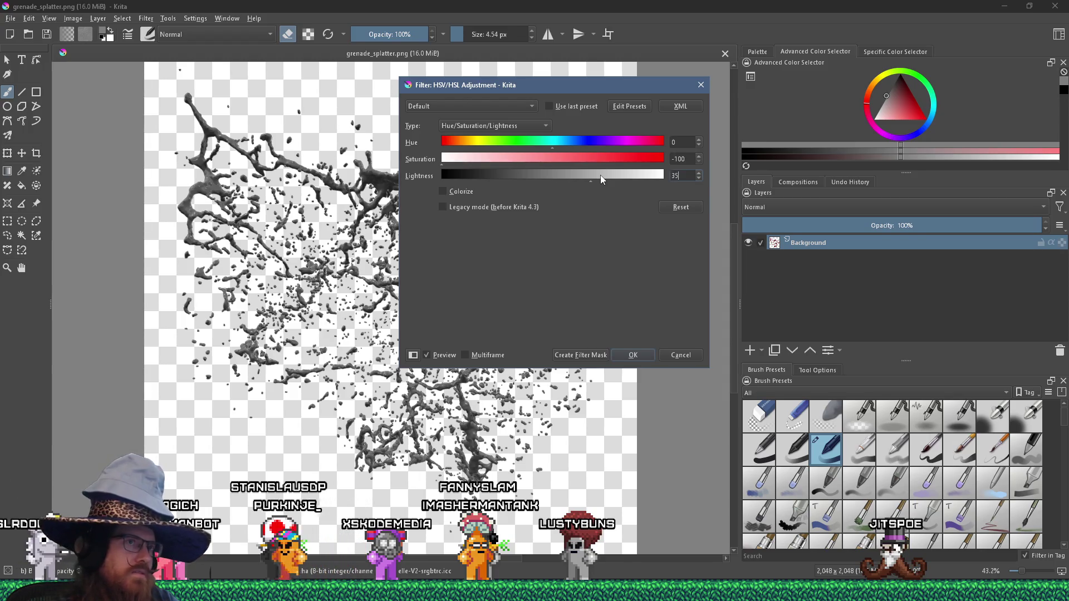
left_click(618, 357)
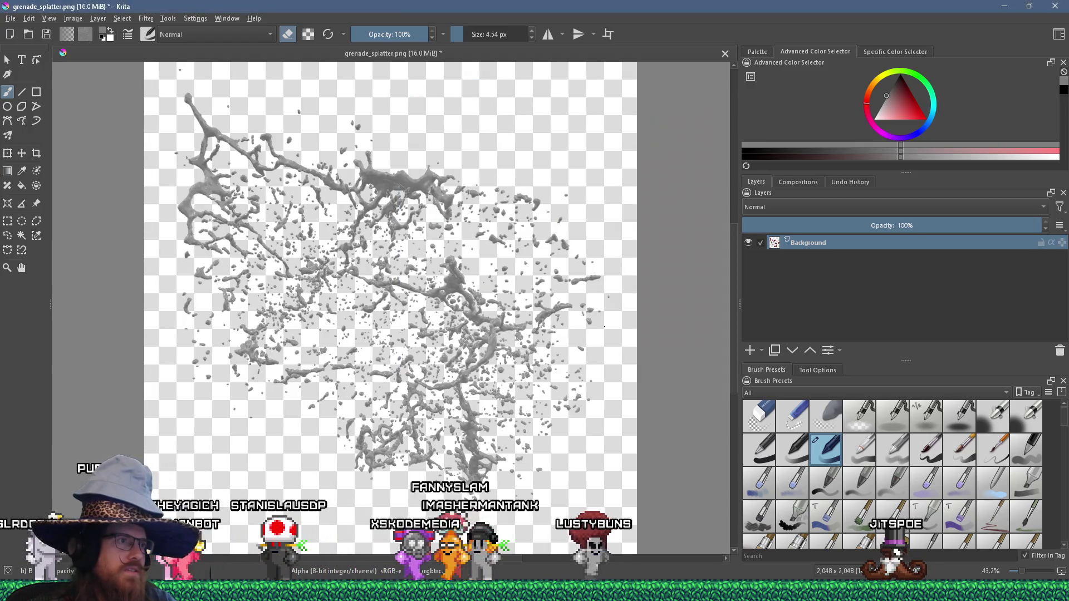
key("alt+Tab")
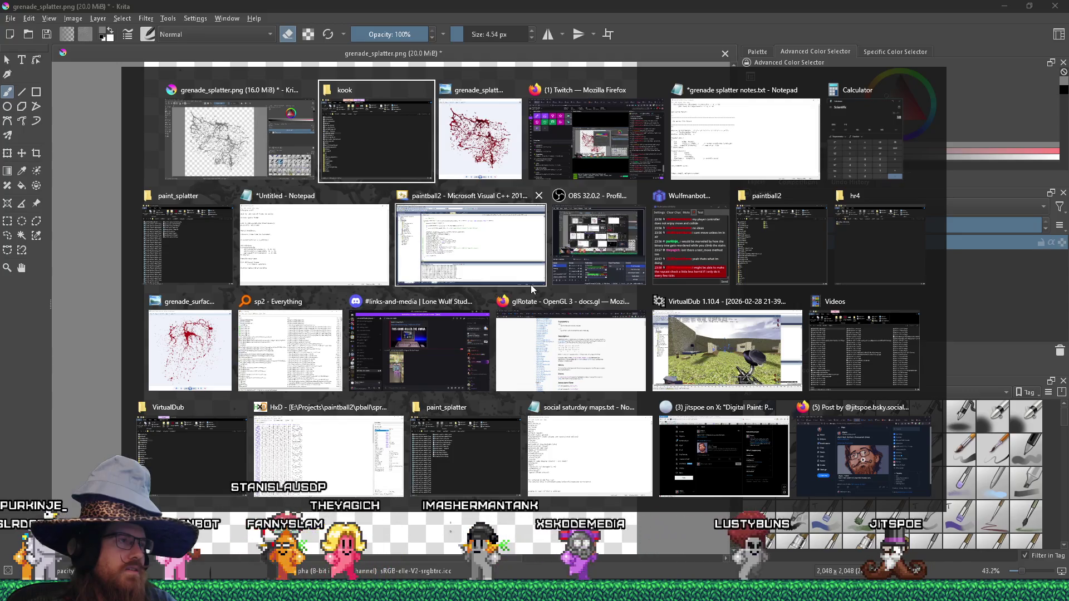
Add a 'V: 35' line under hsv adjustment 2 in the Notepad splatter notes and save.
key("alt+Tab")
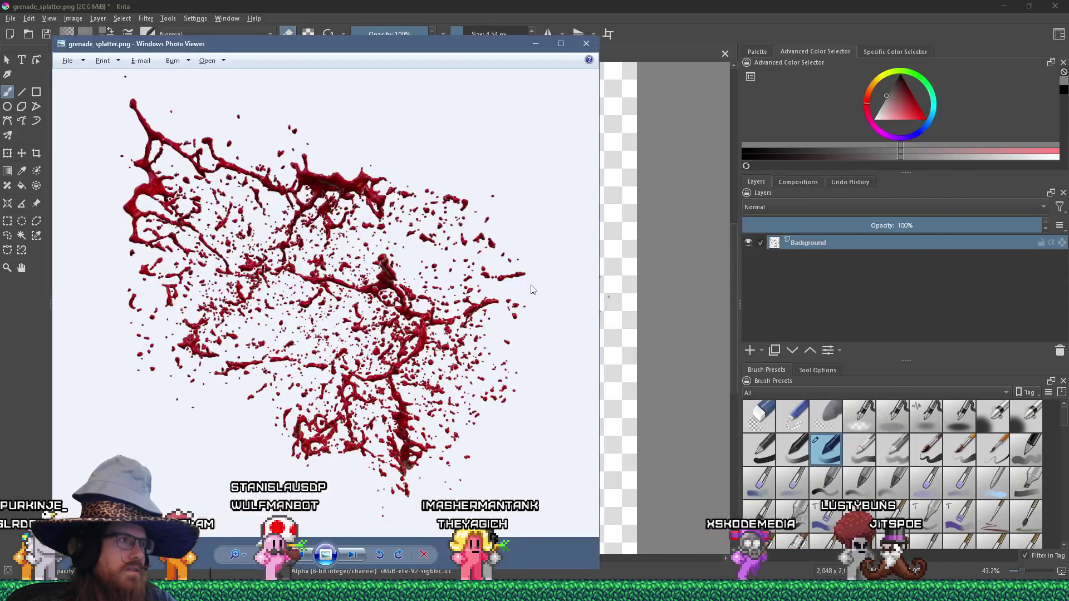
key("alt+Tab")
key("alt+Tab")
key("alt+Tab")
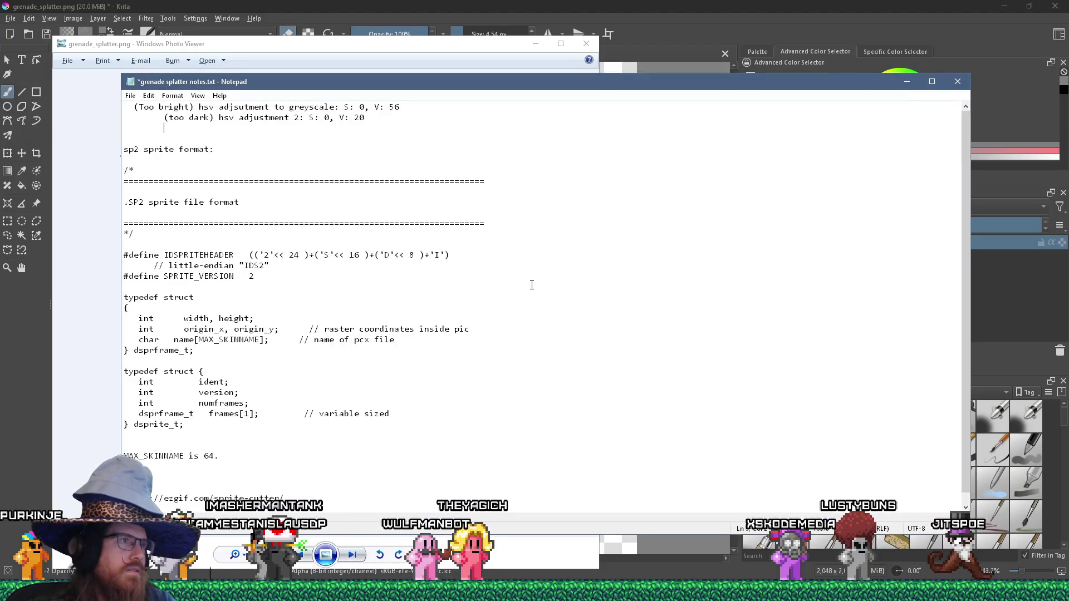
type("V: 35")
key("ctrl+s")
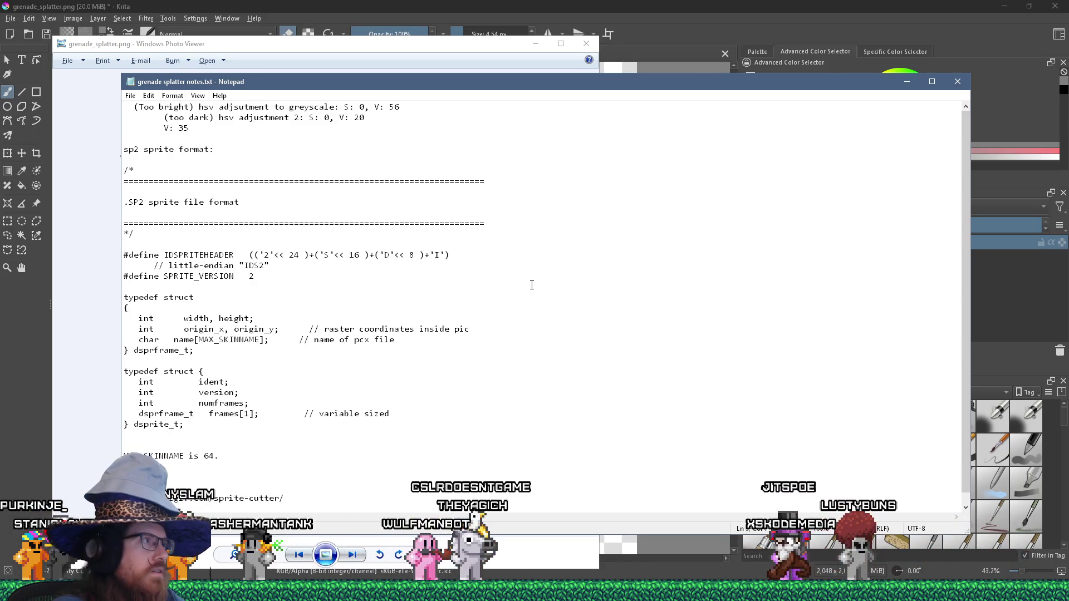
key("alt+Tab")
key("alt+Tab")
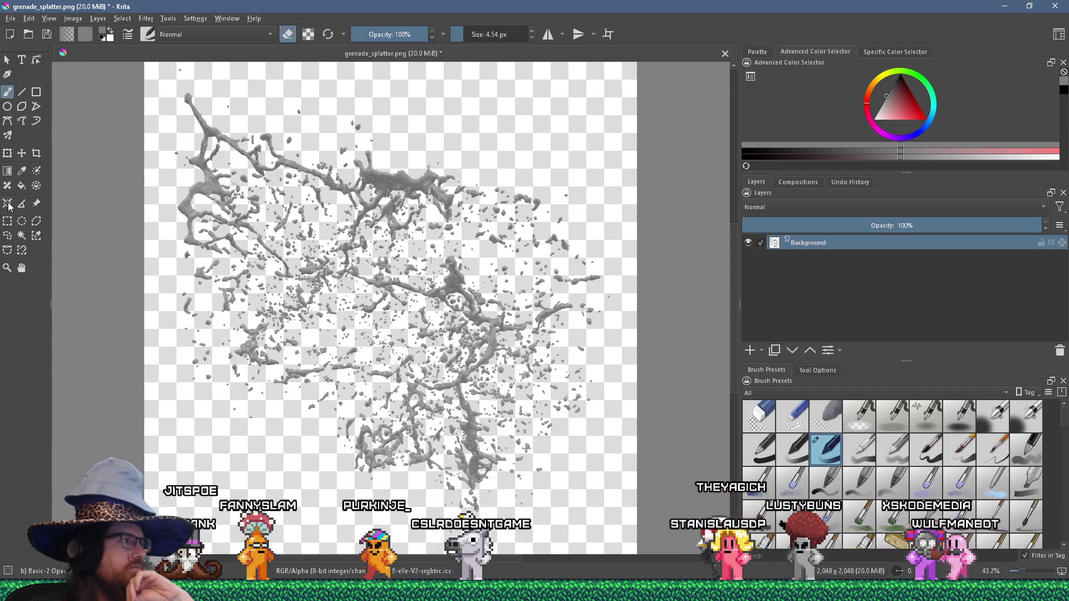
Lasso the upper-left arm of the grey grenade splatter with the Freehand Selection tool.
left_click(8, 235)
scroll(171, 135, "up", 1)
scroll(170, 135, "down", 3)
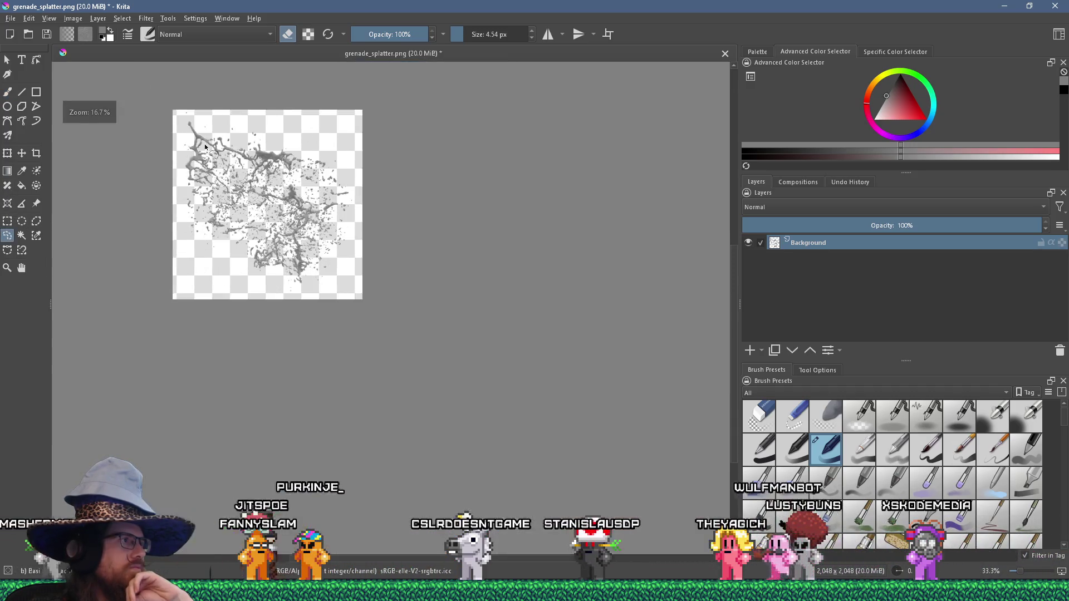
scroll(161, 152, "up", 4)
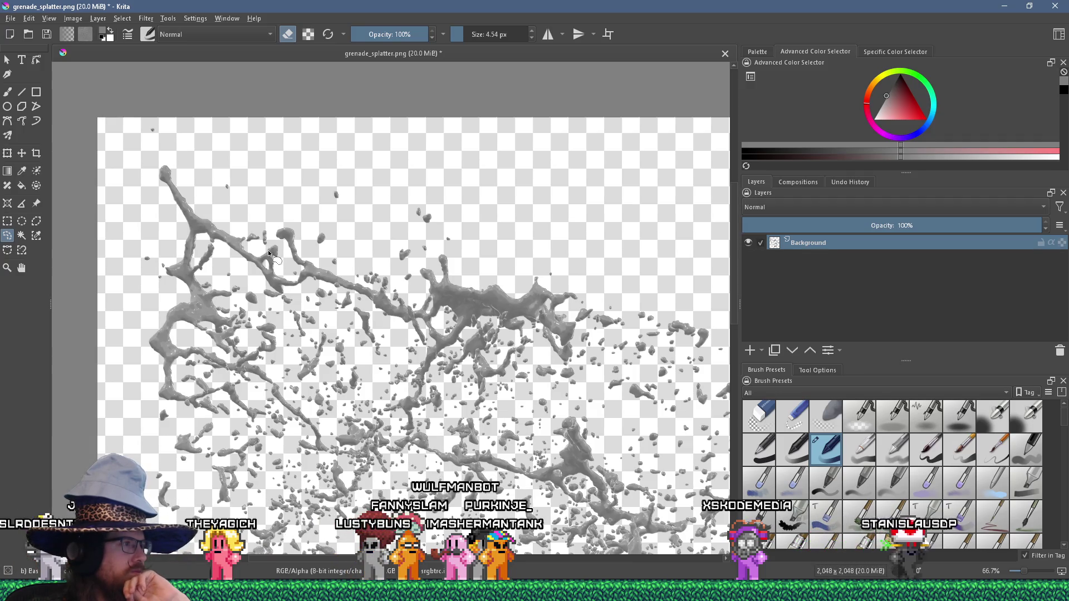
mouse_move(134, 323)
left_mouse_down()
mouse_move(143, 184)
mouse_move(156, 163)
mouse_move(362, 182)
left_mouse_up()
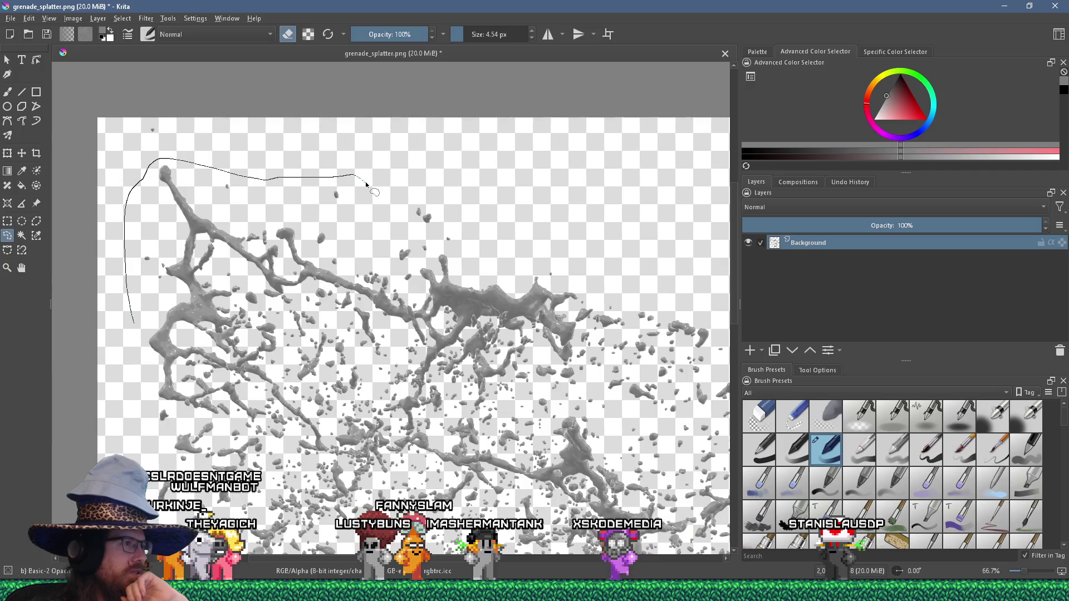
mouse_move(366, 184)
left_mouse_down()
mouse_move(400, 218)
mouse_move(403, 199)
mouse_move(420, 196)
left_mouse_up()
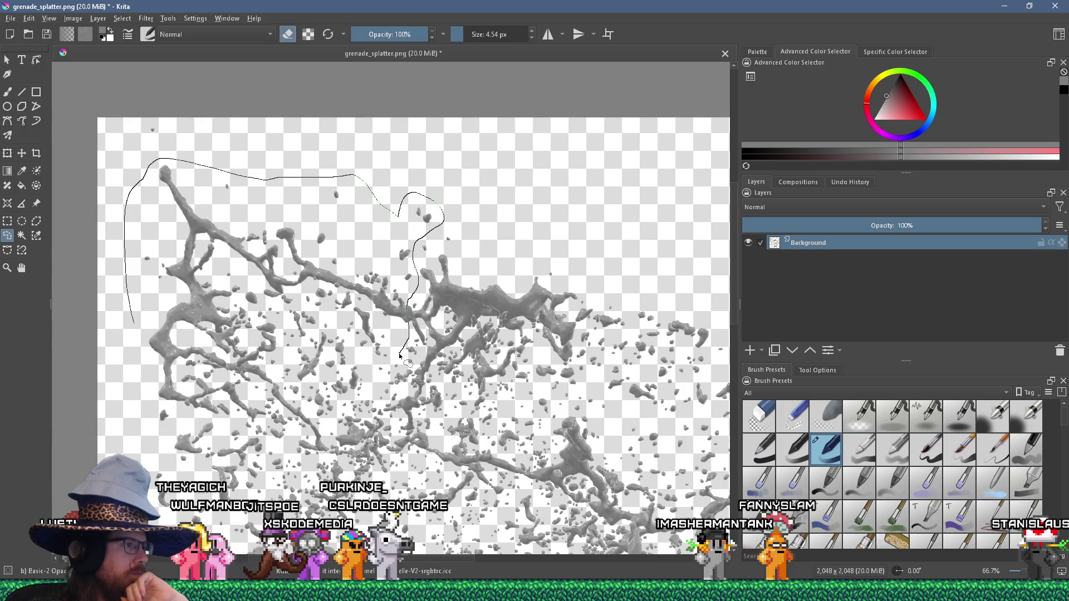
left_click_drag(351, 365, 306, 392)
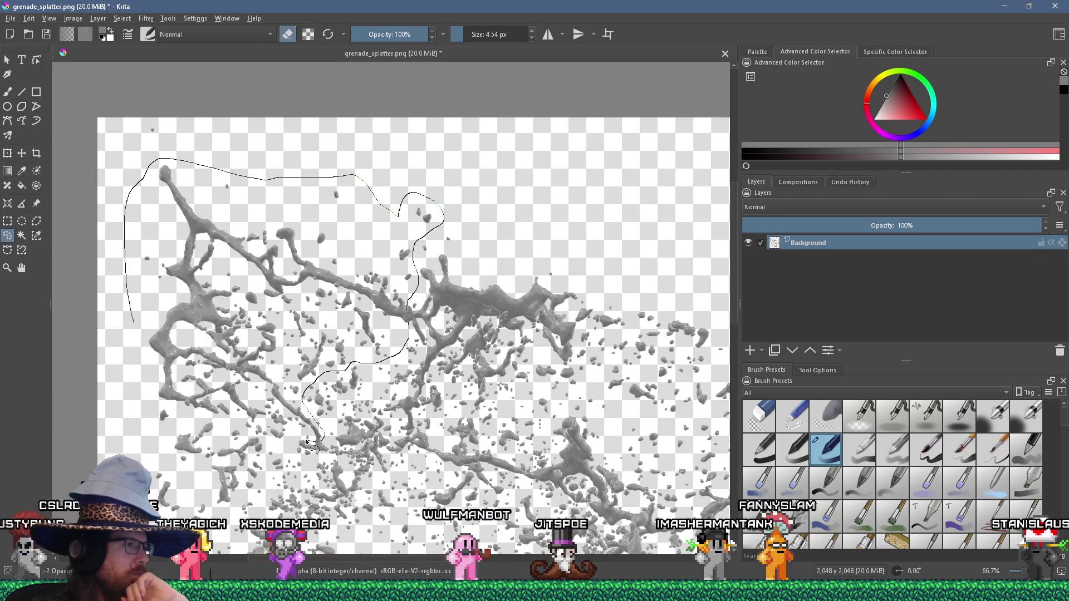
mouse_move(261, 439)
left_mouse_down()
mouse_move(229, 421)
mouse_move(161, 432)
left_mouse_up()
scroll(261, 357, "down", 3)
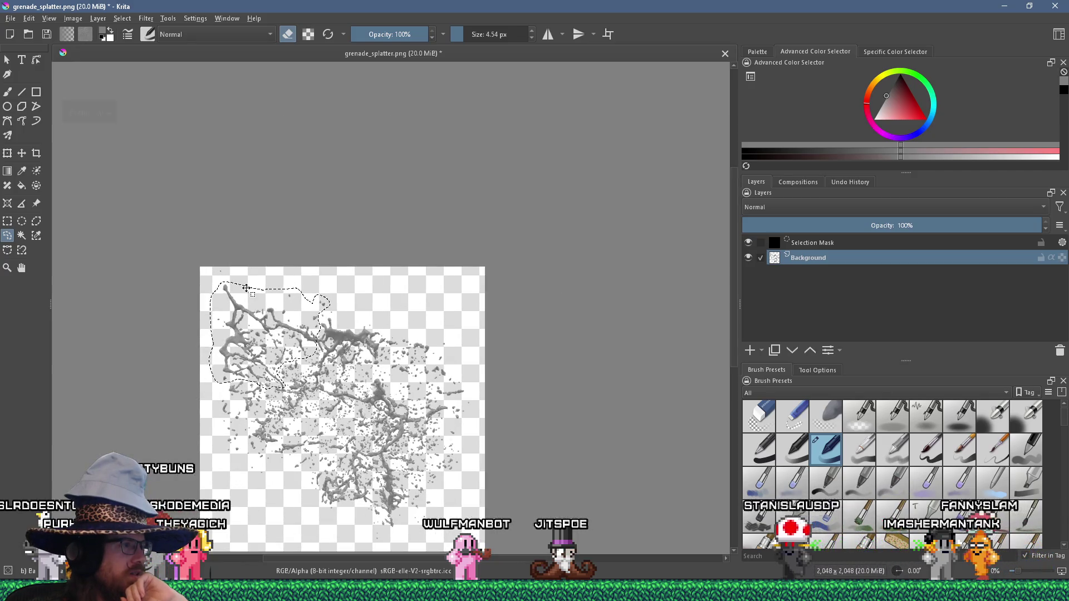
scroll(246, 290, "up", 2)
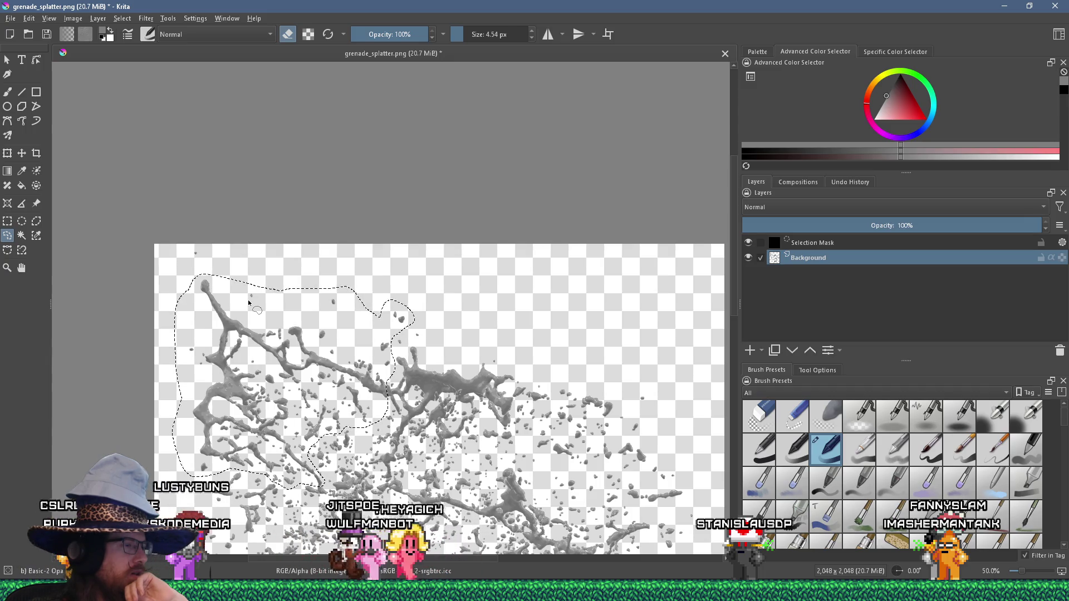
Cut the outlined piece from the texture and paste it into a new image.
left_click(29, 18)
left_click(40, 58)
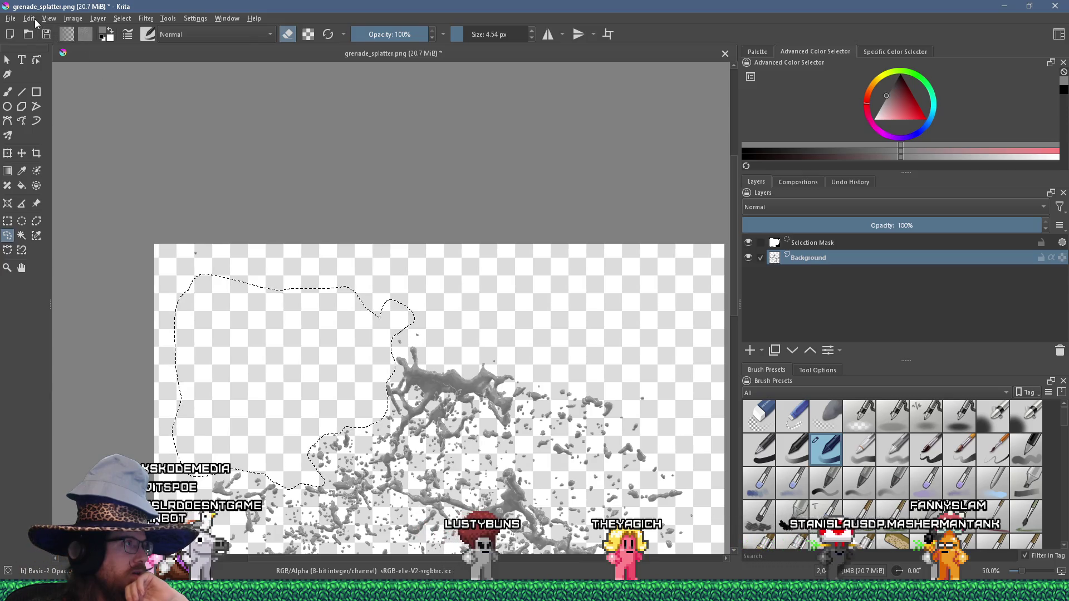
left_click(29, 18)
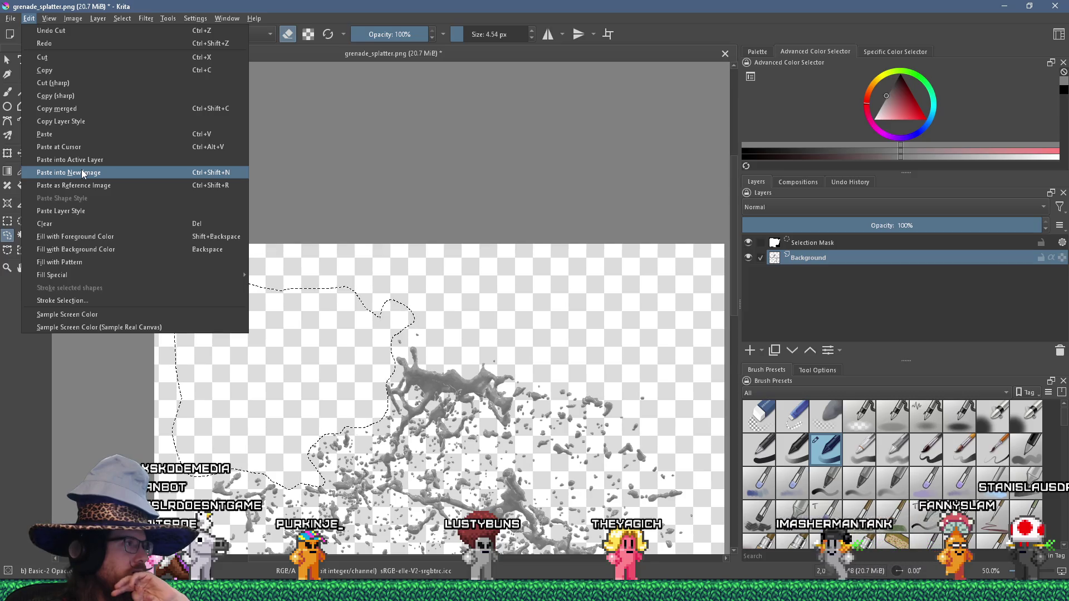
left_click(82, 173)
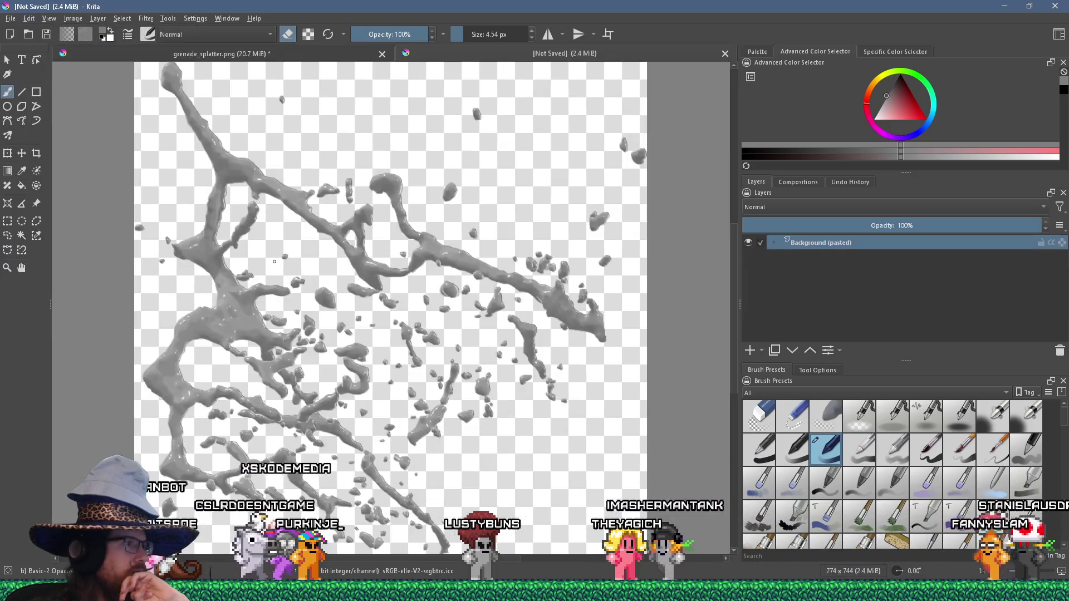
Scale the pasted piece to 256 px wide.
key("1")
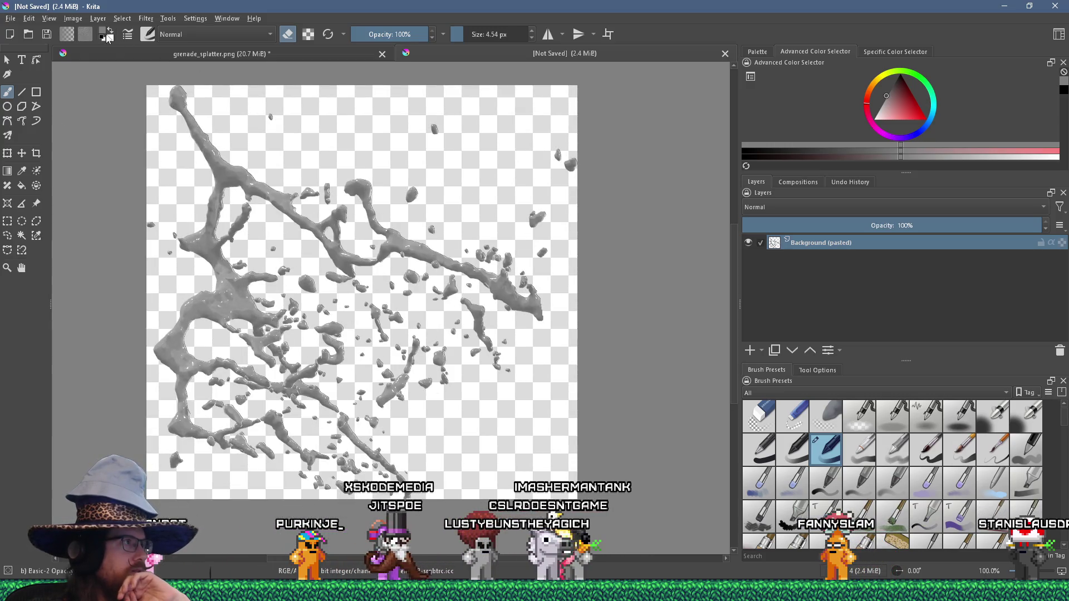
left_click(73, 19)
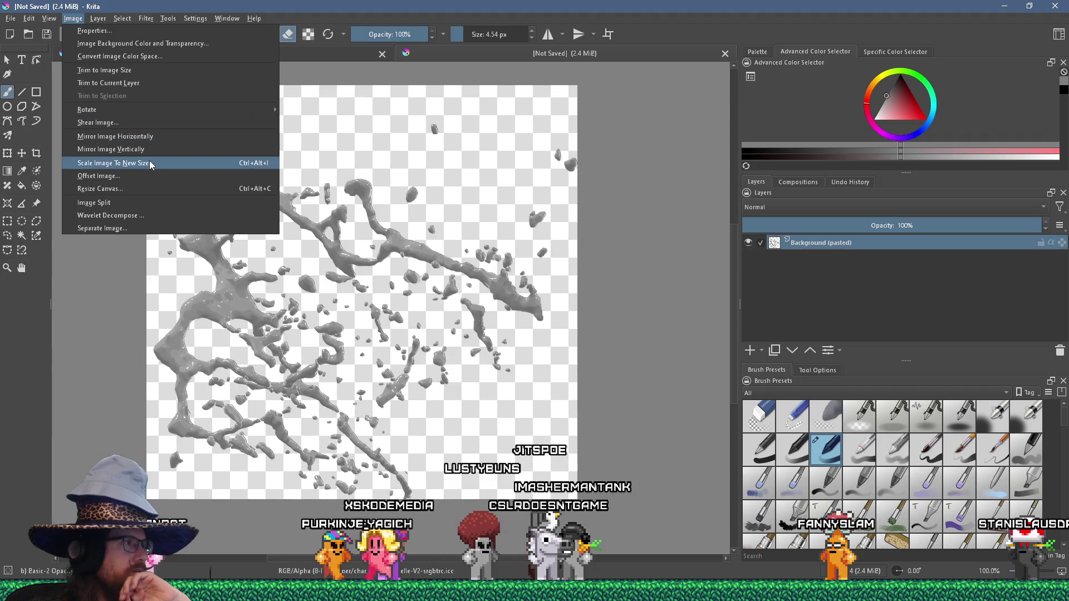
left_click(149, 163)
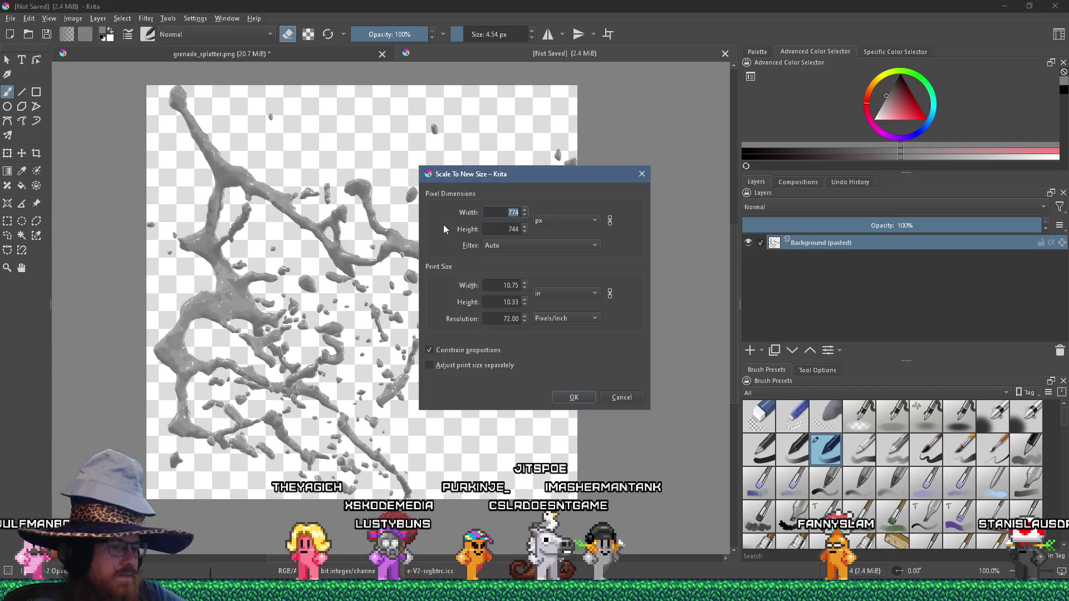
type("256")
key("Return")
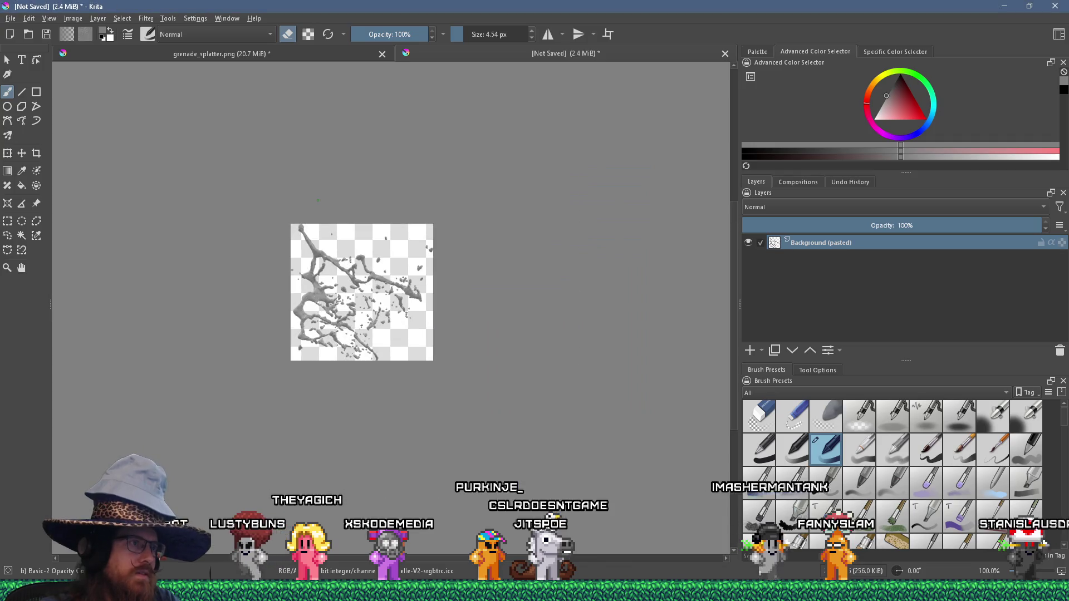
Resize the canvas height to 256, giving a 256×256 canvas.
left_click(73, 18)
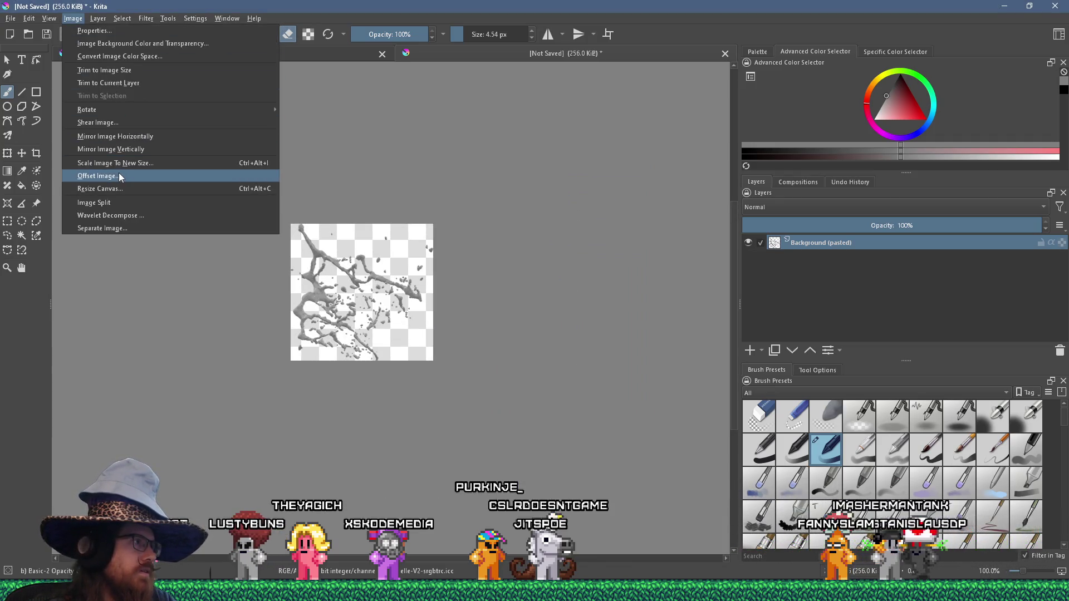
left_click(124, 191)
double_click(498, 230)
type("256")
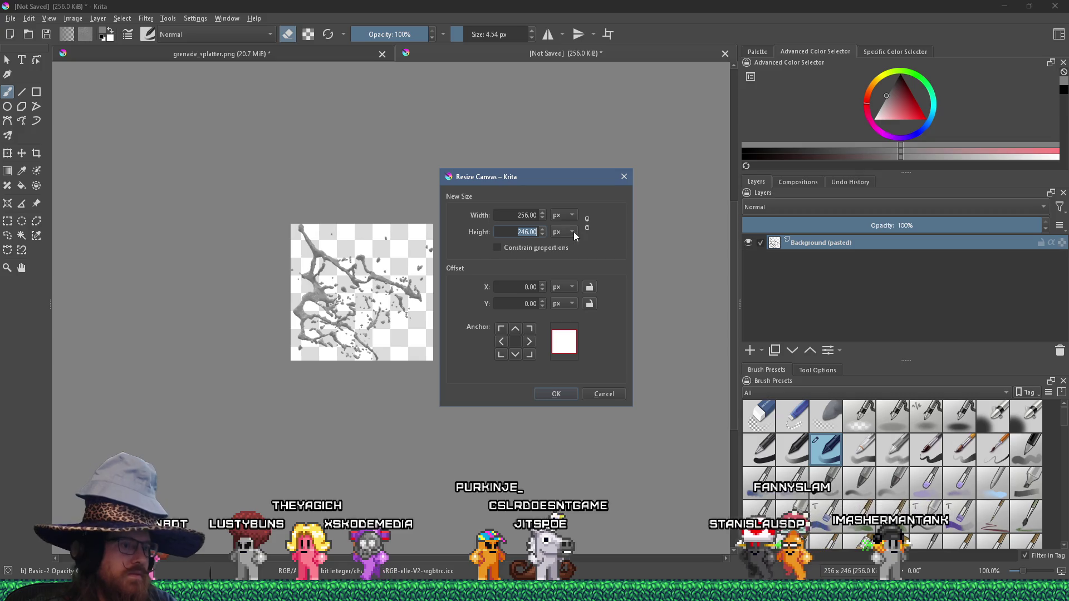
key("Return")
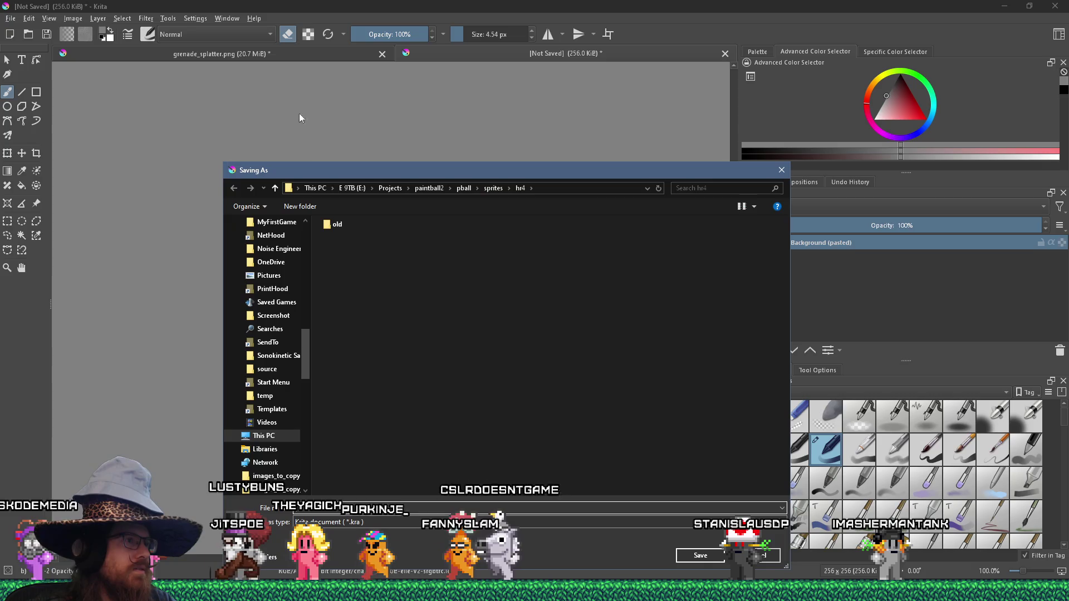
Save it over paintgren_splat_00.png as PNG, then return to grenade_splatter.png.
key("Down")
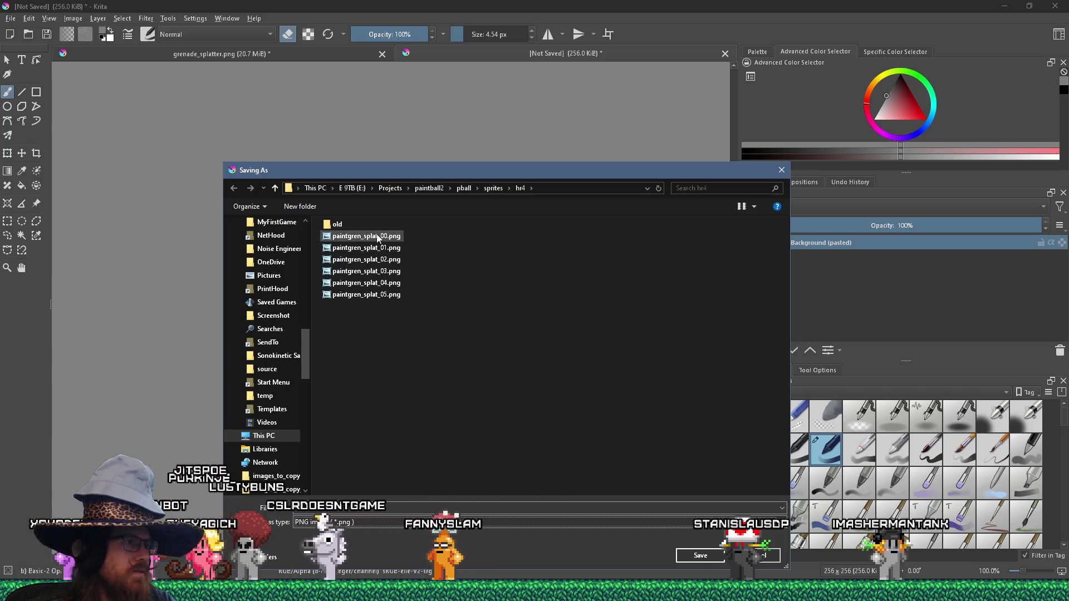
left_click(700, 559)
left_click(559, 296)
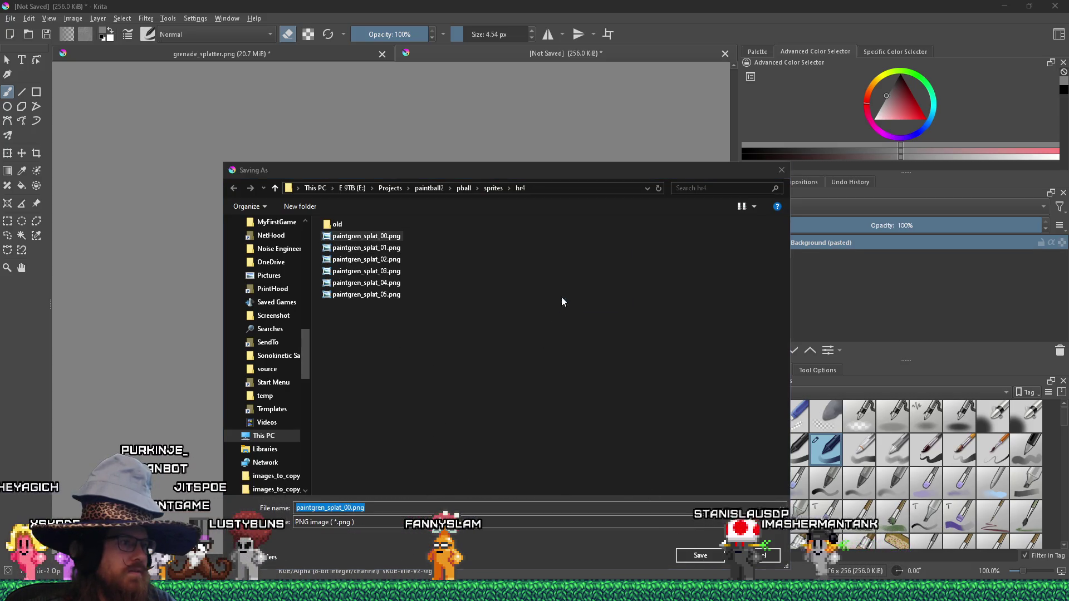
left_click(580, 401)
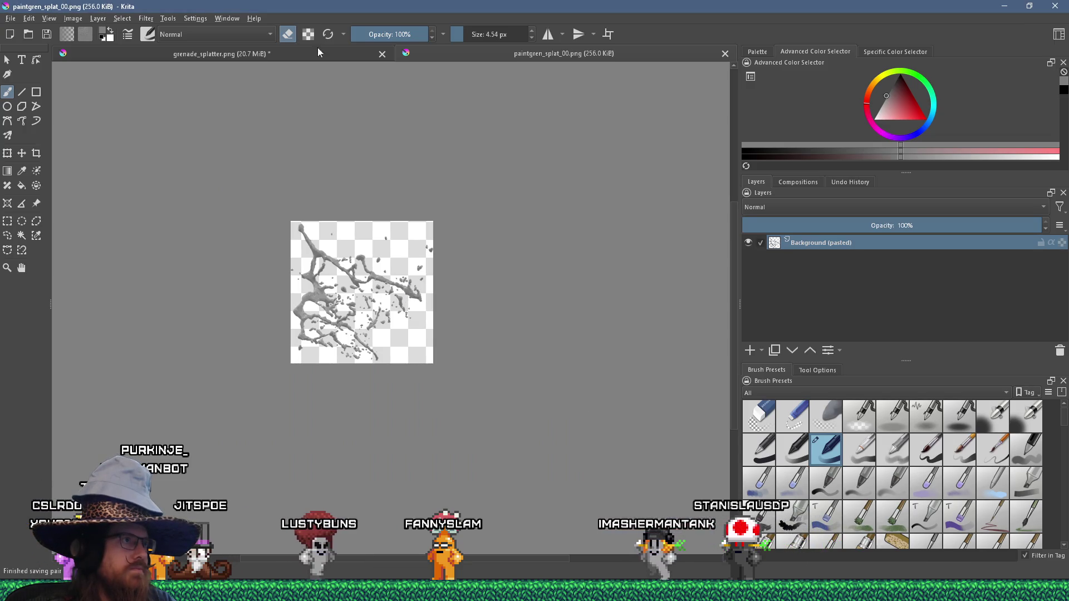
left_click(320, 53)
scroll(456, 350, "down", 3)
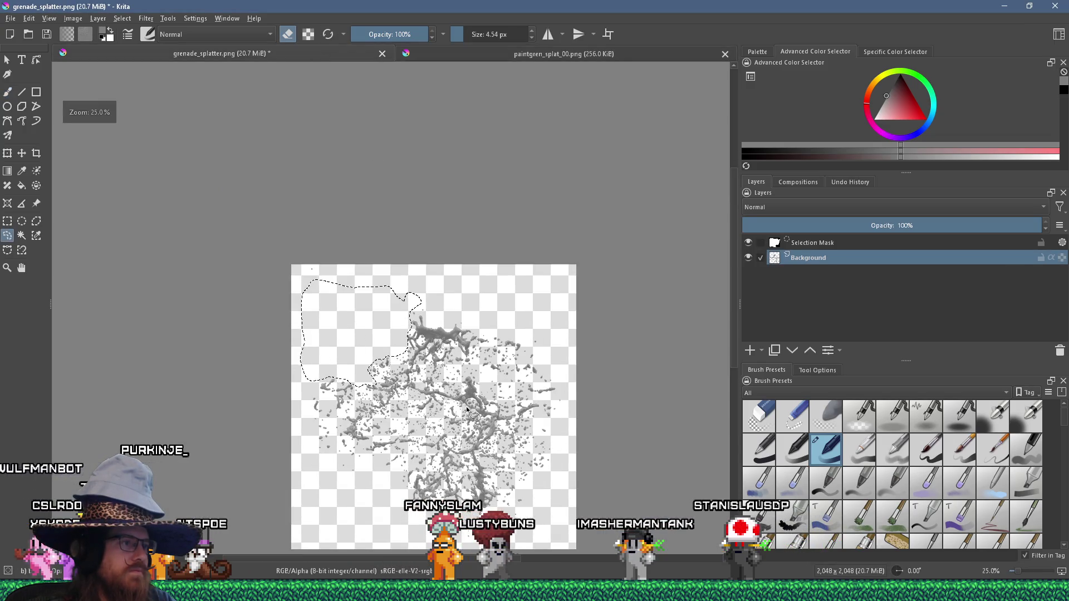
Clear the old selection and lasso the loose droplet cluster on the splatter's left side.
scroll(362, 482, "up", 2)
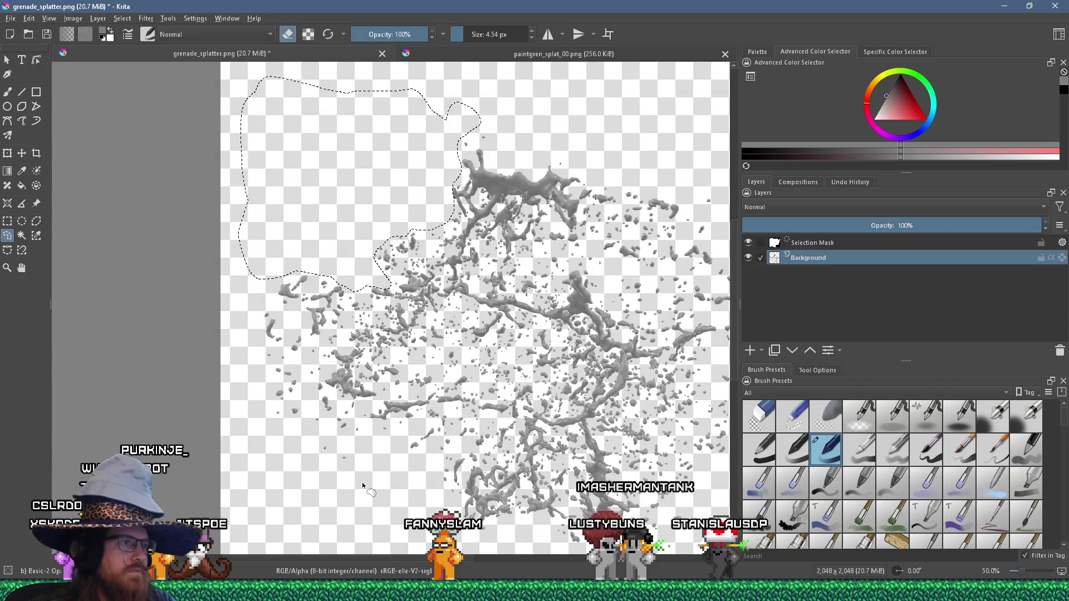
key("ctrl+shift+a")
mouse_move(250, 347)
left_mouse_down()
mouse_move(246, 326)
mouse_move(281, 274)
mouse_move(368, 296)
mouse_move(374, 306)
mouse_move(346, 340)
left_mouse_up()
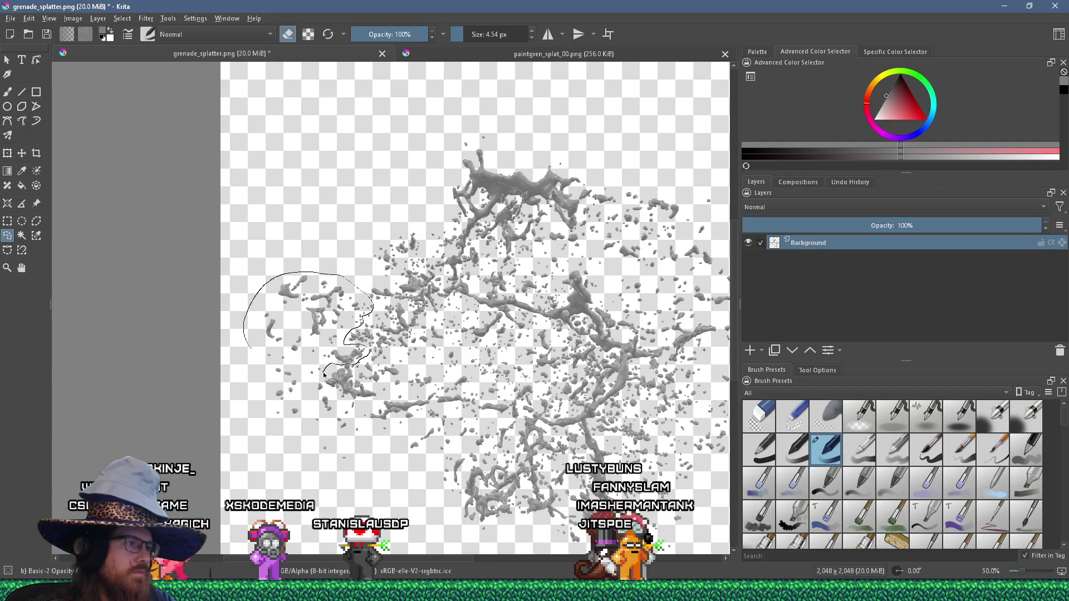
mouse_move(306, 381)
left_mouse_down()
mouse_move(276, 379)
mouse_move(245, 349)
left_mouse_up()
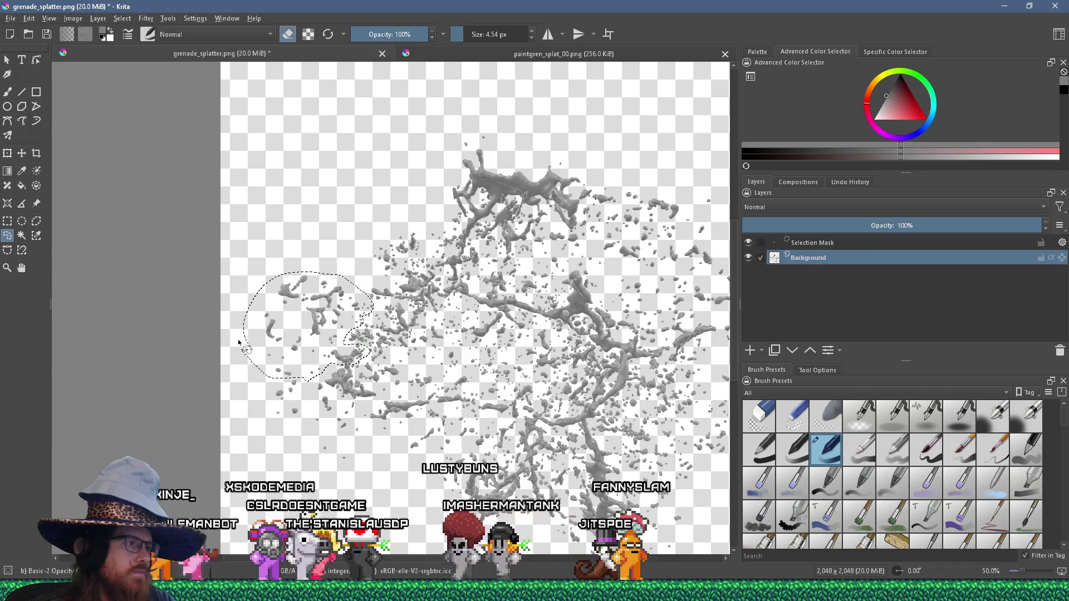
Cut the droplet cluster and paste it into a new 393×382 image.
left_click(30, 19)
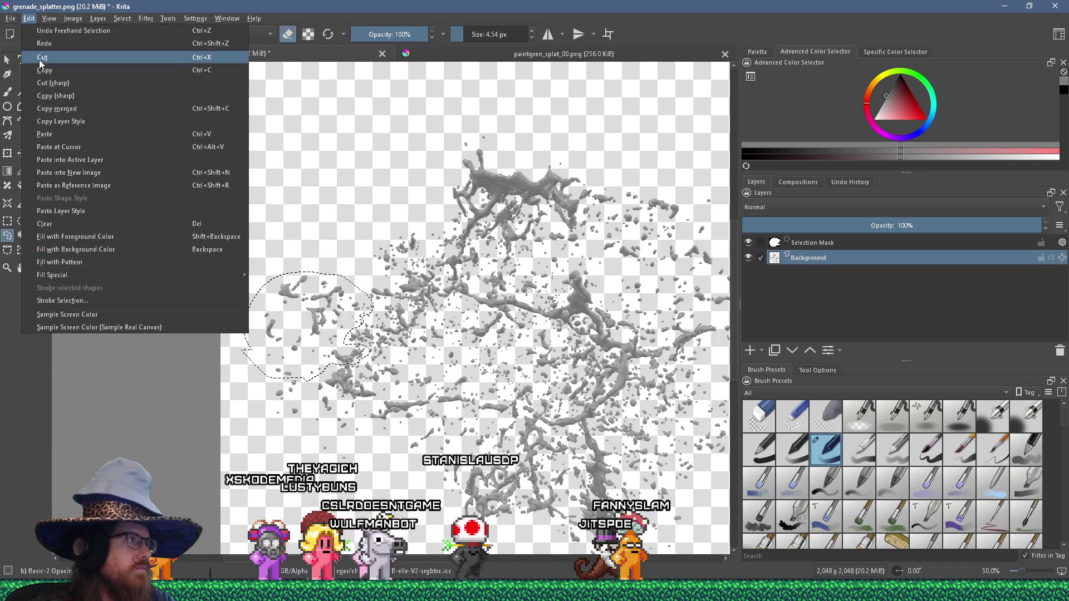
left_click(40, 58)
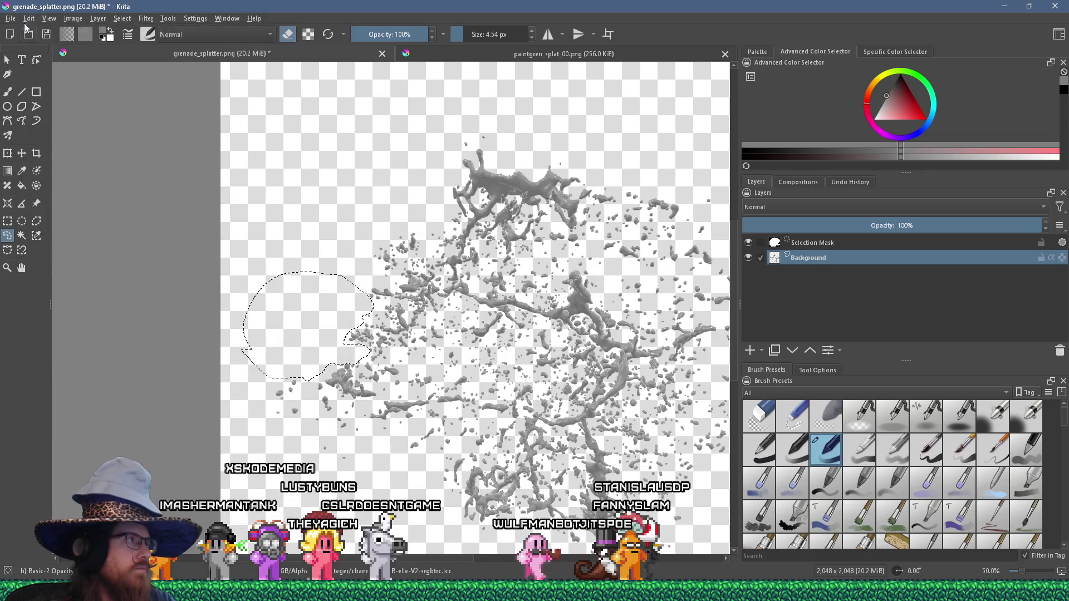
left_click(28, 19)
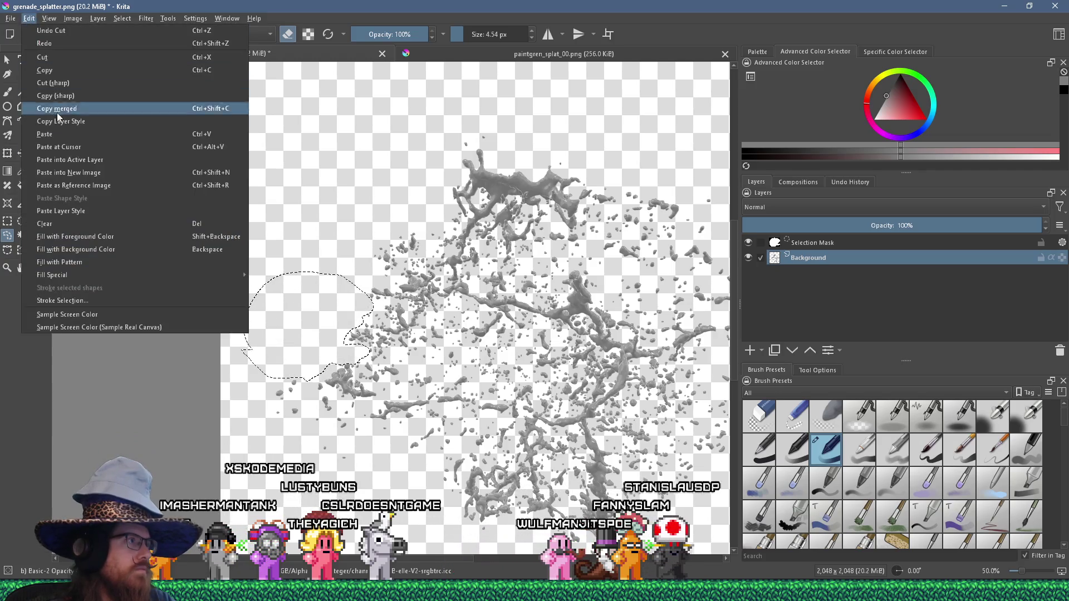
left_click(103, 174)
scroll(248, 190, "down", 2)
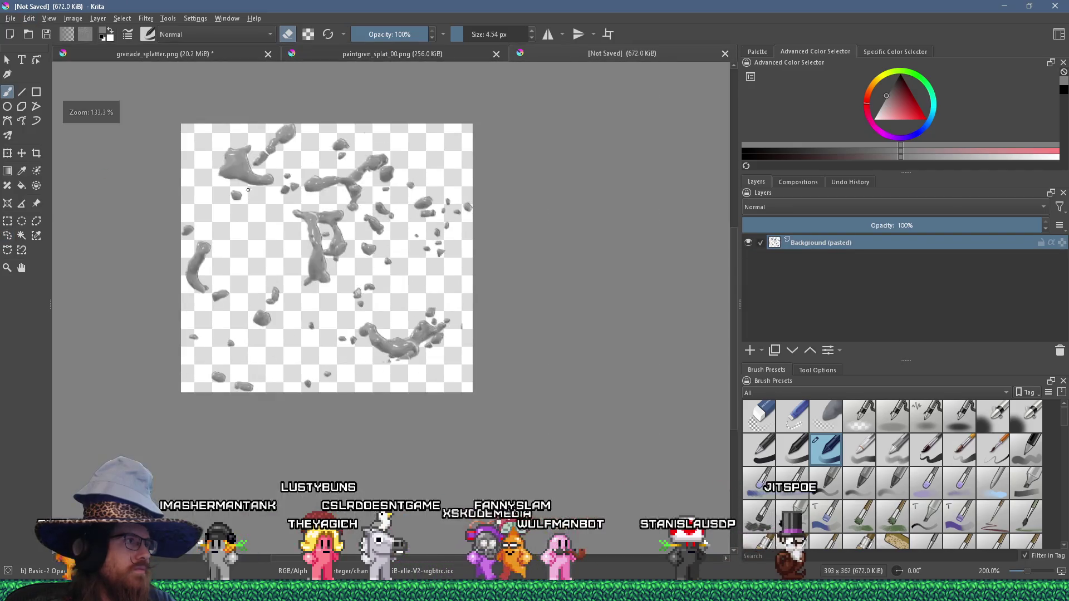
Scale the piece to 256 px wide and pad its canvas to 256×256.
left_click(73, 18)
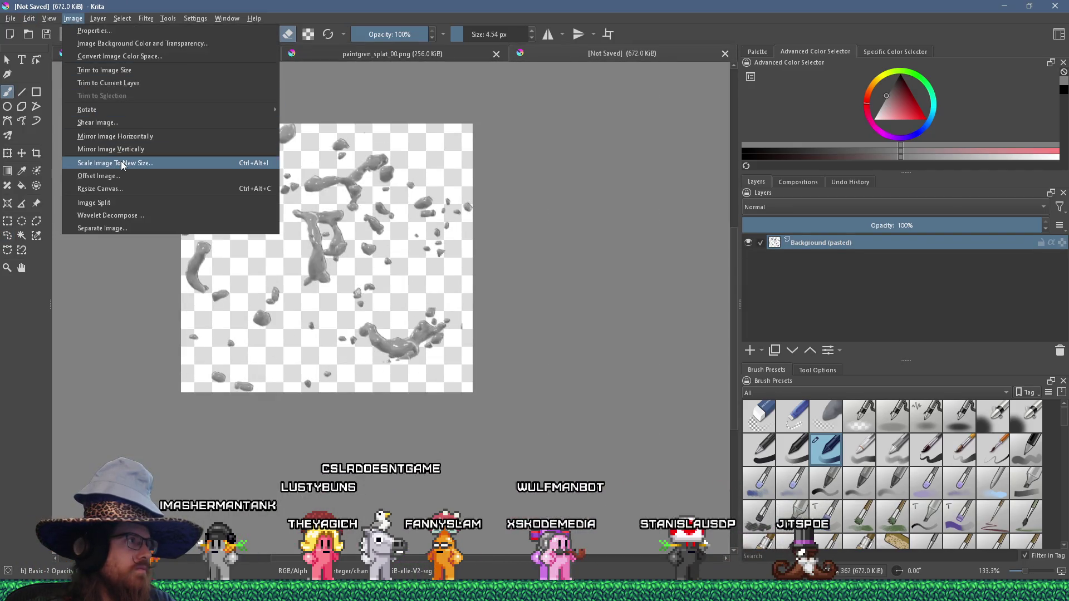
left_click(122, 163)
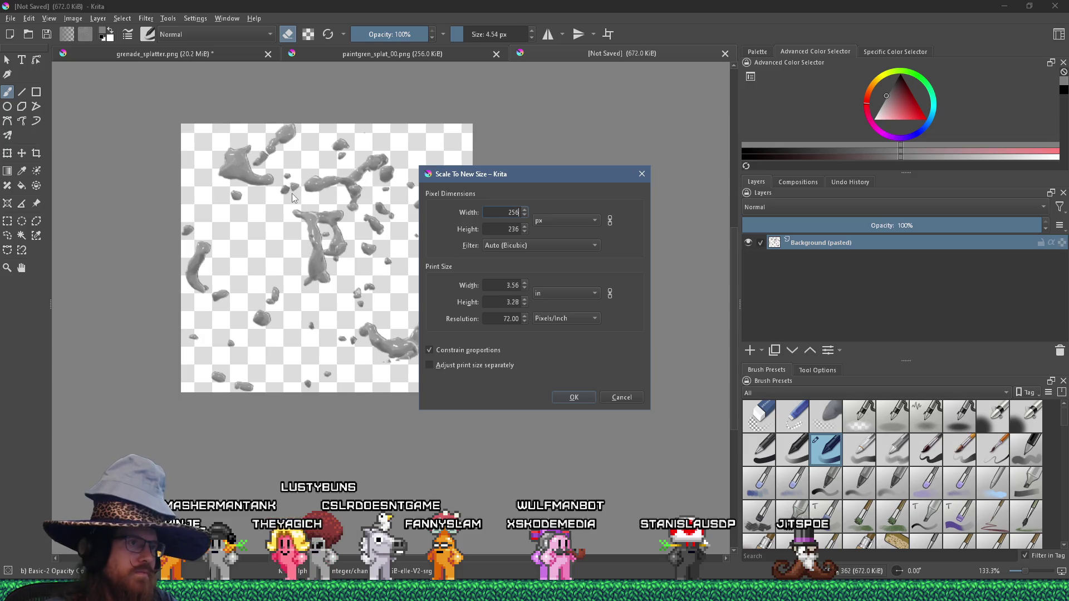
key("Return")
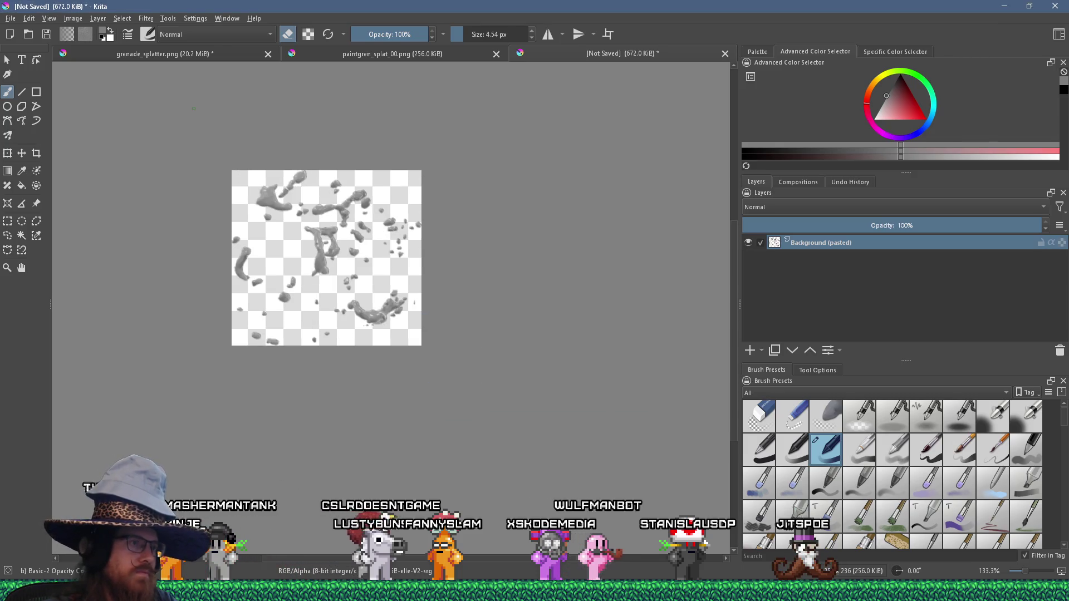
left_click(73, 18)
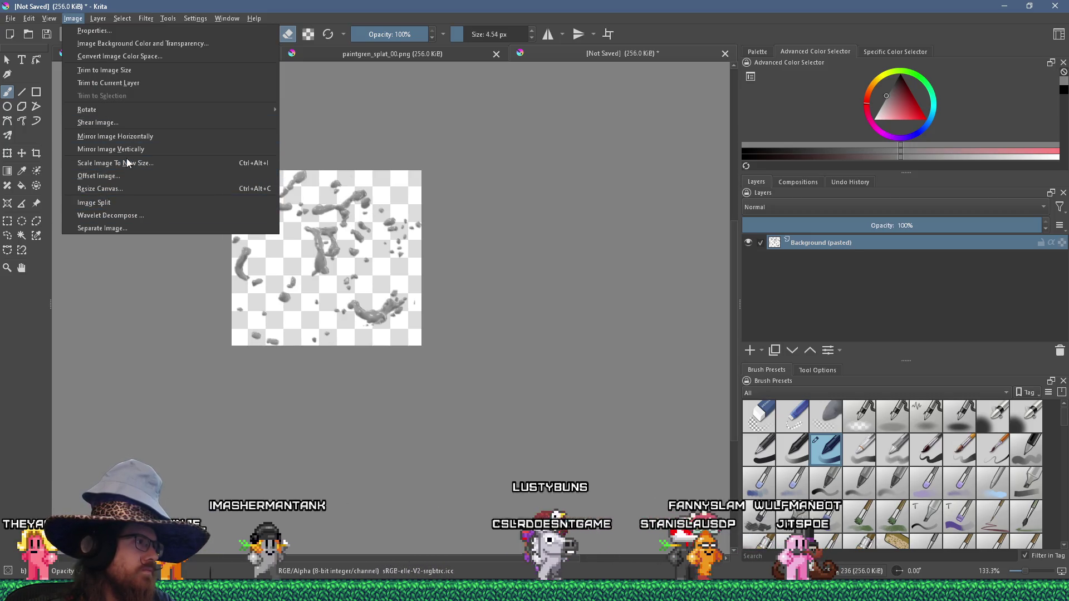
key("Escape")
key("ctrl+alt+c")
key("Tab")
type("256")
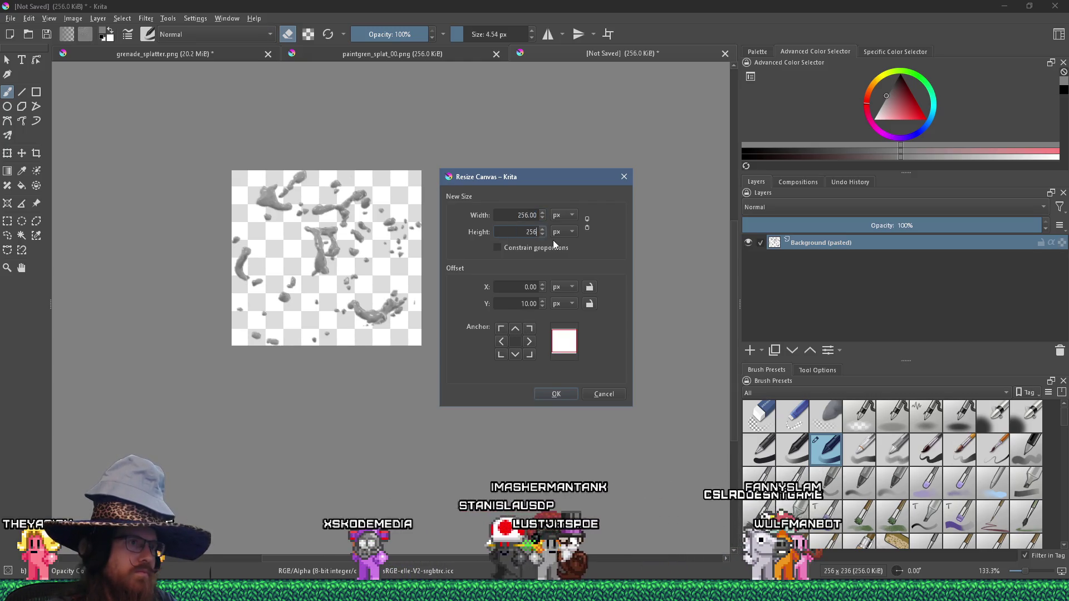
key("Return")
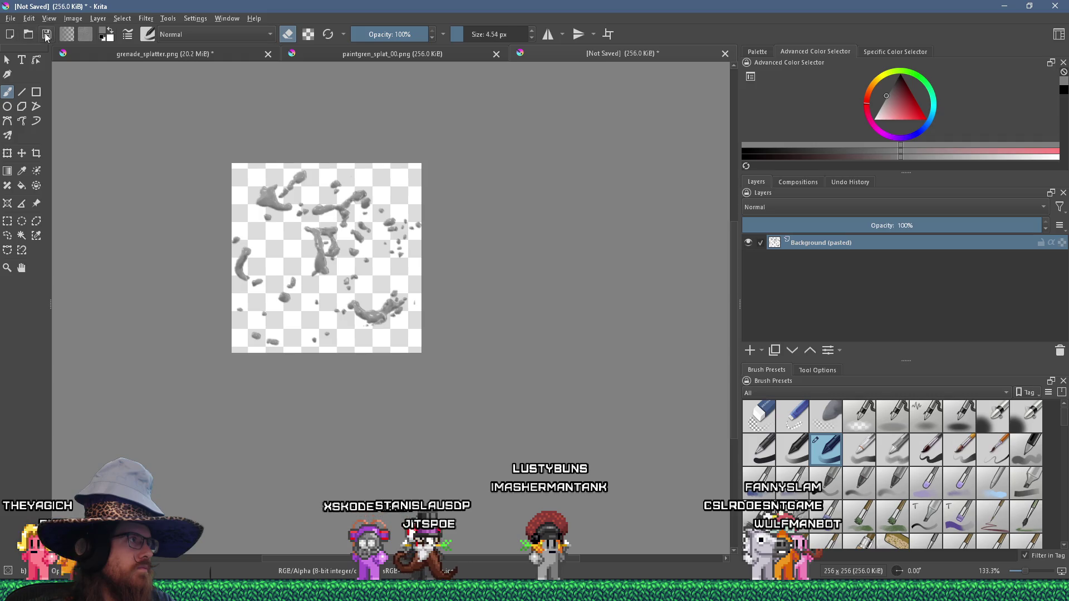
Save it over paintgren_splat_01.png and return to the grenade_splatter texture.
key("ctrl+s")
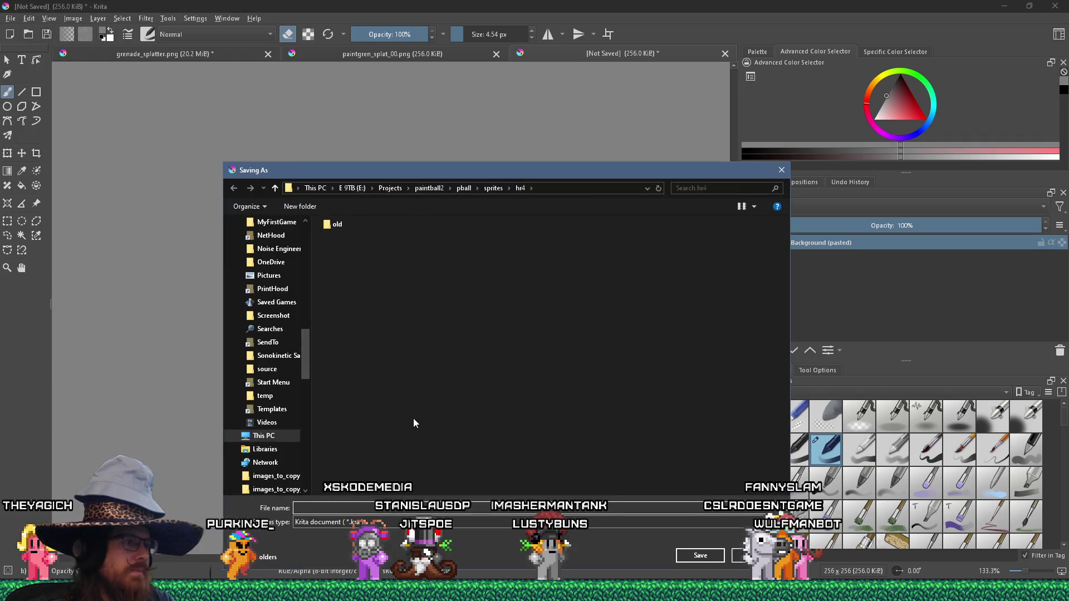
left_click(370, 249)
left_click(700, 555)
left_click(560, 297)
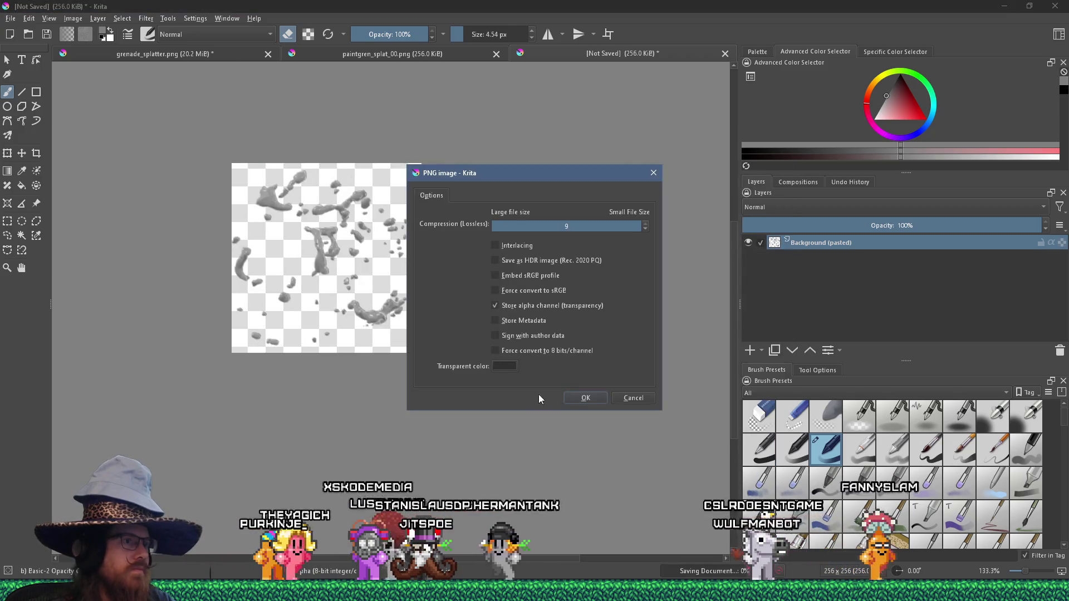
left_click(585, 397)
key("ctrl+Tab")
scroll(429, 265, "down", 2)
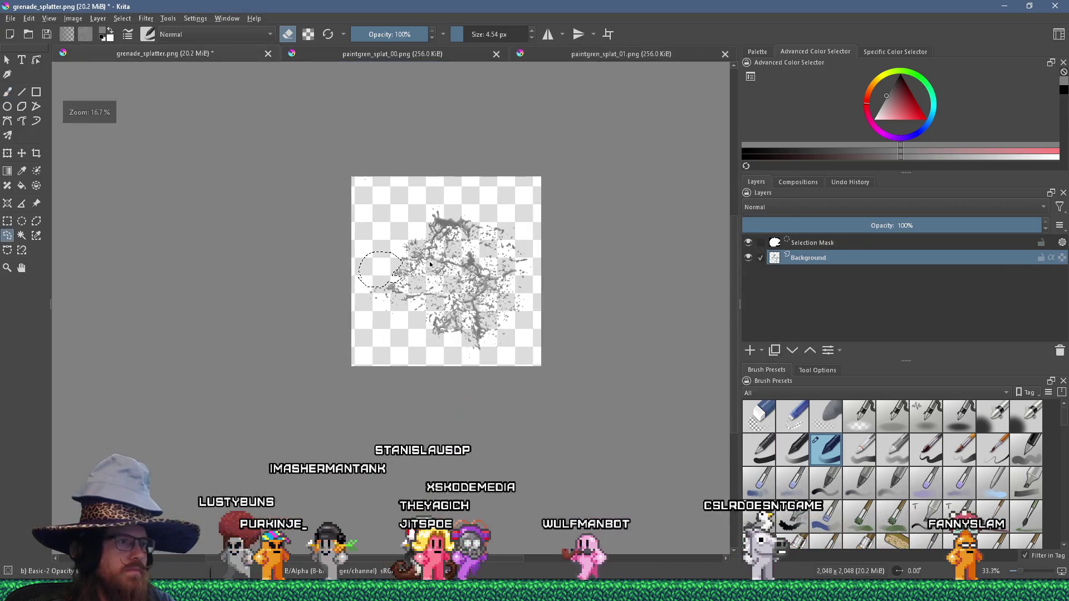
Deselect, then lasso a new chunk on the texture's left side.
scroll(429, 264, "up", 3)
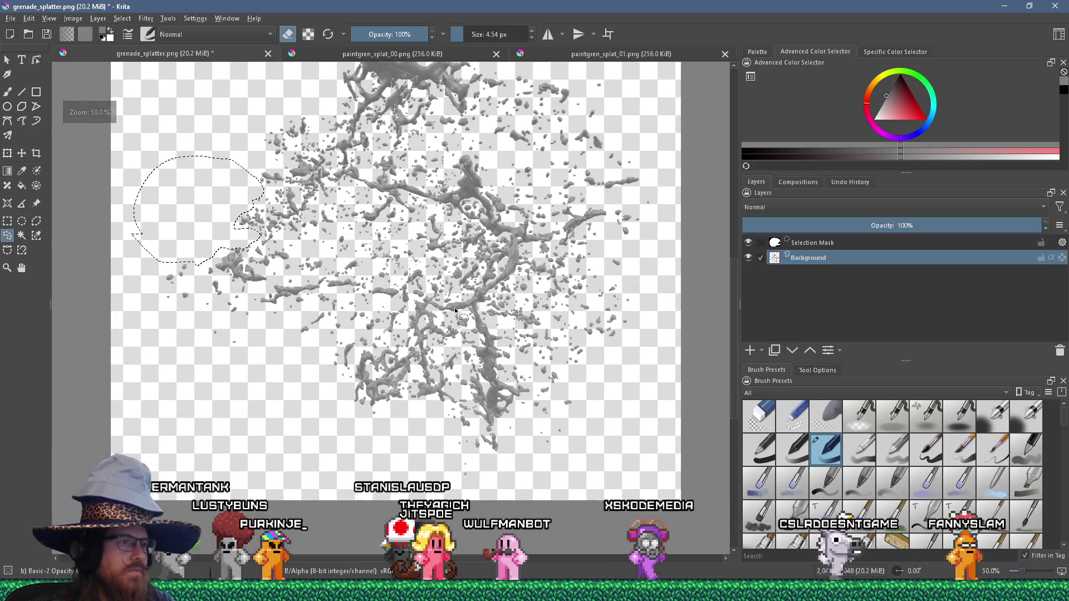
key("ctrl+shift+a")
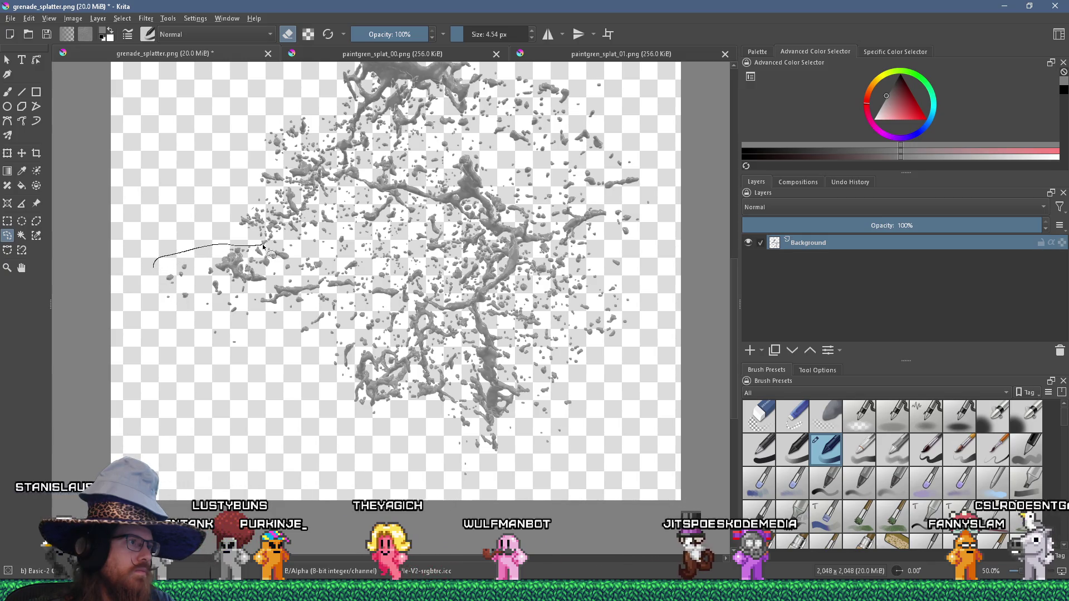
mouse_move(282, 248)
left_mouse_down()
mouse_move(298, 266)
mouse_move(286, 274)
left_mouse_up()
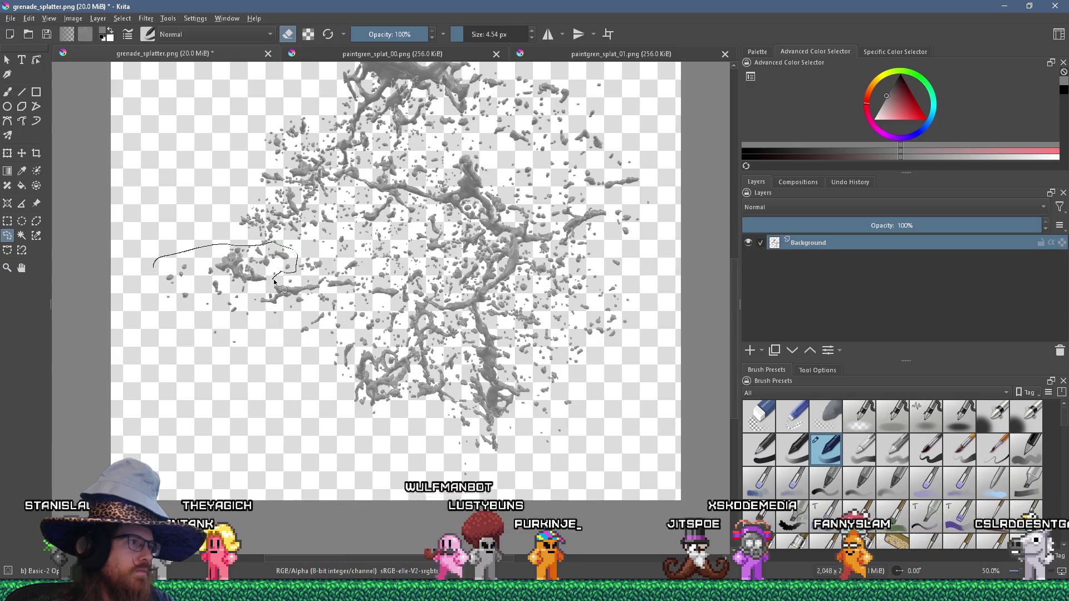
mouse_move(260, 289)
left_mouse_down()
mouse_move(253, 326)
mouse_move(167, 326)
mouse_move(151, 250)
left_mouse_up()
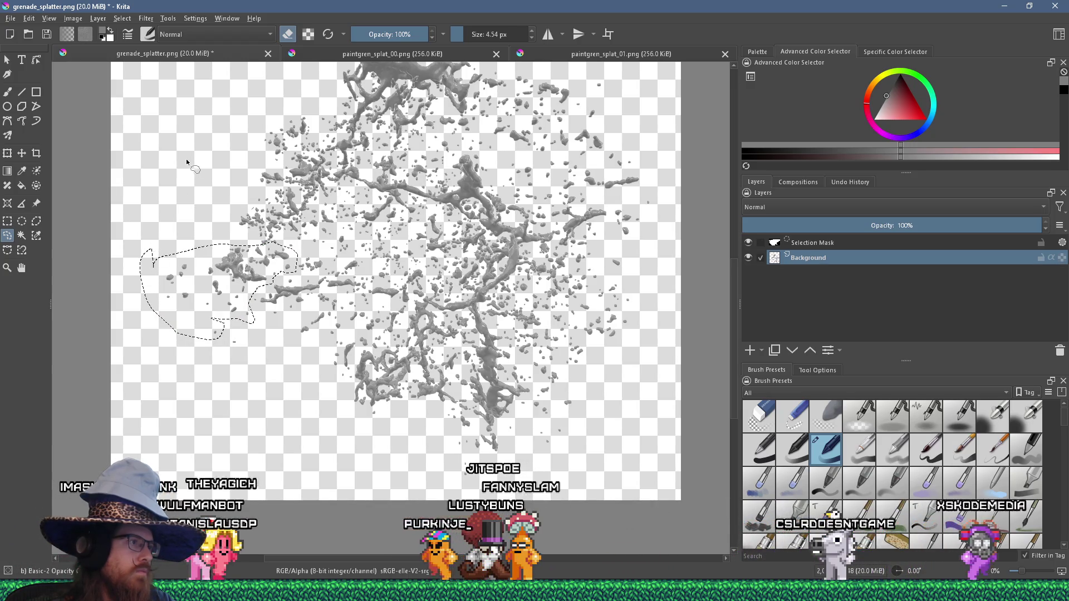
Cut the outlined chunk and paste it into a new image.
left_click(28, 19)
left_click(64, 56)
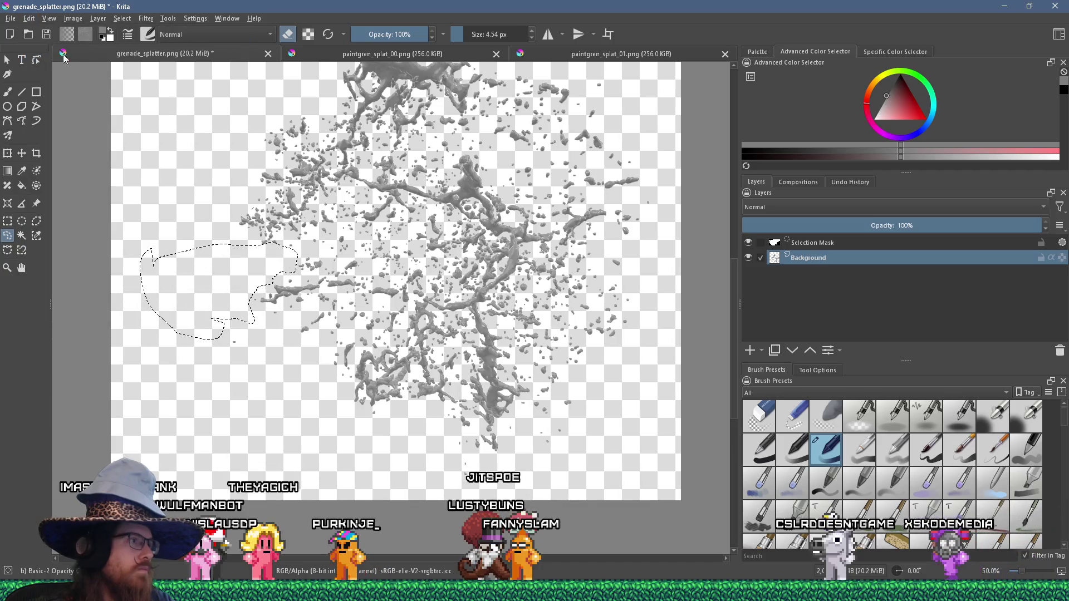
left_click(10, 18)
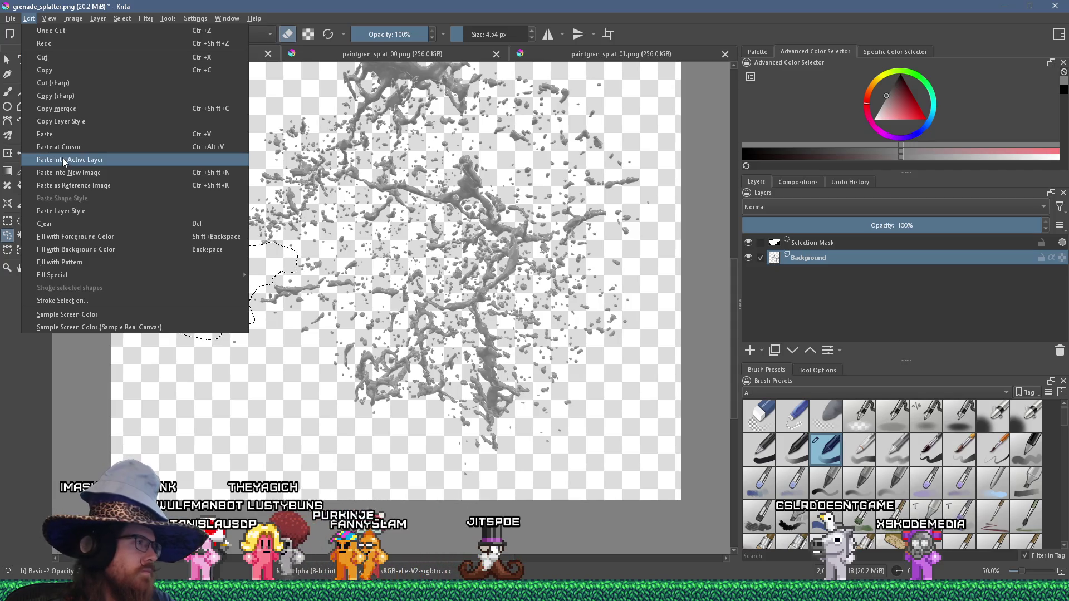
left_click(67, 173)
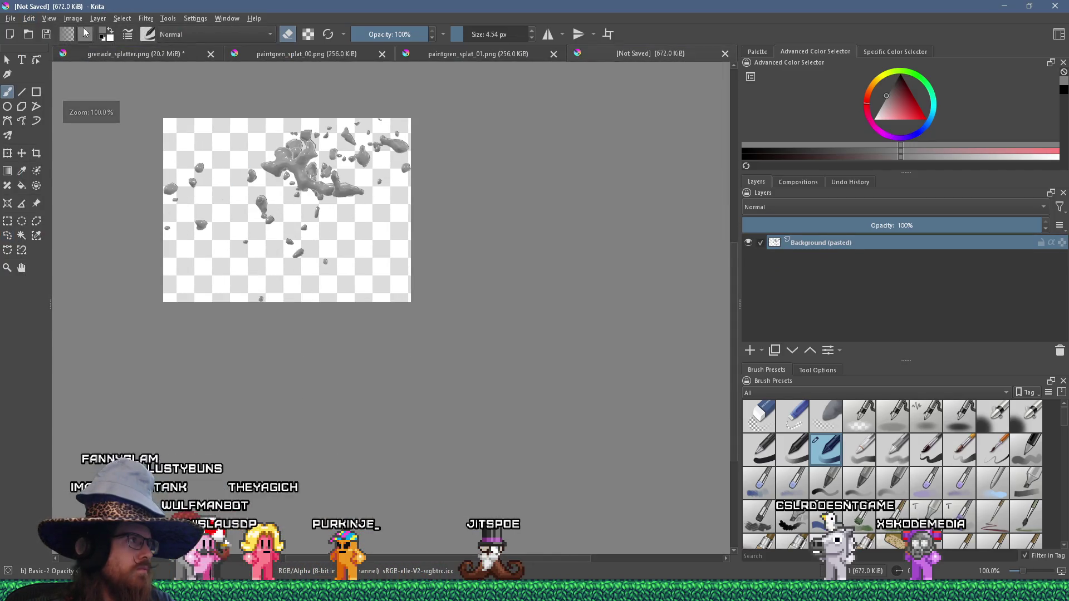
Scale the new piece to 256 px wide.
left_click(73, 18)
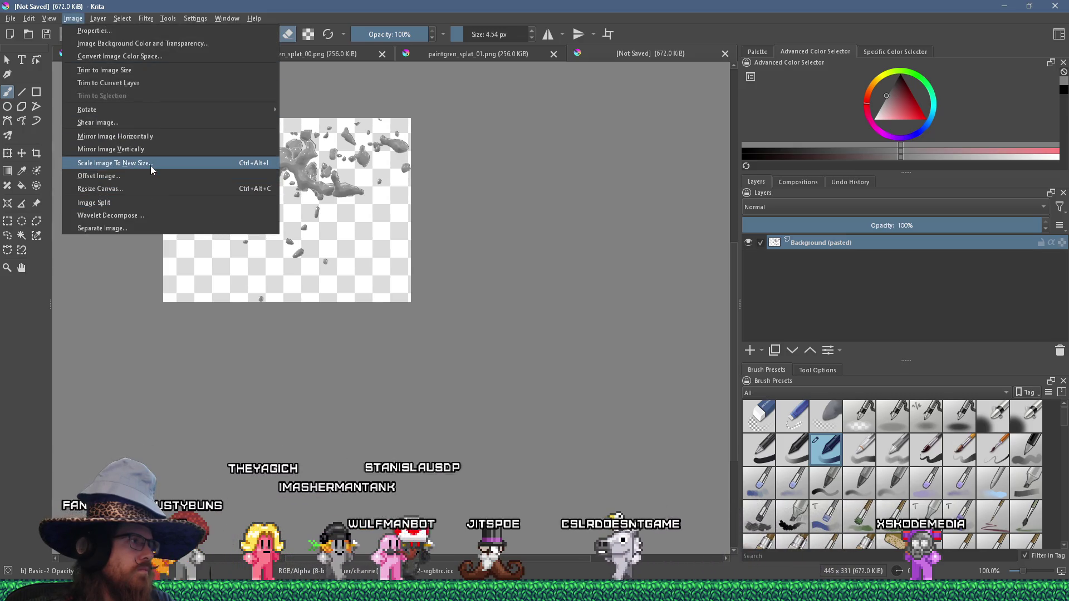
left_click(151, 169)
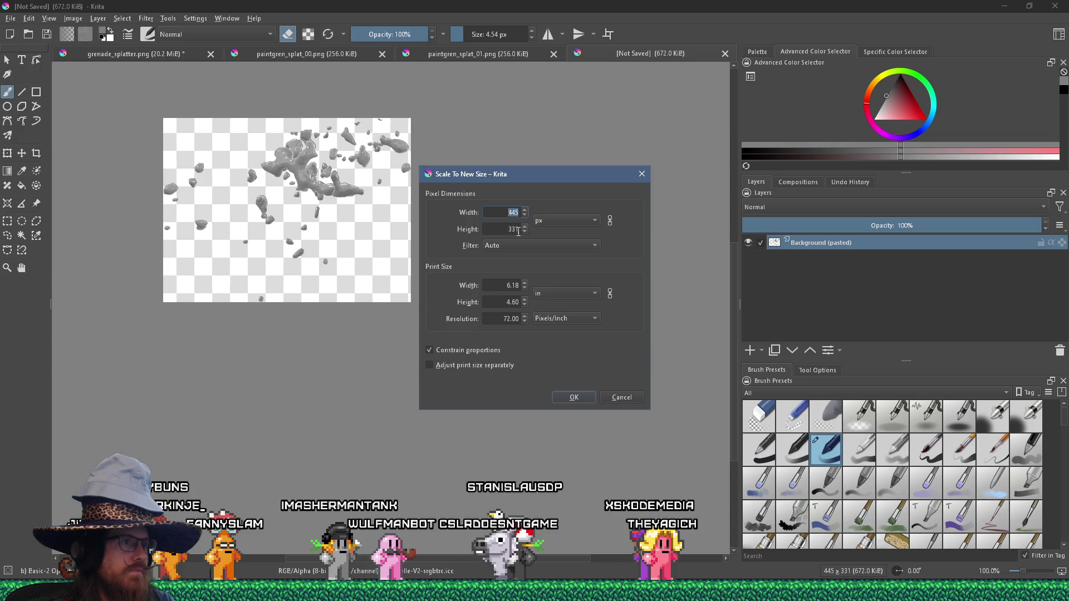
left_click(622, 398)
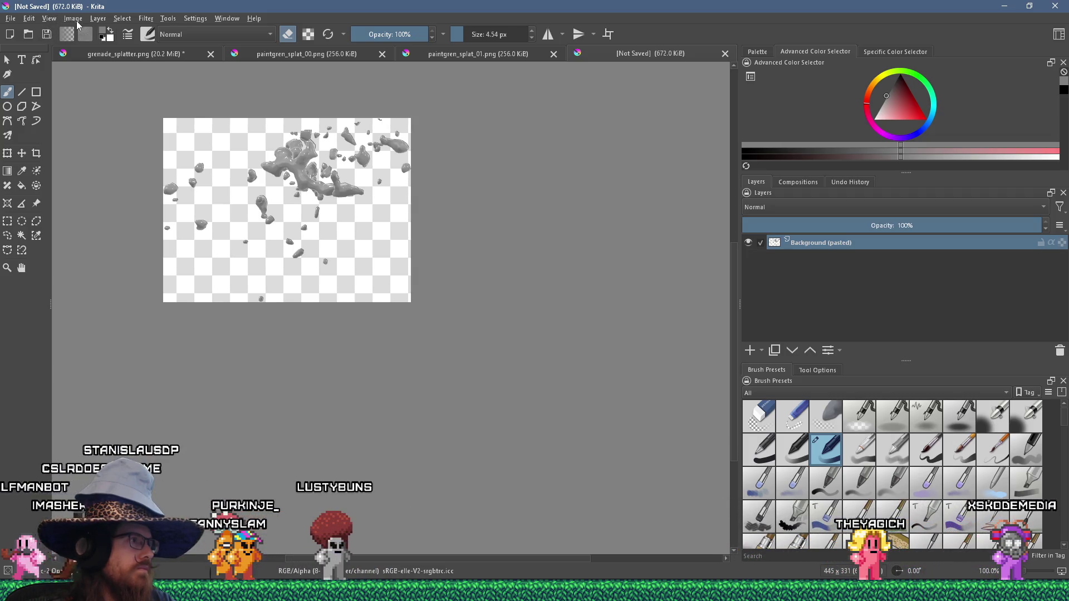
left_click(64, 19)
left_click(72, 20)
left_click(73, 22)
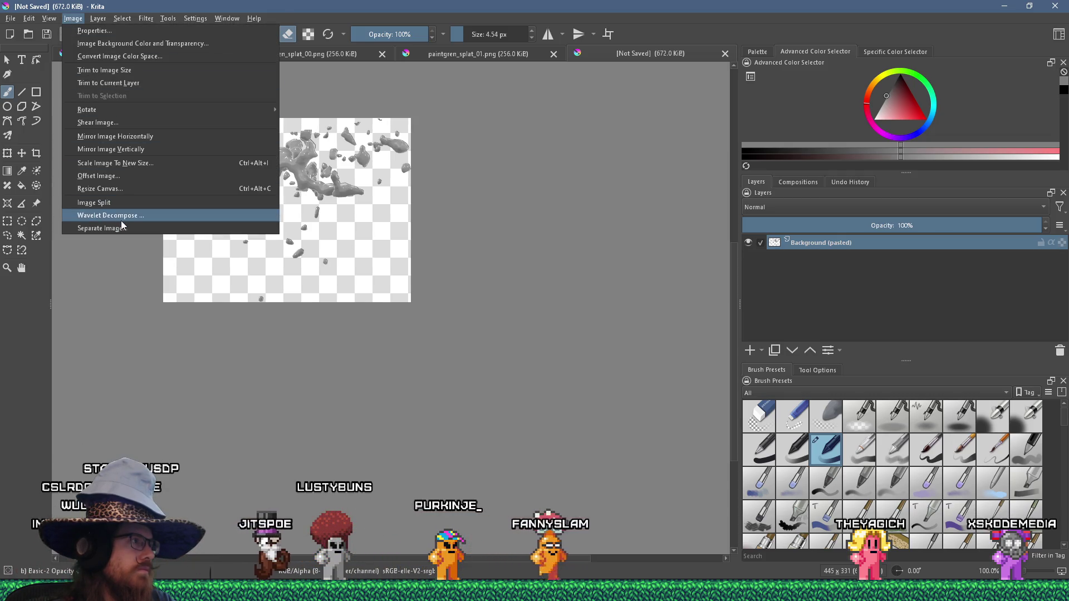
left_click(143, 190)
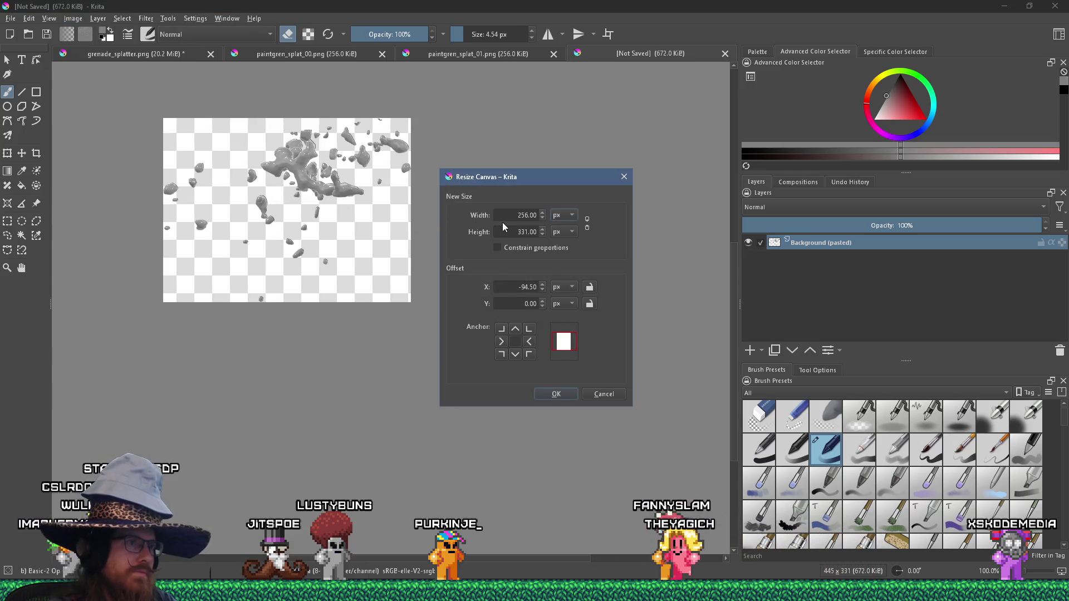
key("Escape")
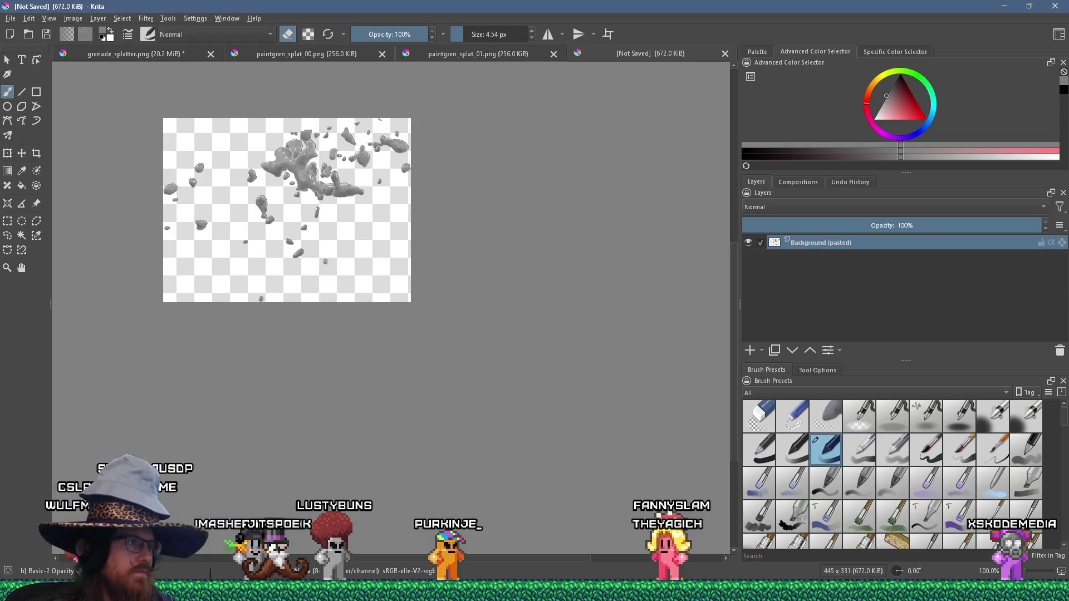
left_click(73, 18)
left_click(139, 151)
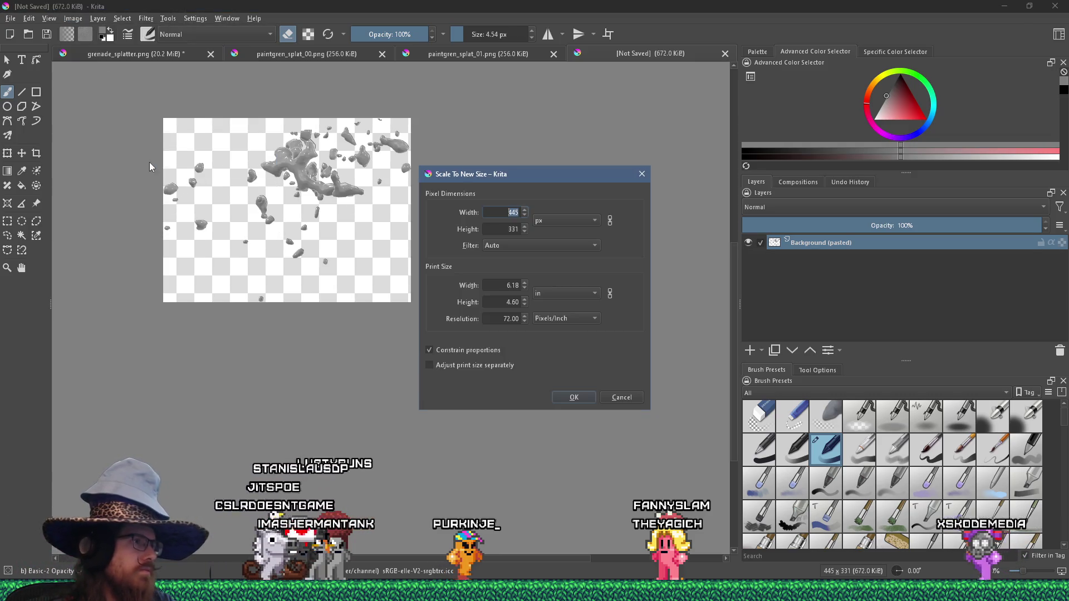
type("256")
key("Return")
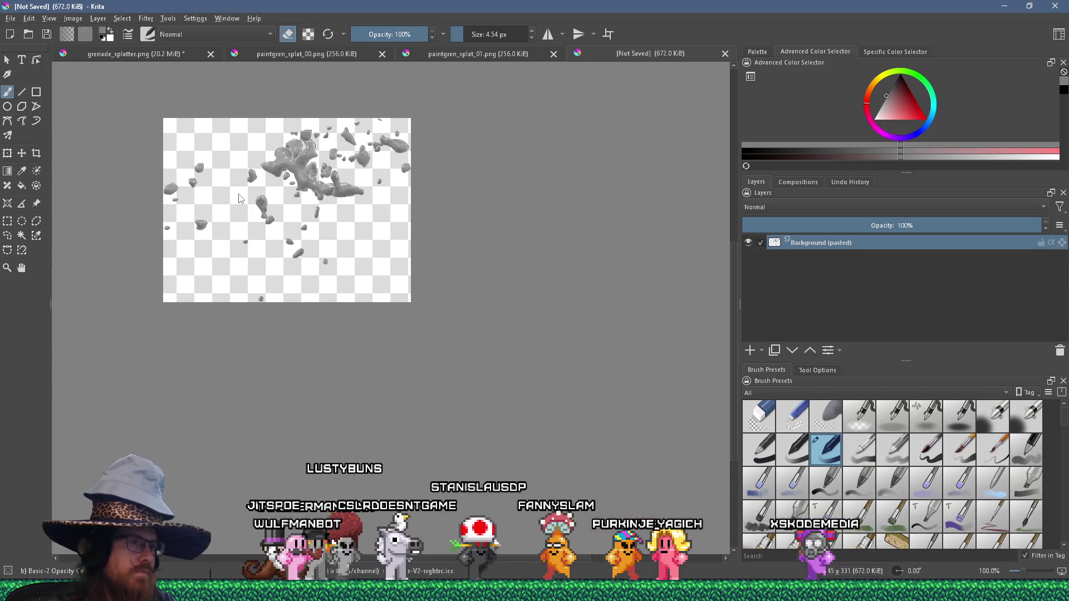
Pad the canvas to 256×256.
left_click(73, 19)
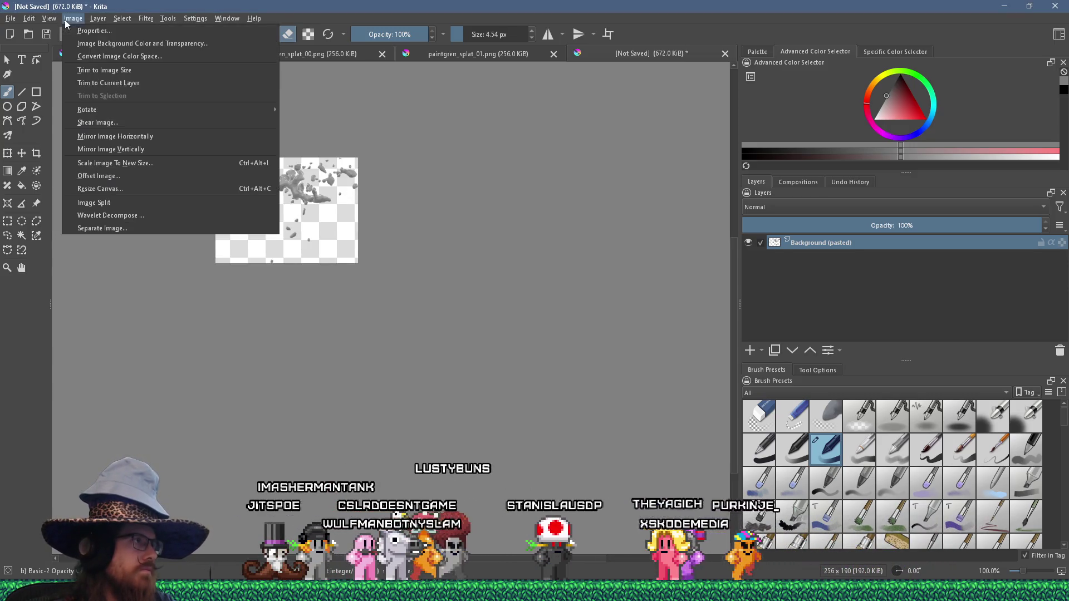
left_click(151, 189)
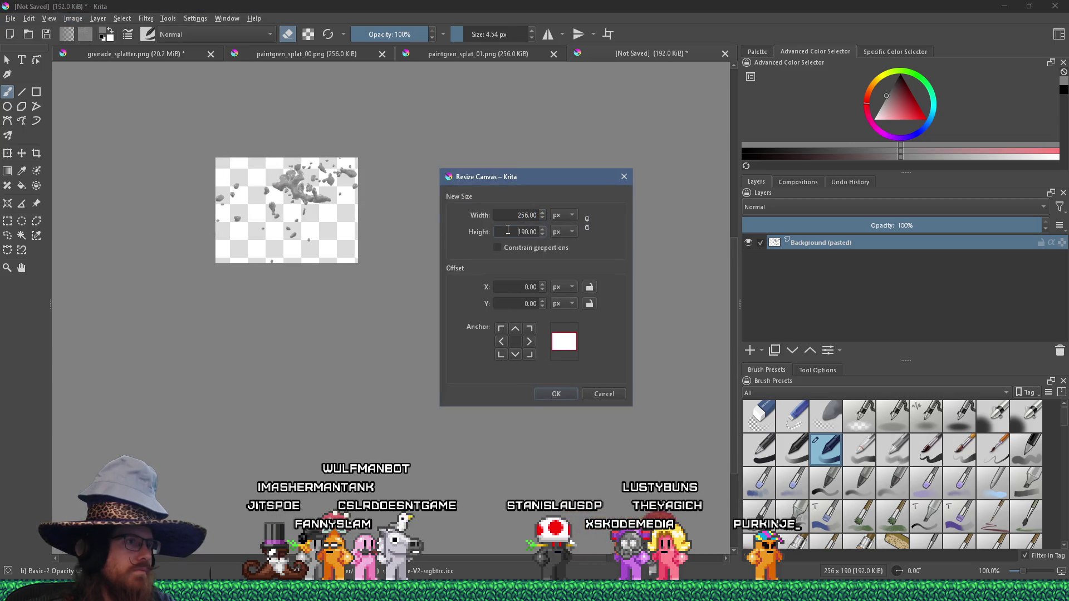
type("256")
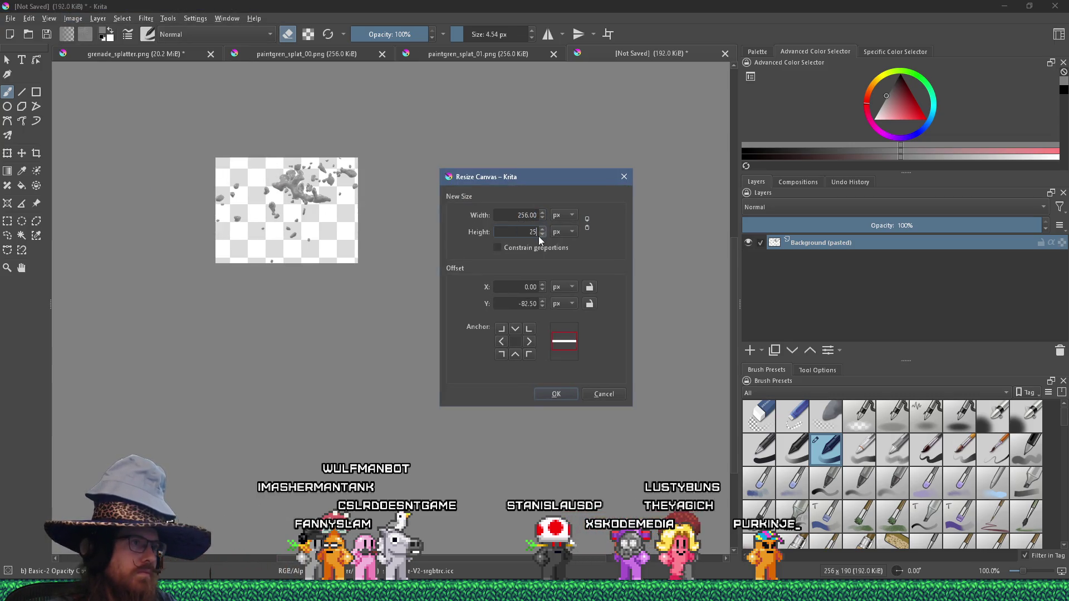
key("Return")
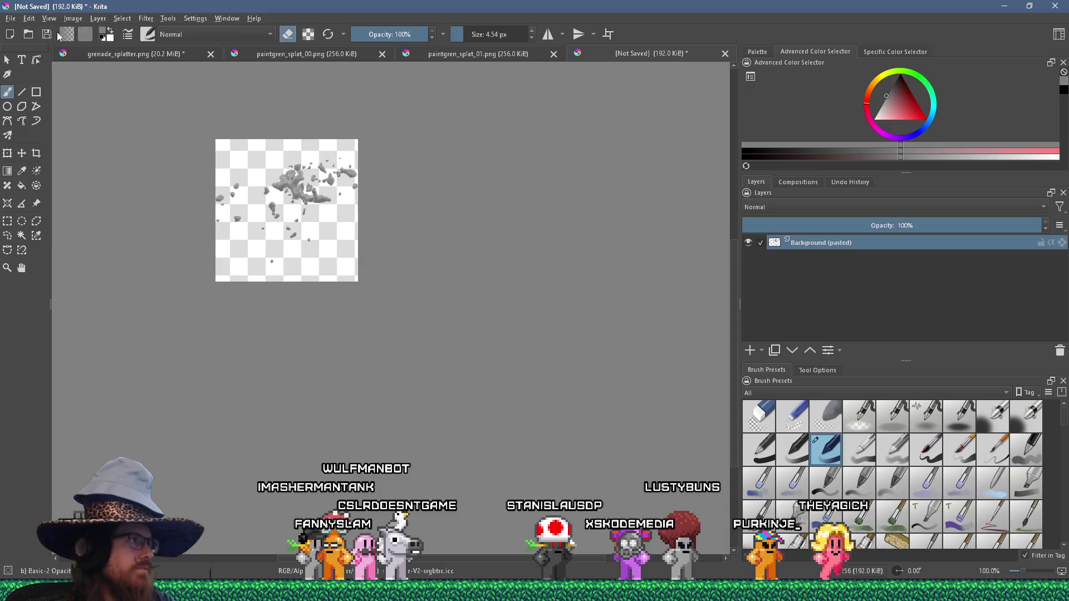
Save it as PNG over paintgren_splat_02.png and return to grenade_splatter.
left_click(47, 34)
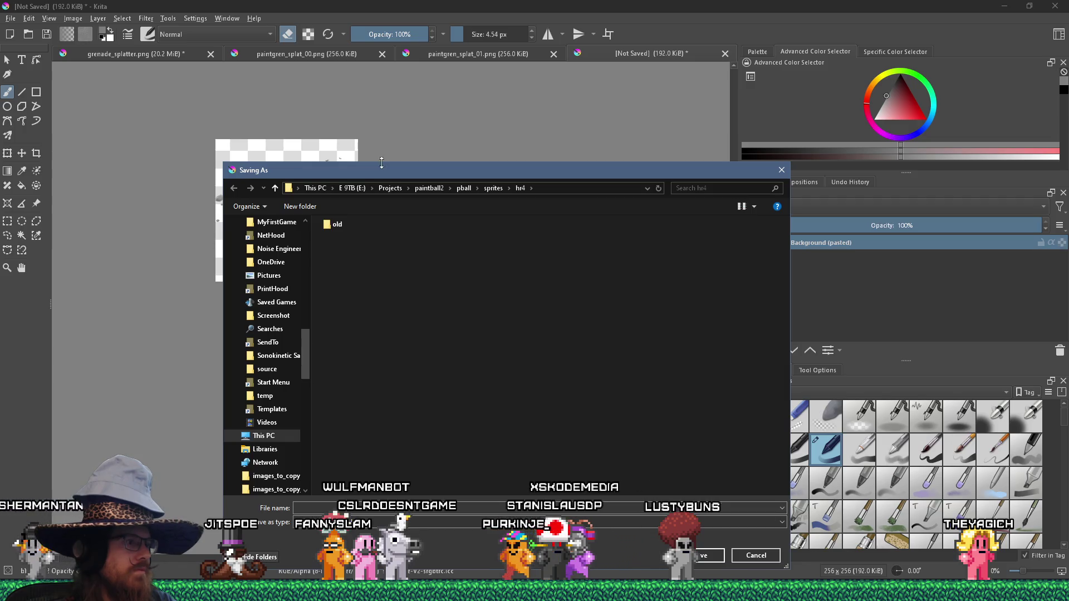
left_click(384, 521)
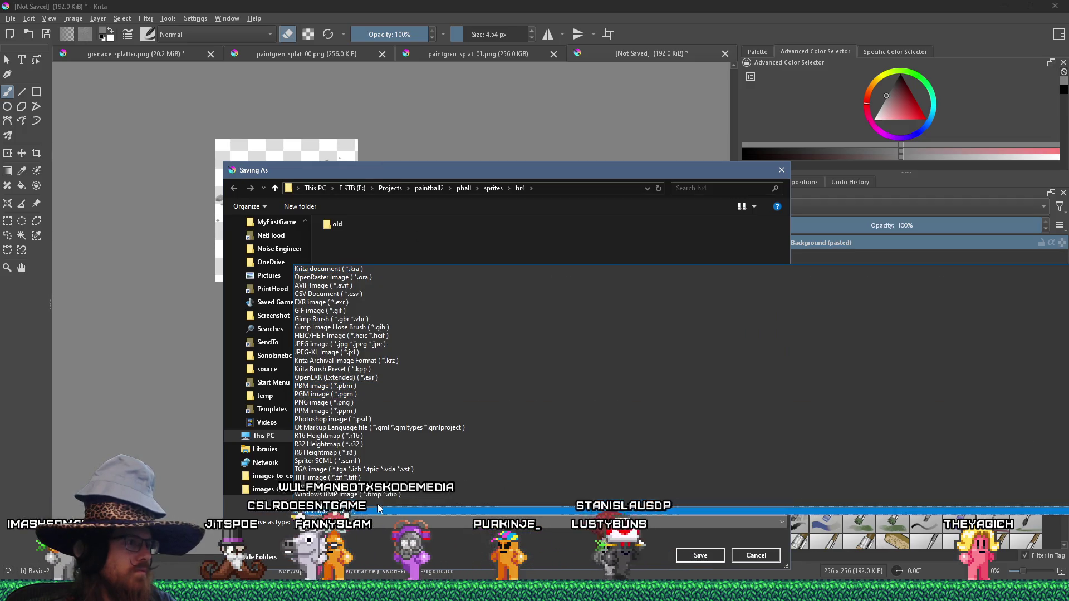
left_click(340, 404)
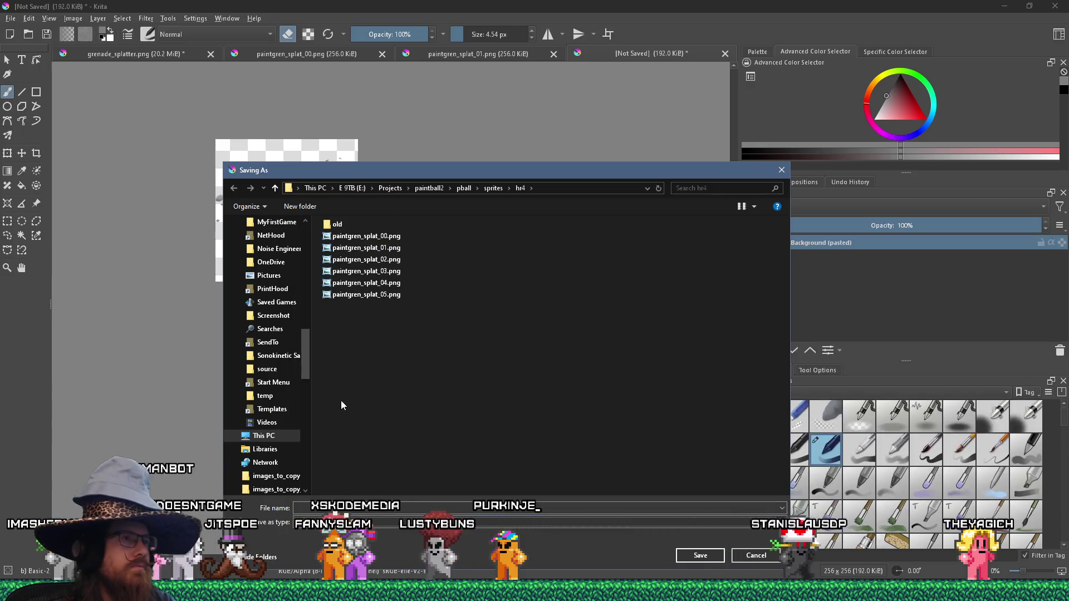
left_click(700, 556)
left_click(561, 296)
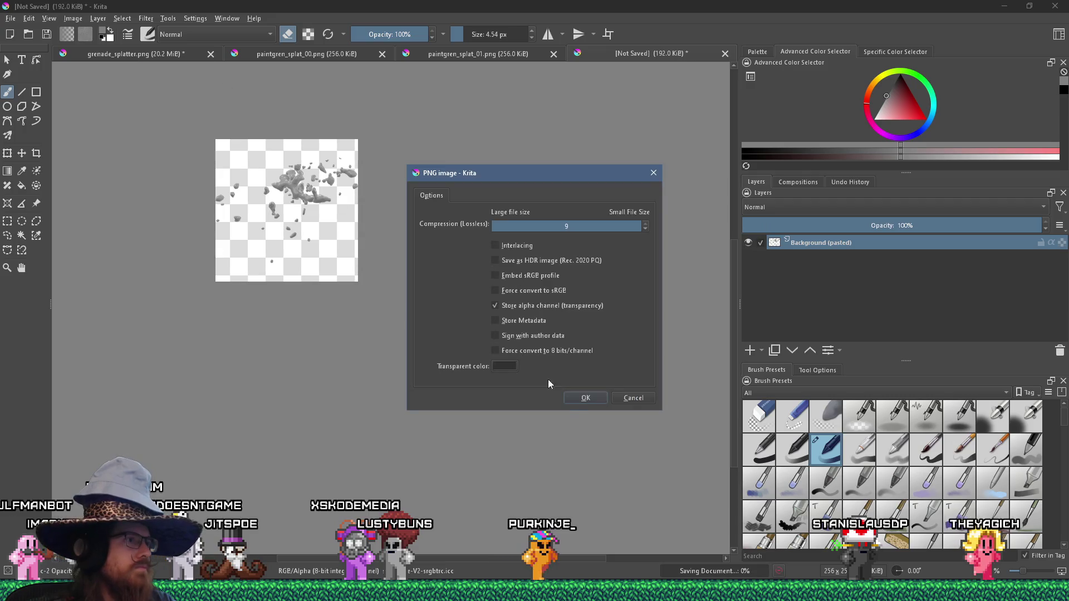
left_click(582, 397)
left_click(139, 53)
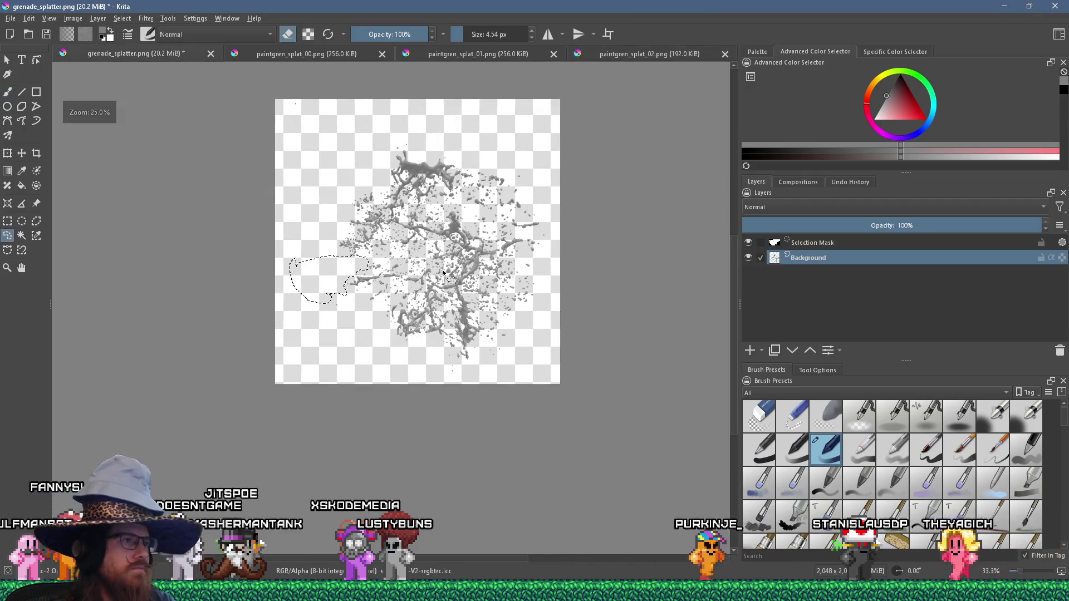
Zoom in, deselect, and lasso a splatter piece at the lower left.
key("plus")
key("plus")
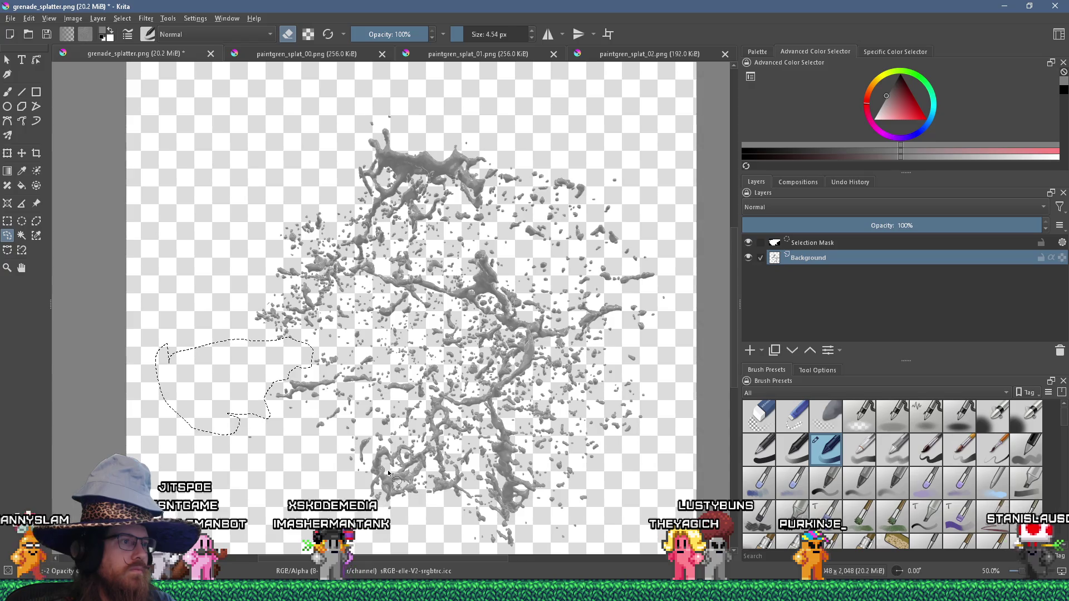
key("ctrl+shift+a")
key("plus")
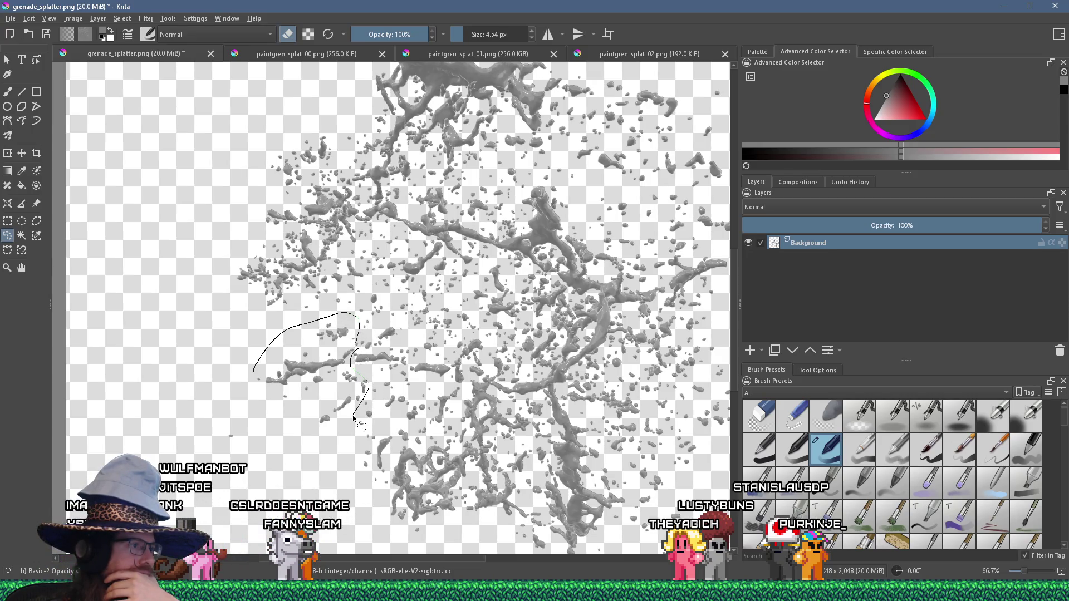
left_click_drag(234, 408, 232, 376)
left_click_drag(365, 395, 356, 423)
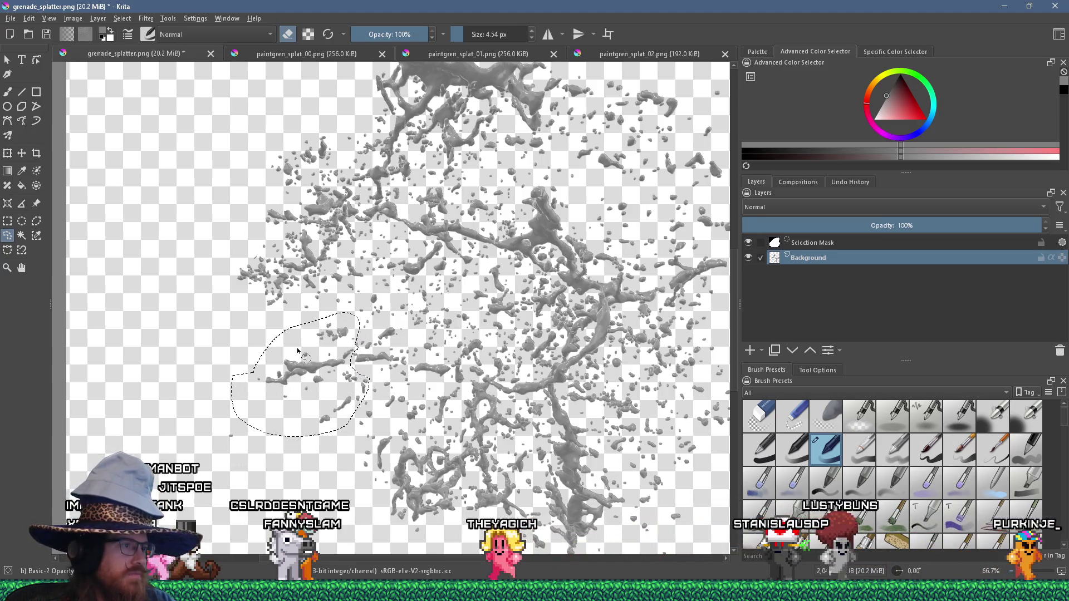
Cut the outlined piece and paste it into a new image.
left_click(29, 18)
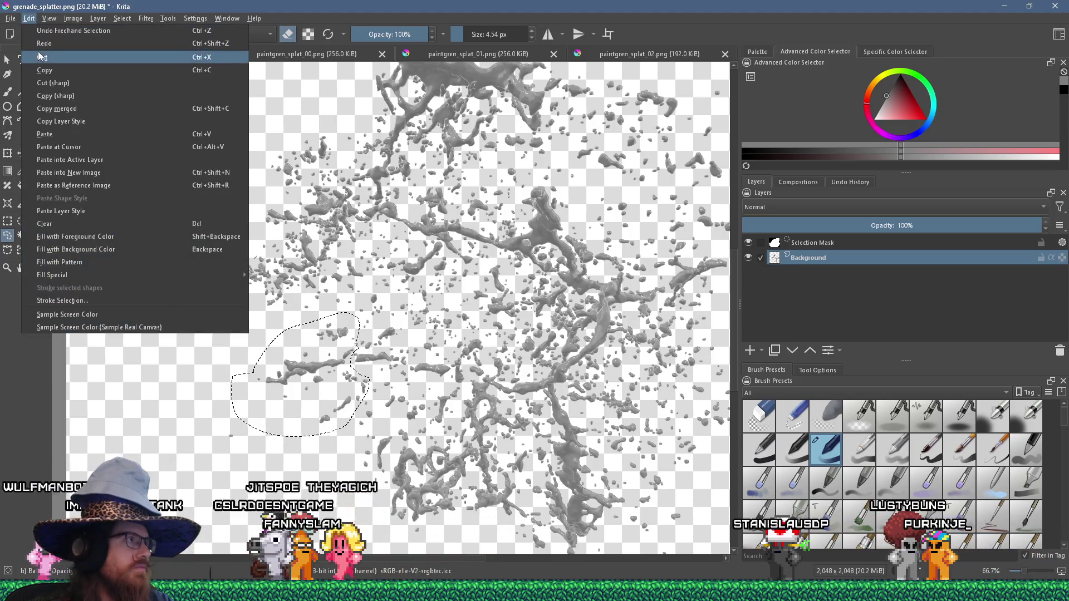
left_click(39, 57)
left_click(9, 21)
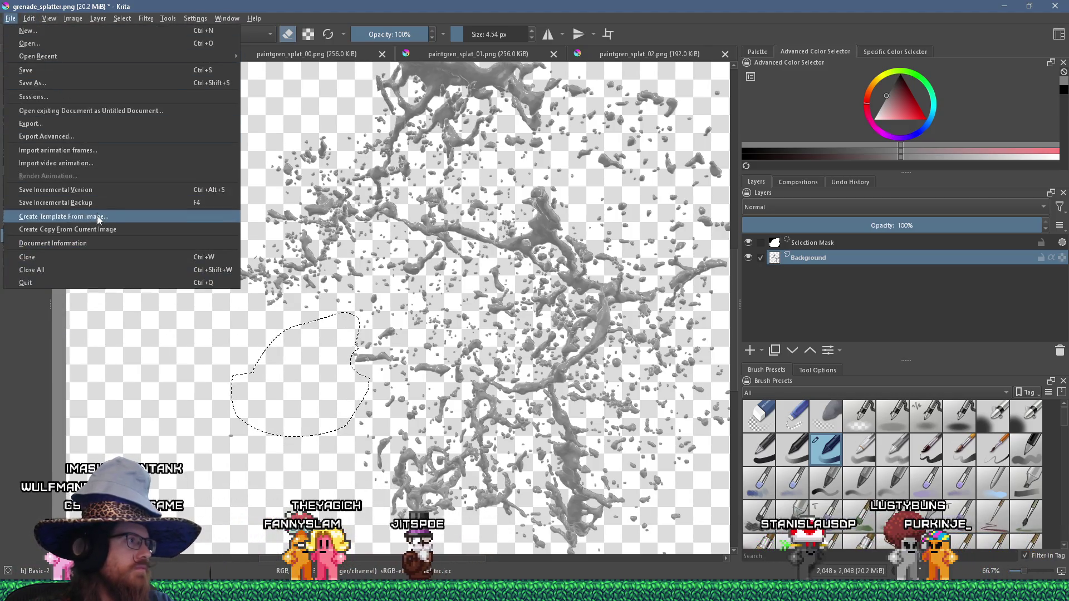
mouse_move(73, 18)
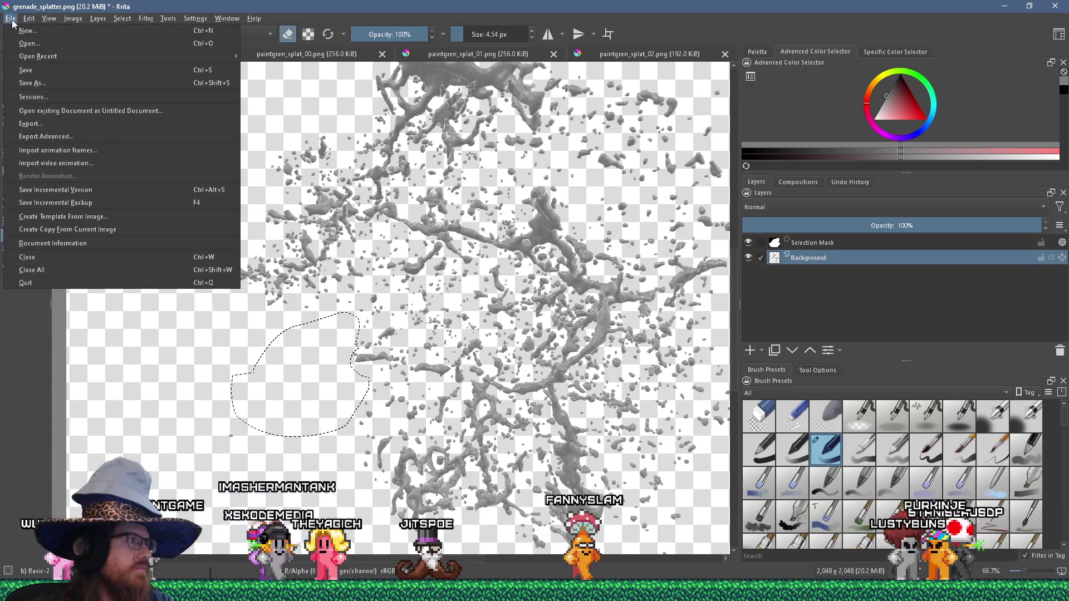
mouse_move(26, 21)
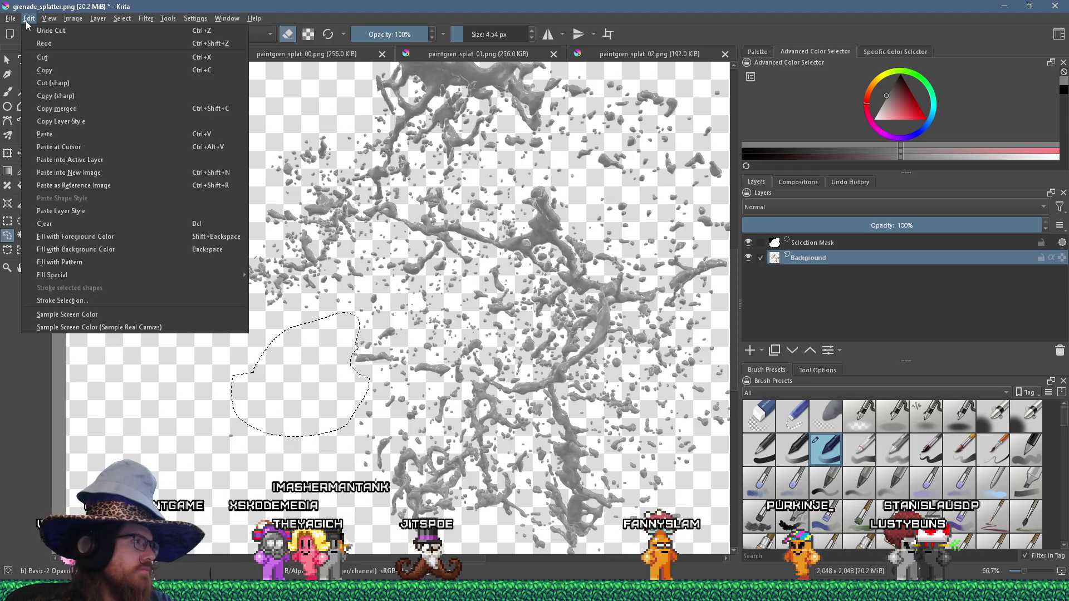
left_click(109, 172)
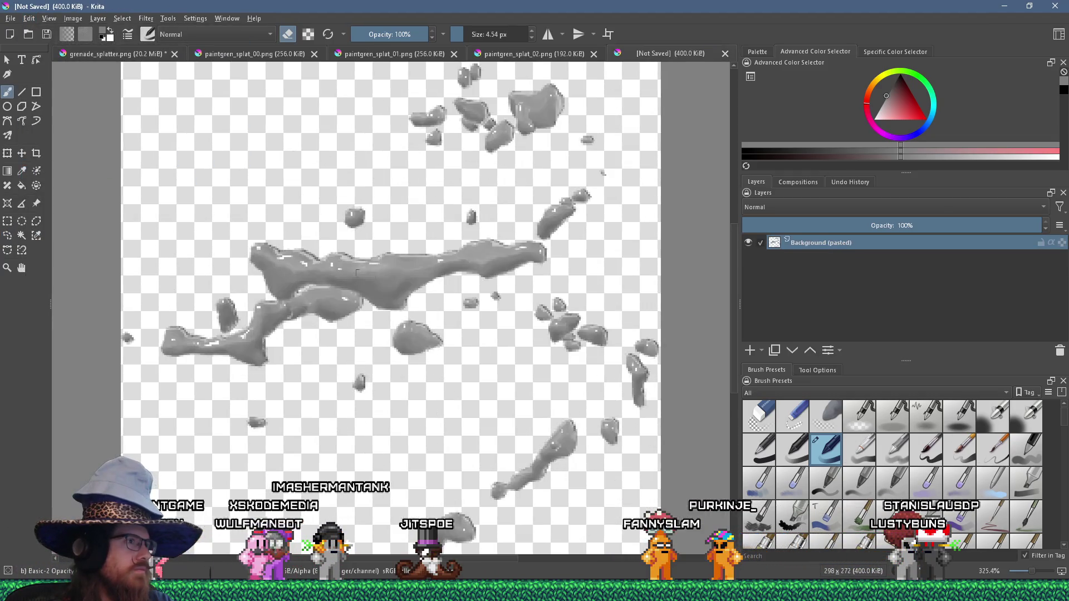
Scale the pasted piece to 256 px wide.
scroll(357, 273, "down", 2)
left_click(73, 18)
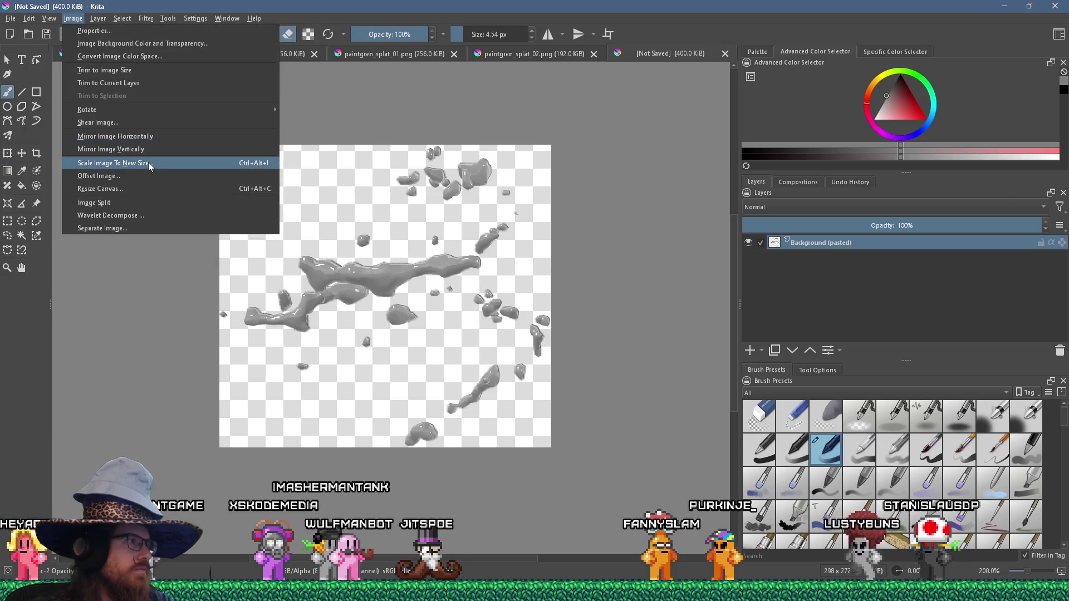
left_click(149, 165)
key("Tab")
type("256")
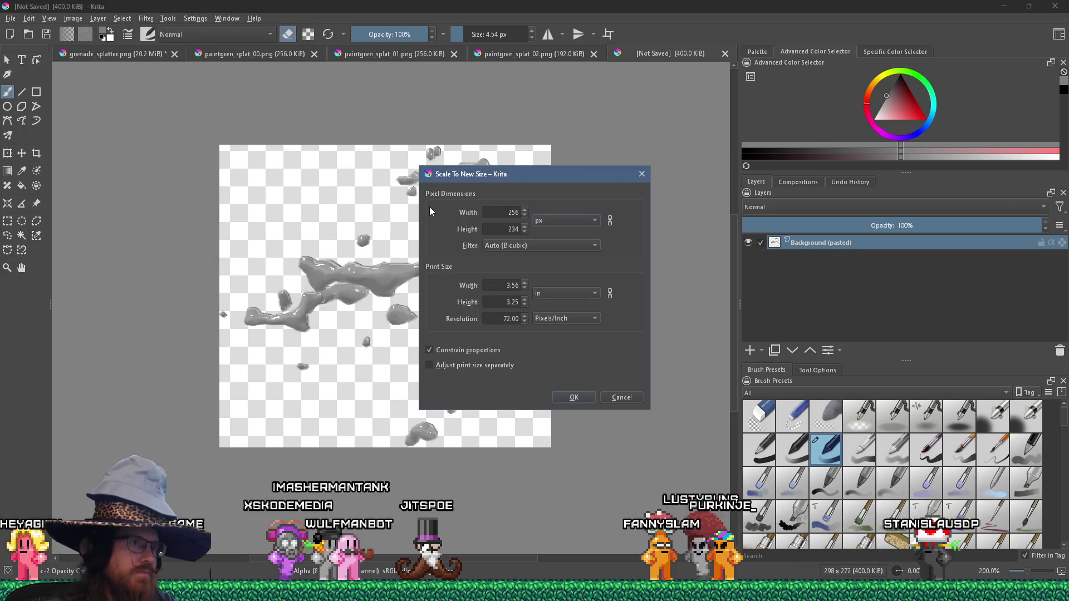
key("shift+Tab")
type("256")
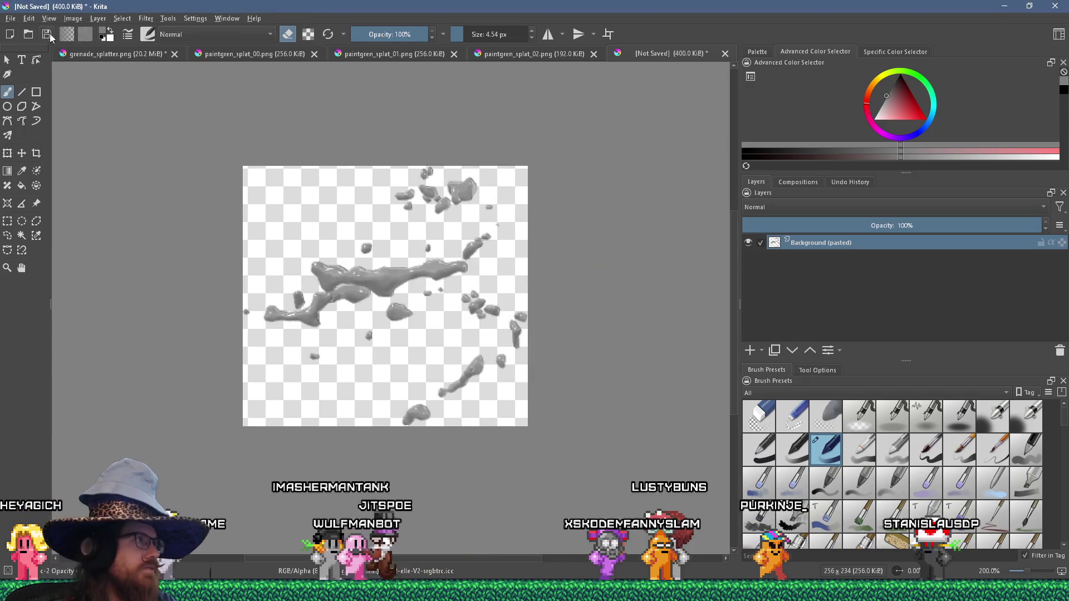
Resize the canvas to 256×256.
left_click(73, 18)
left_click(139, 189)
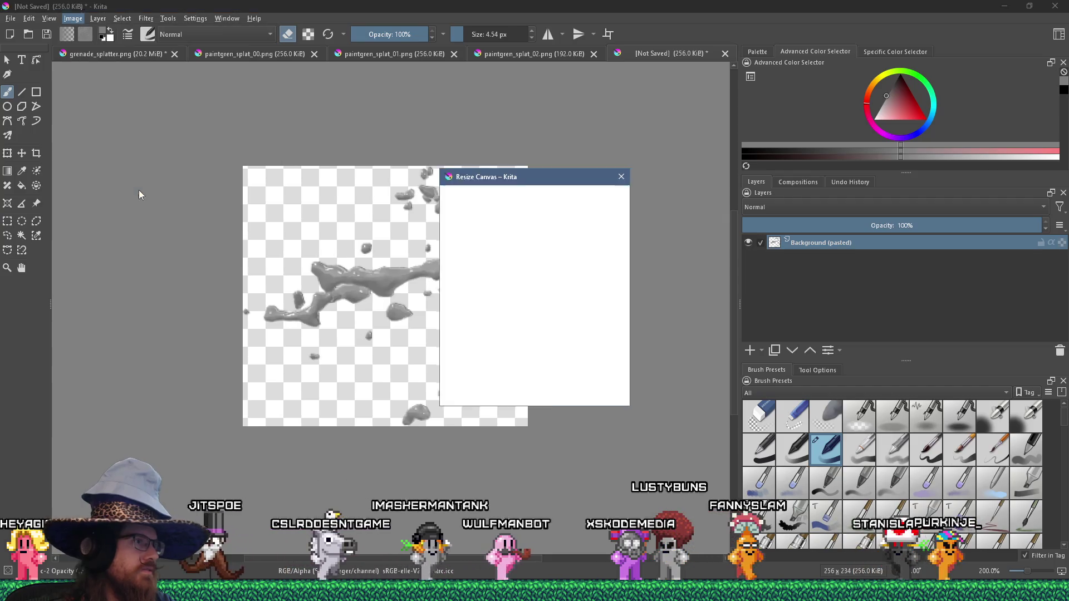
key("Tab")
type("256")
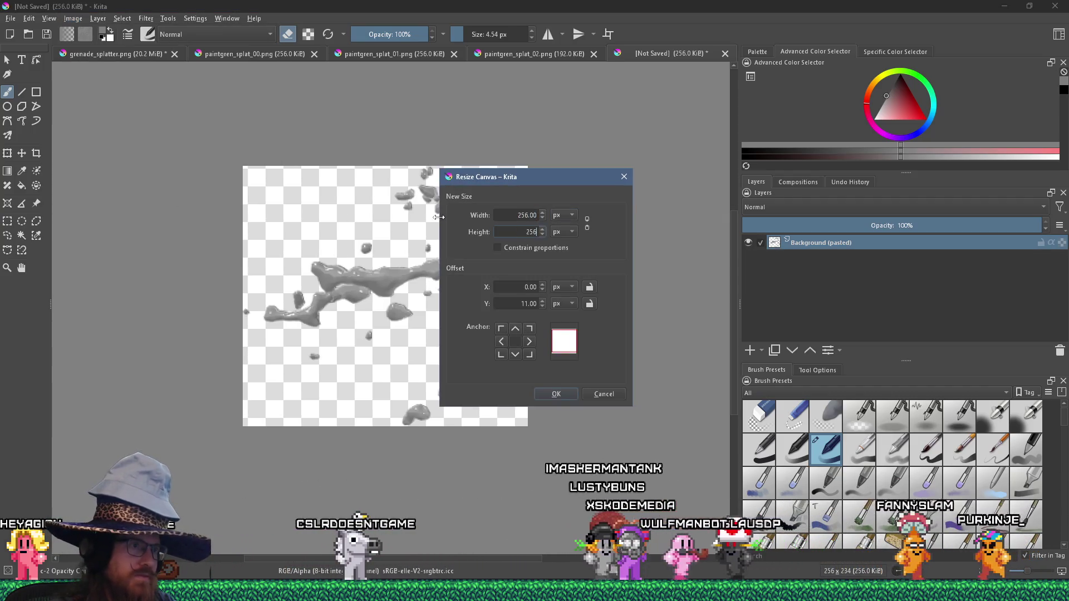
key("Return")
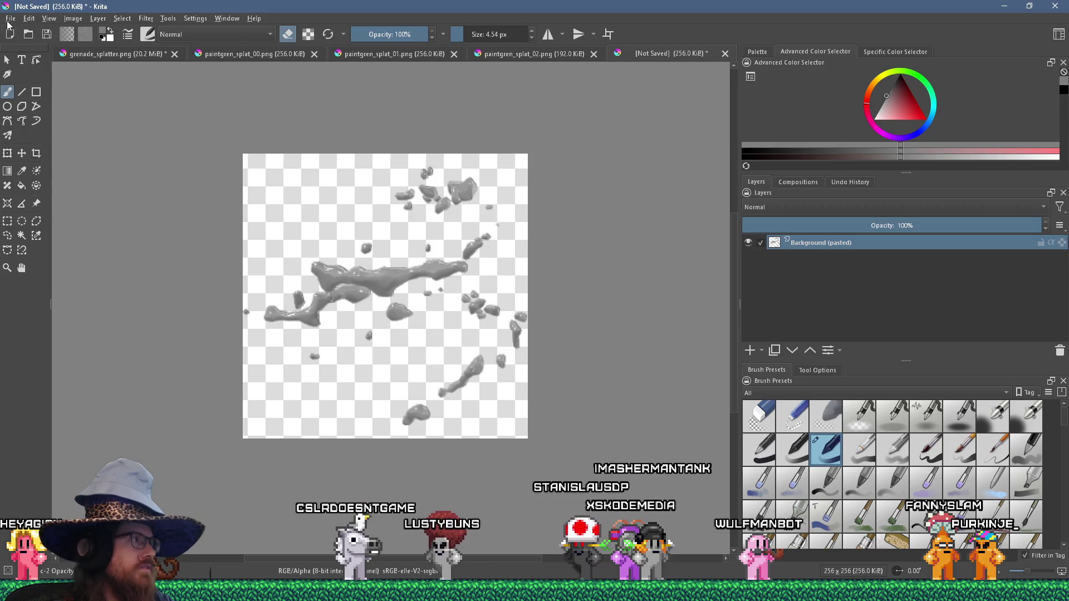
Save over paintgren_splat_03.png and return to grenade_splatter.
left_click(10, 18)
left_click(47, 92)
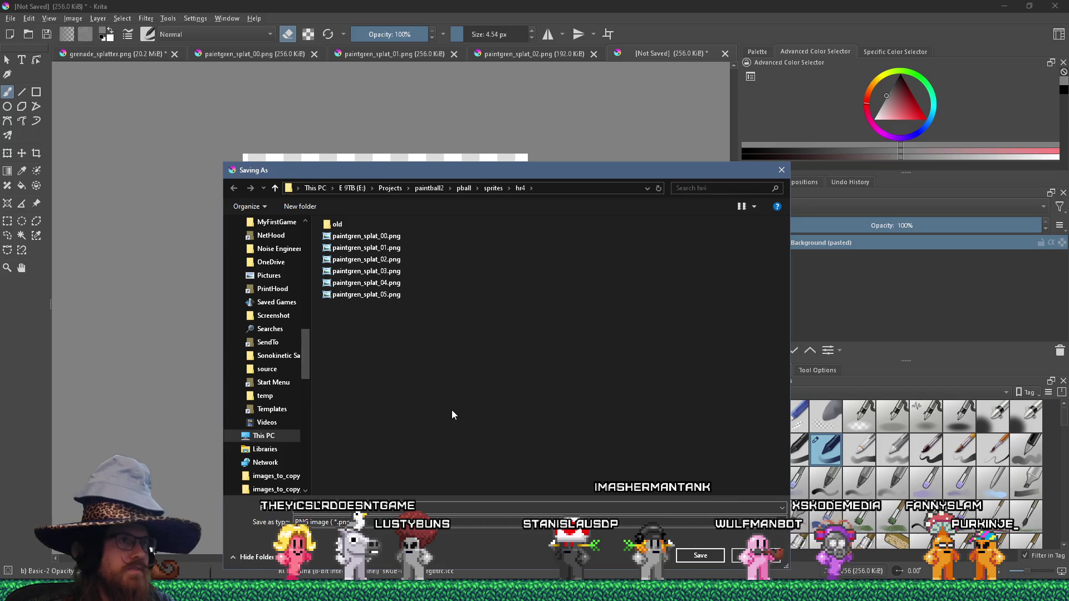
left_click(385, 272)
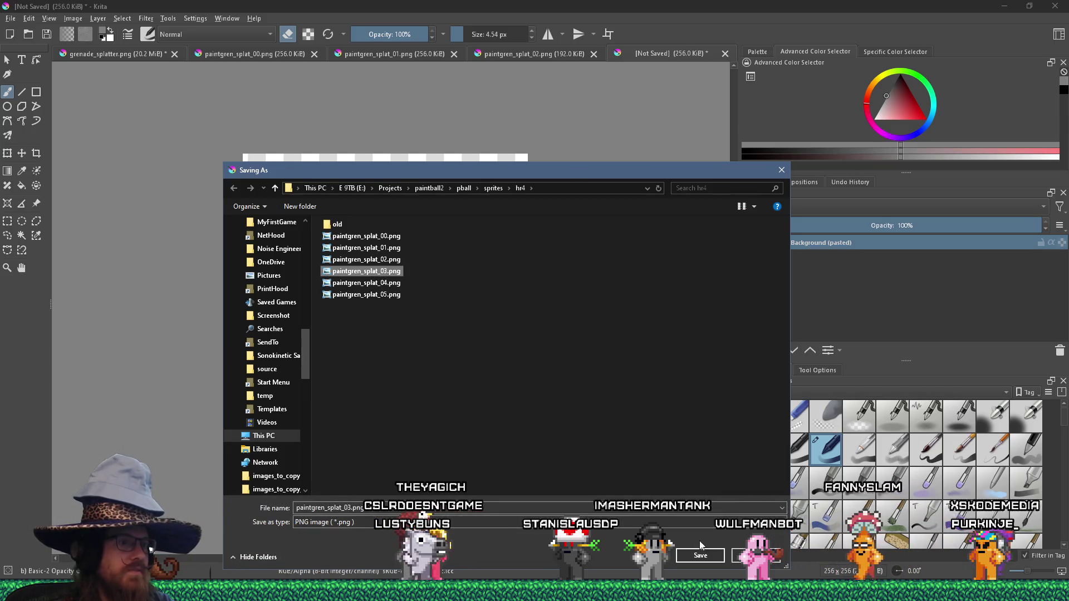
left_click(701, 555)
left_click(551, 295)
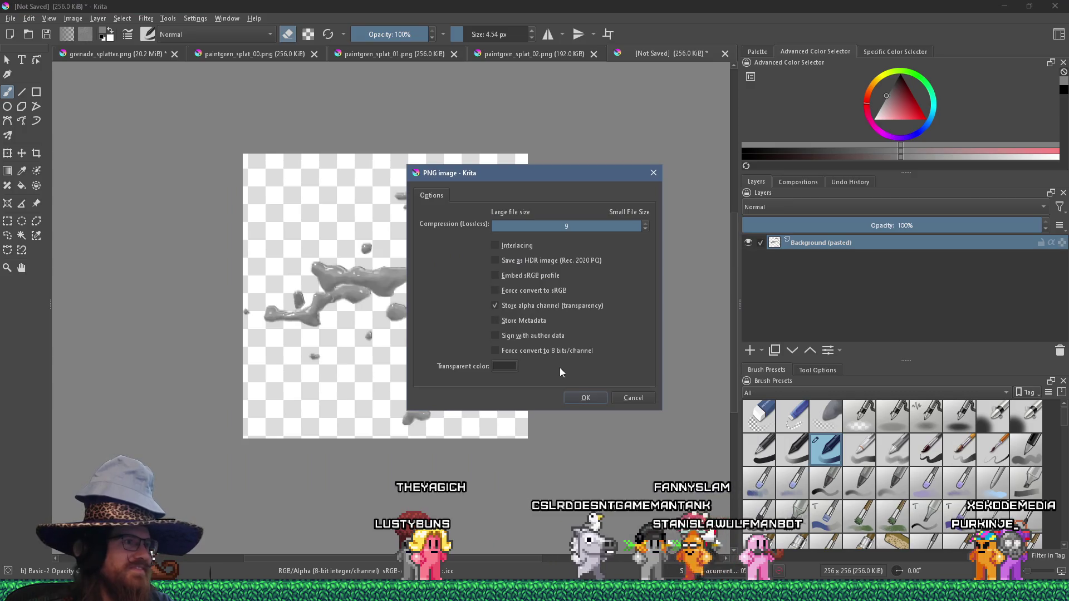
left_click(582, 398)
left_click(155, 54)
scroll(531, 337, "down", 2)
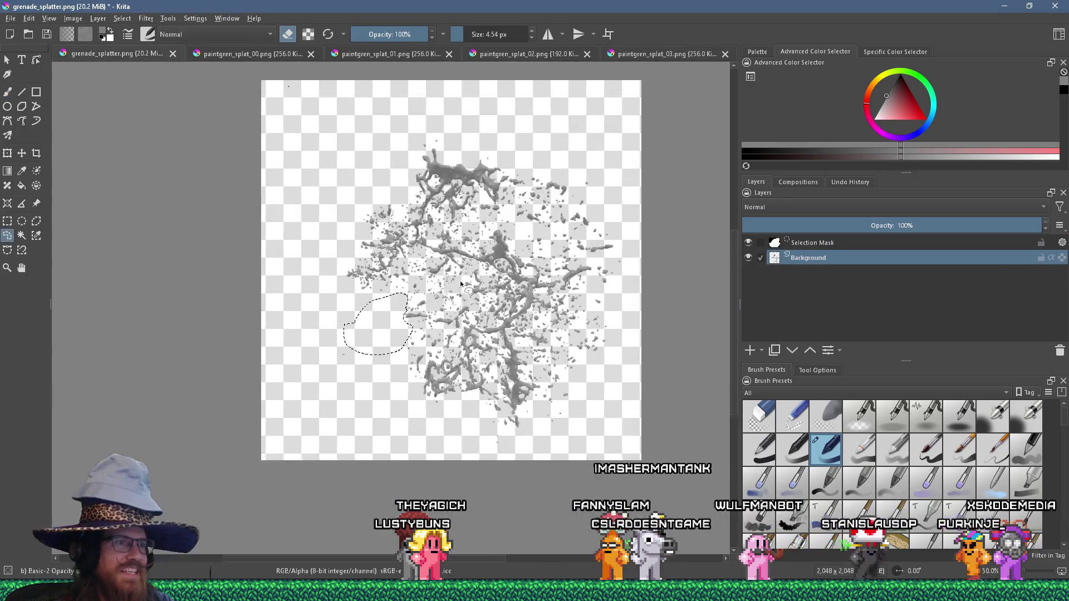
Lasso the cluster of drops right of centre.
scroll(531, 337, "up", 1)
scroll(510, 294, "down", 2)
scroll(508, 251, "up", 4)
scroll(510, 257, "down", 1)
scroll(579, 284, "up", 1)
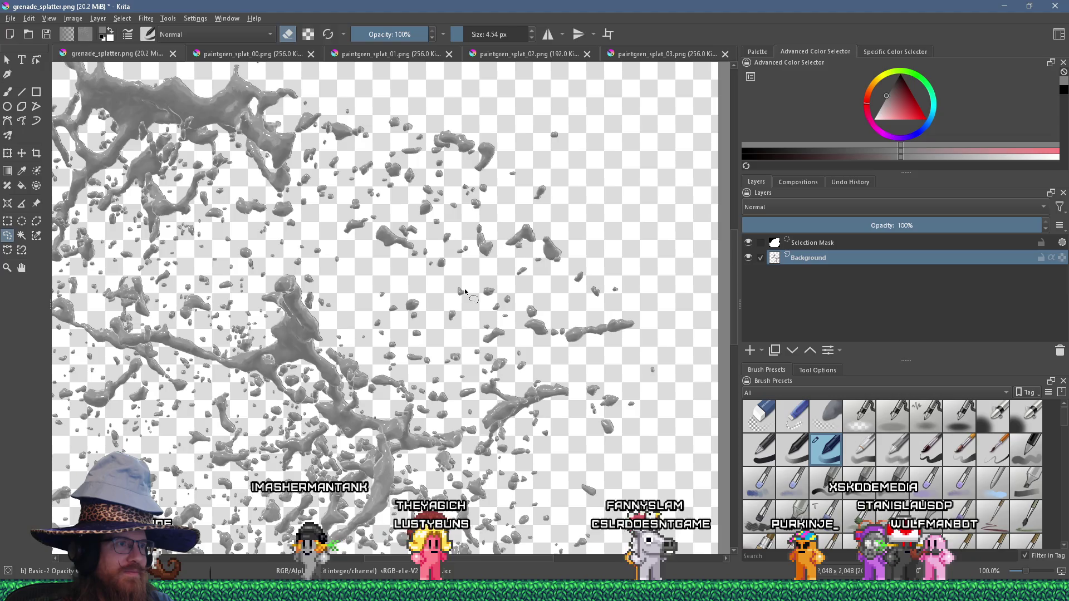
mouse_move(449, 284)
left_mouse_down()
mouse_move(436, 259)
mouse_move(470, 238)
left_mouse_up()
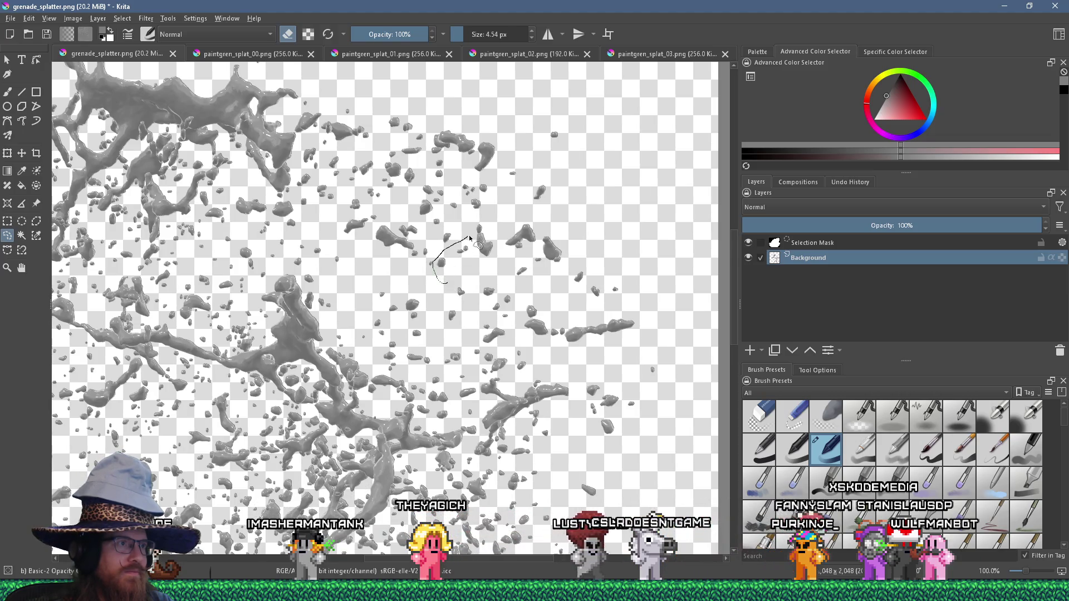
mouse_move(668, 310)
left_mouse_down()
mouse_move(618, 348)
mouse_move(468, 372)
mouse_move(443, 365)
mouse_move(445, 284)
left_mouse_up()
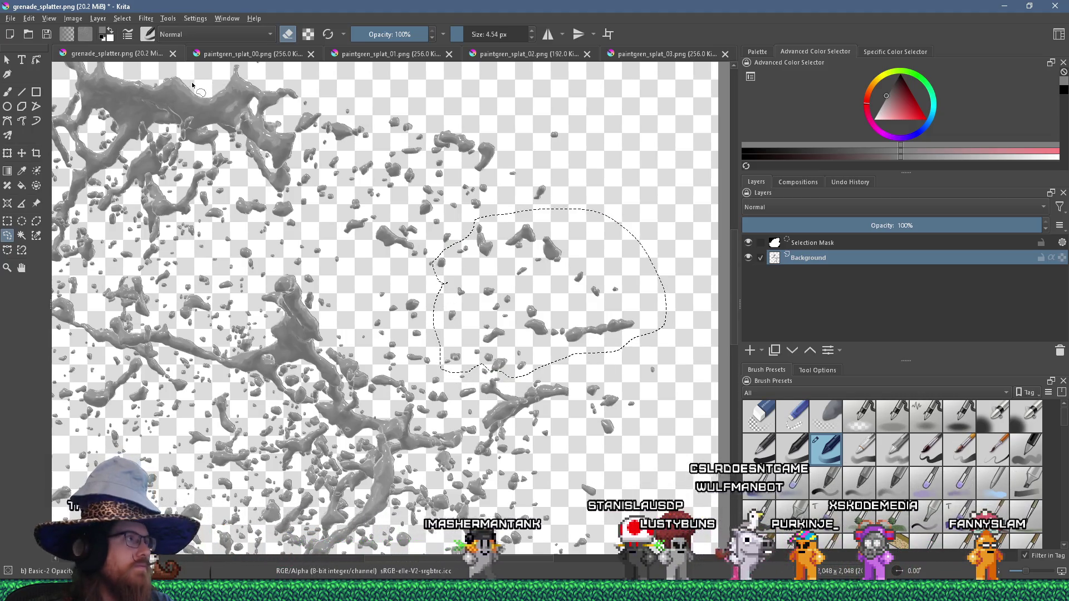
Cut the outlined drops and paste them into a new image.
left_click(29, 18)
left_click(37, 64)
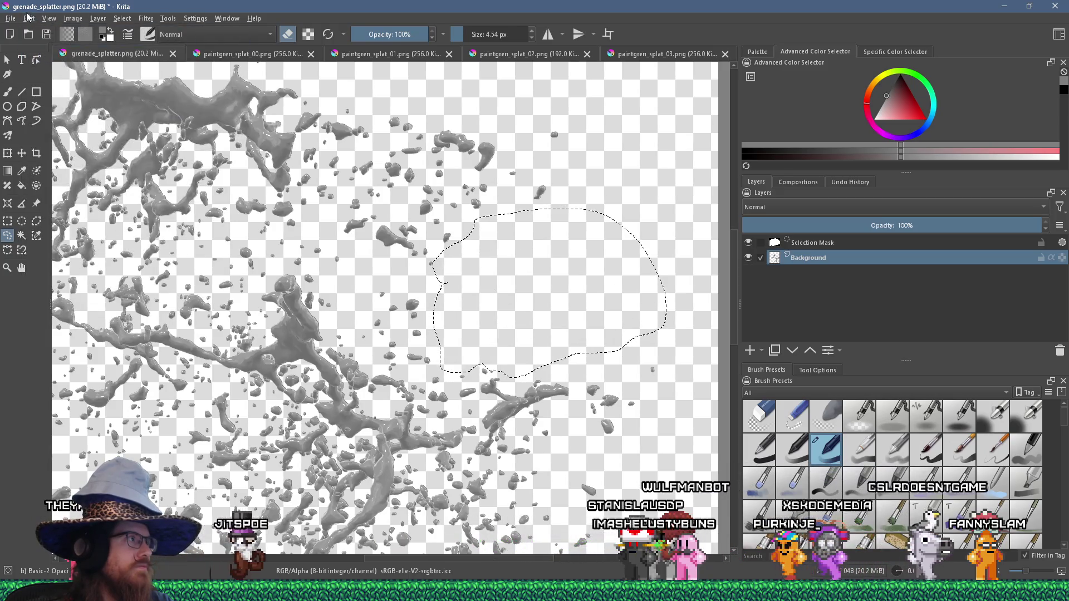
left_click(29, 19)
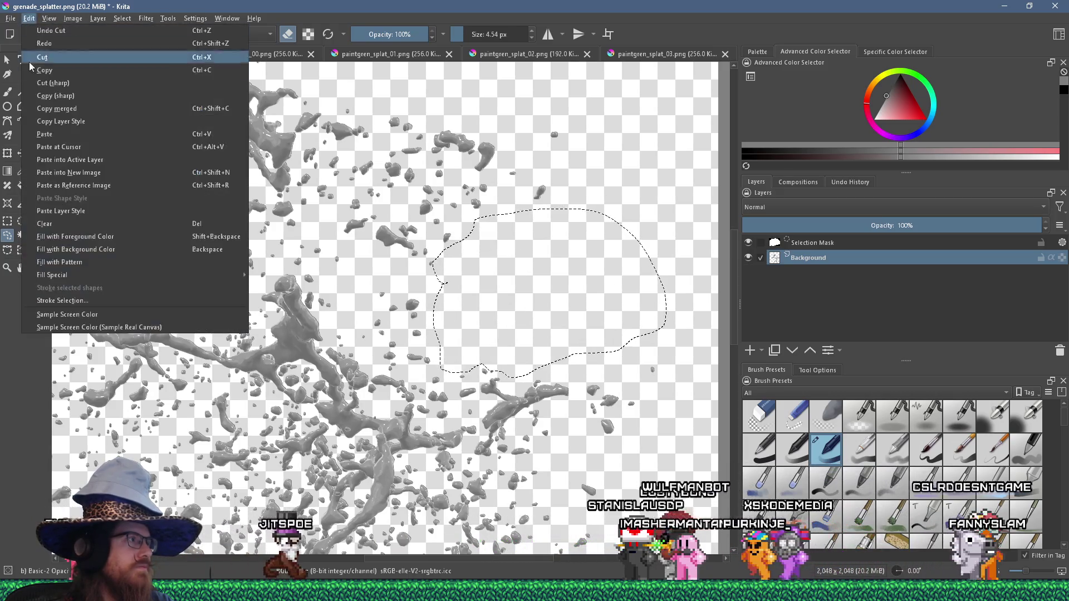
left_click(92, 172)
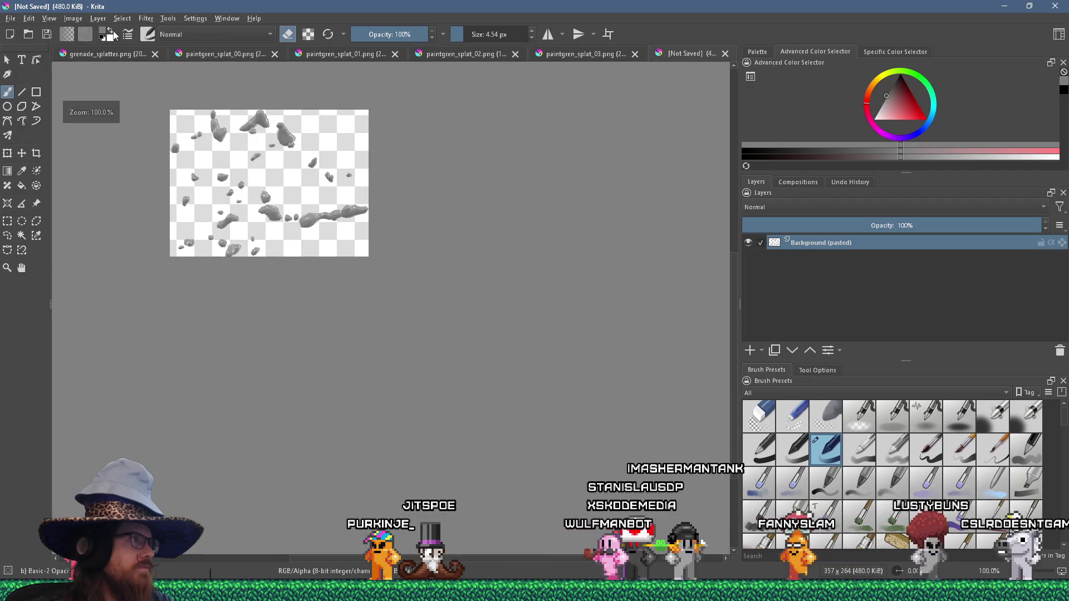
left_click(73, 19)
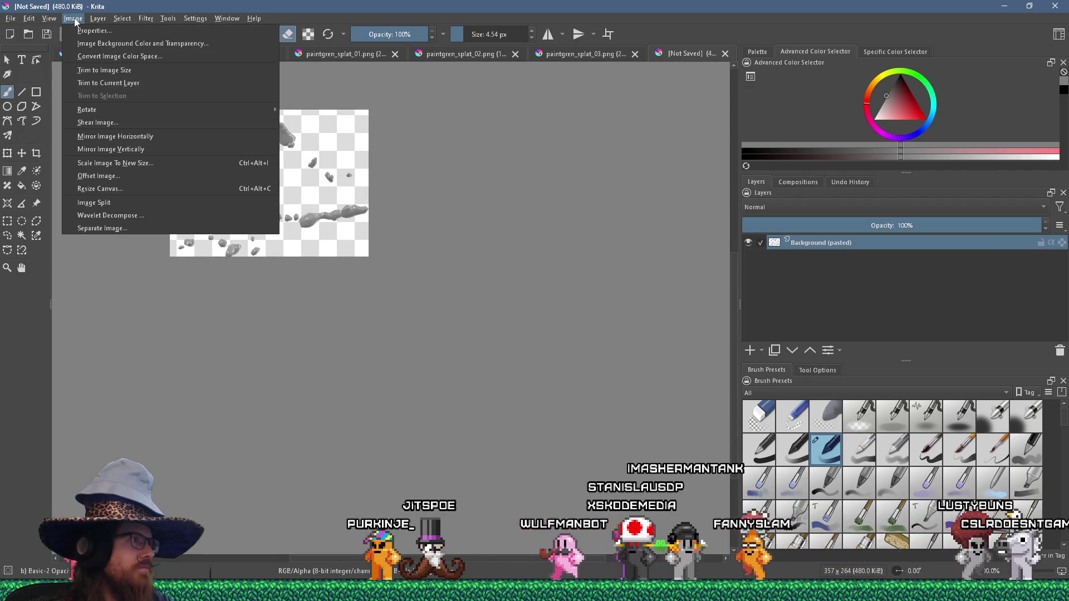
Scale the piece to 256 px wide and pad its canvas to 256×256.
left_click(195, 163)
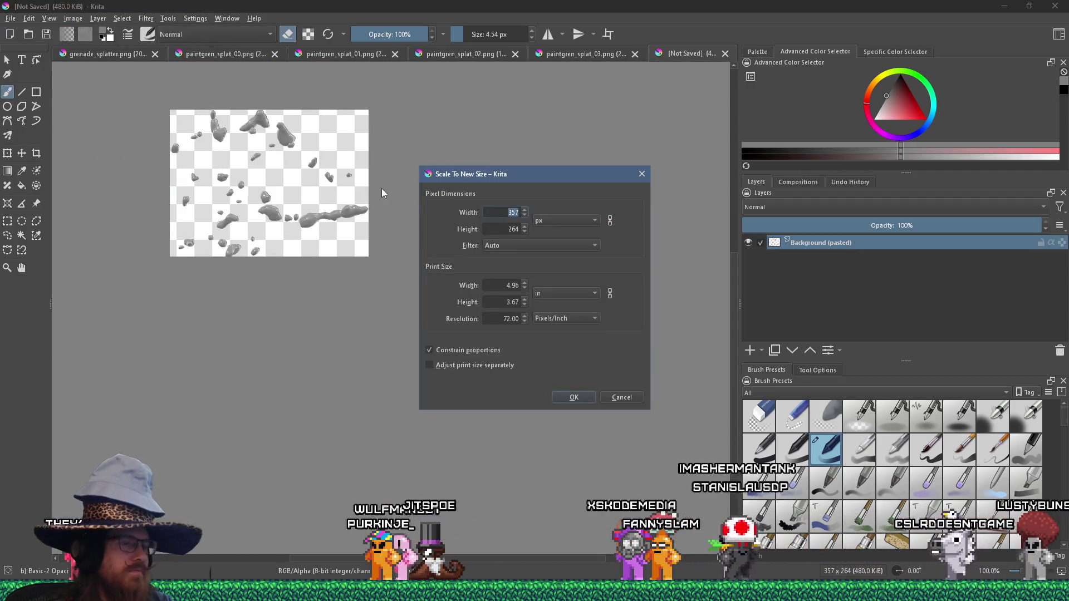
type("256")
key("Return")
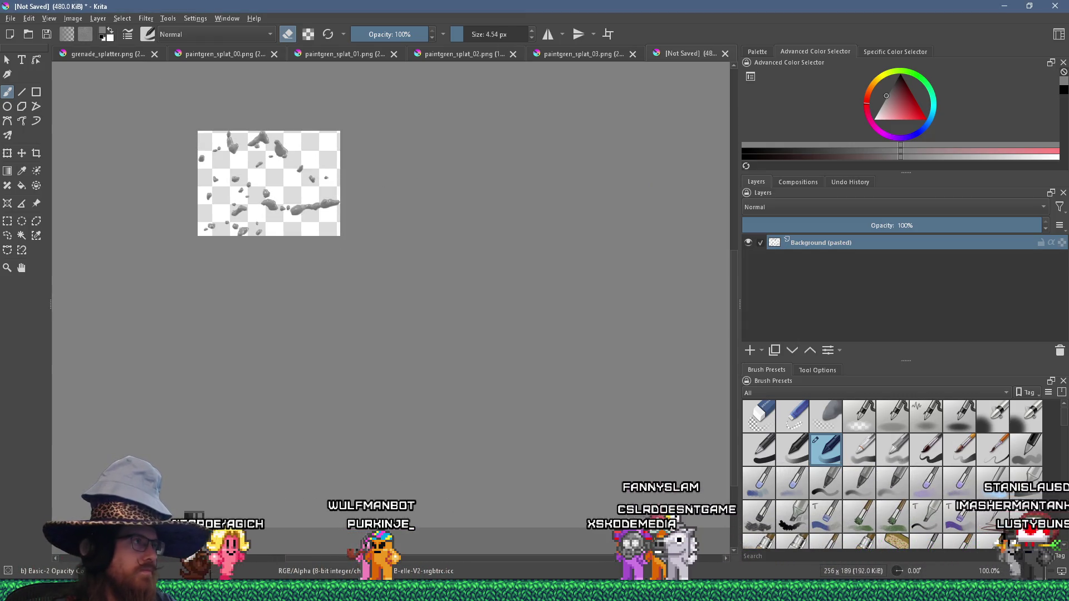
left_click(73, 18)
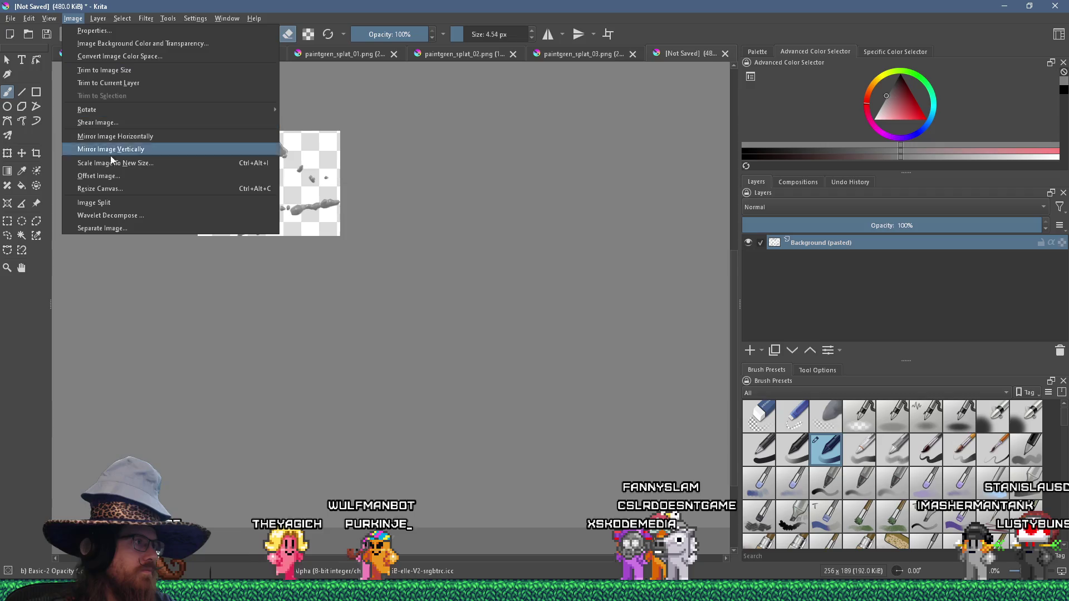
left_click(130, 188)
key("Tab")
type("256")
key("Return")
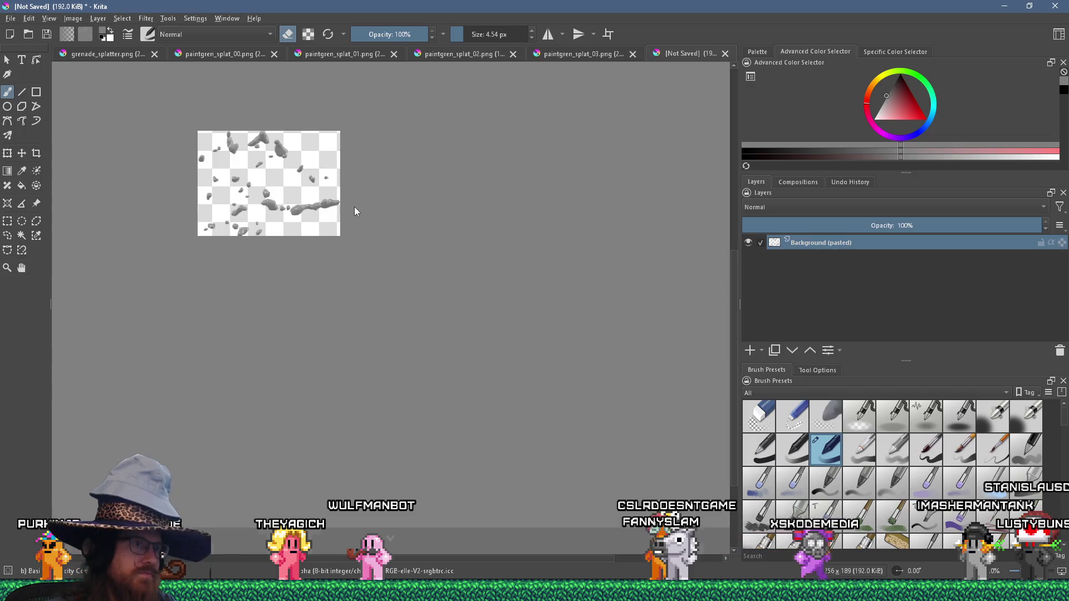
Save over paintgren_splat_04.png and return to grenade_splatter.
left_click(11, 18)
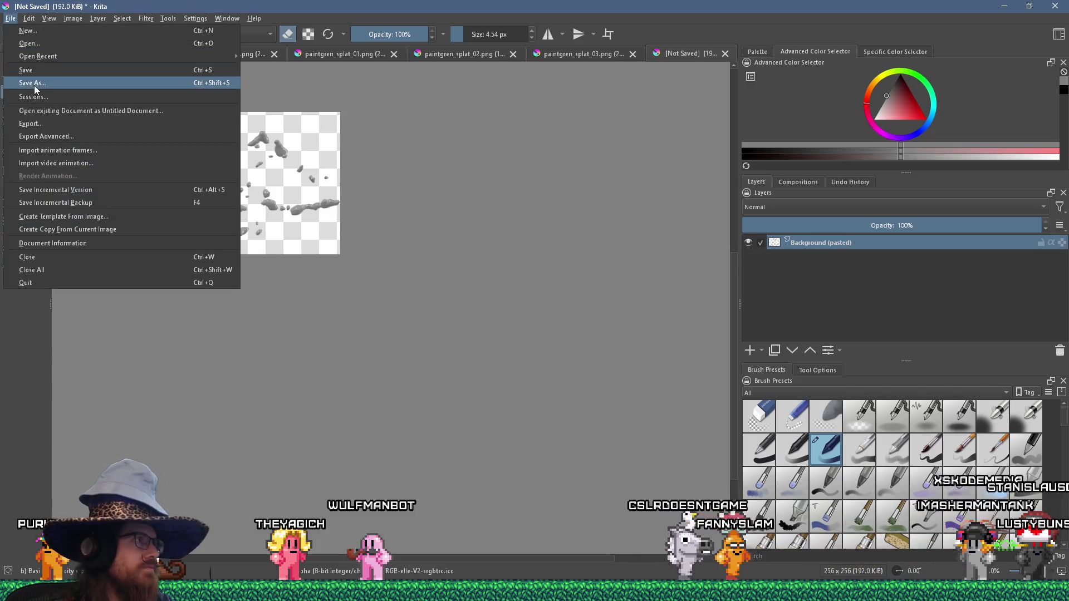
left_click(34, 85)
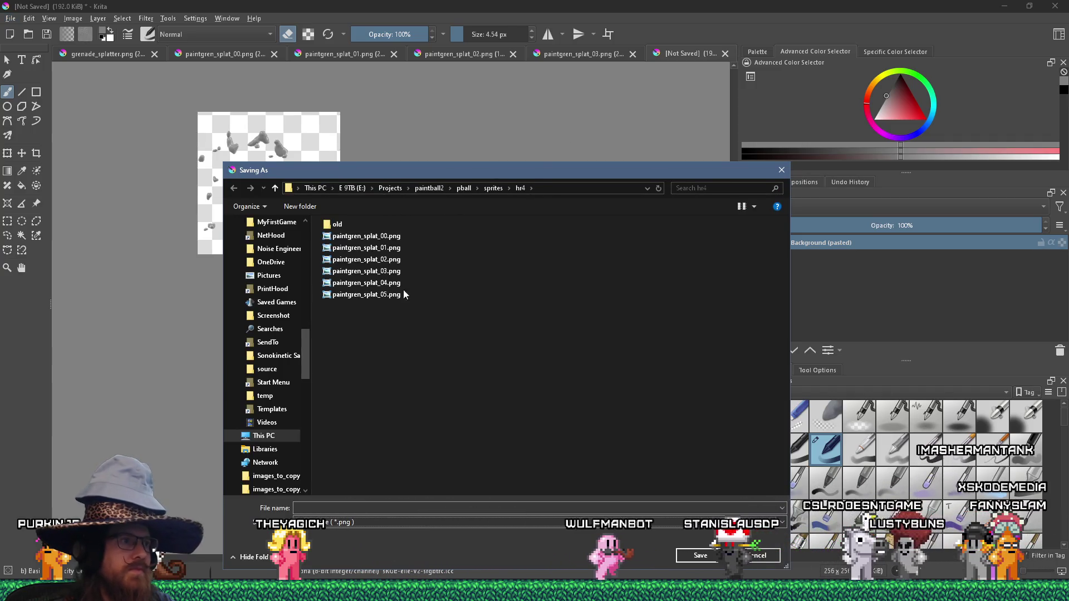
key("Return")
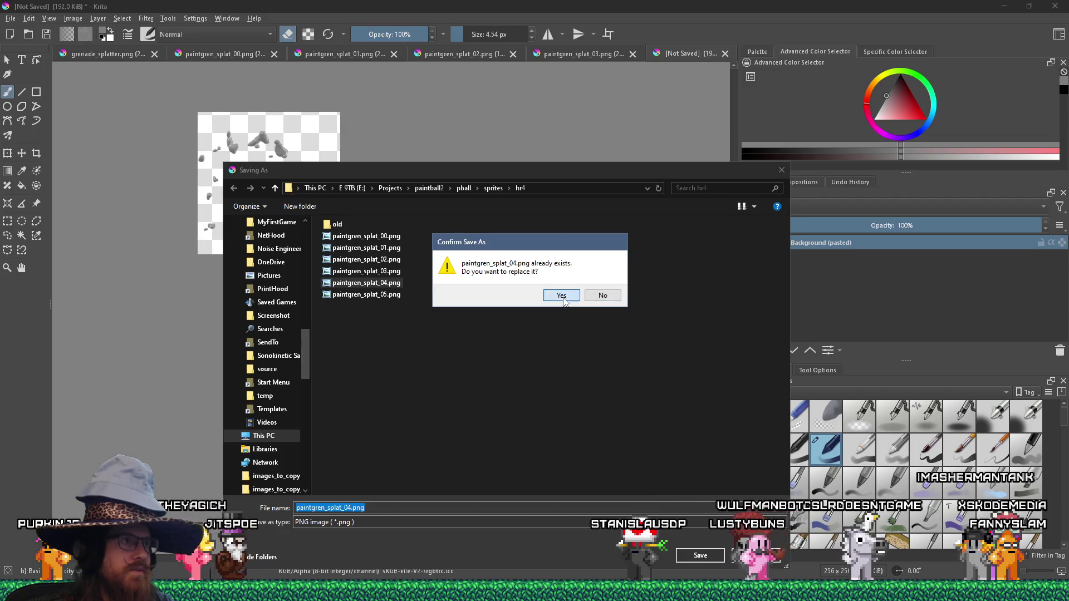
left_click(562, 296)
left_click(586, 398)
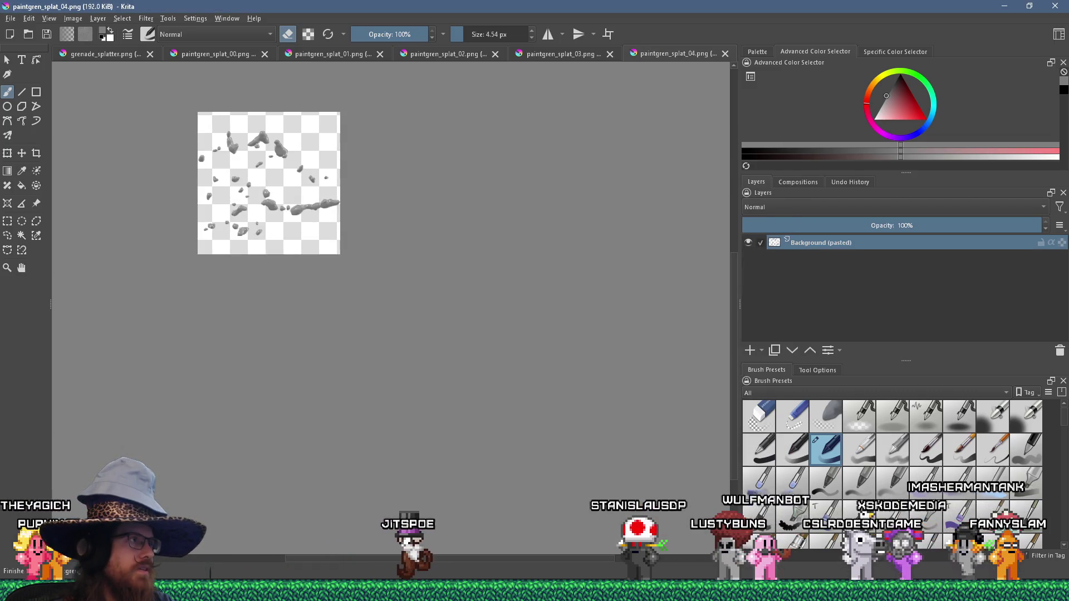
left_click(102, 54)
Deselect and lasso the lower splatter arm freehand.
scroll(431, 345, "down", 3)
scroll(431, 345, "up", 1)
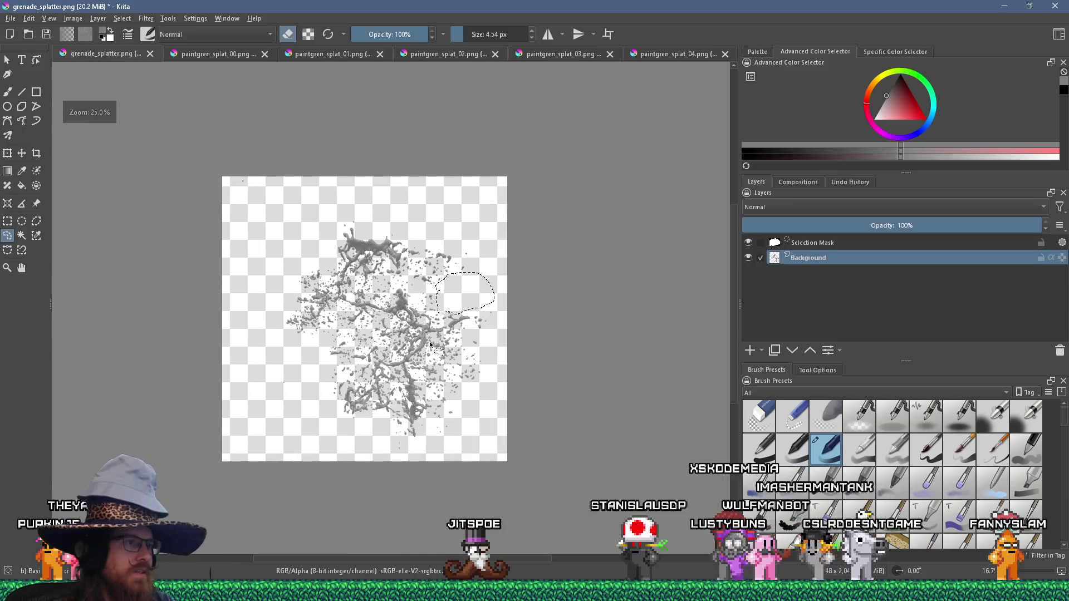
key("ctrl+shift+a")
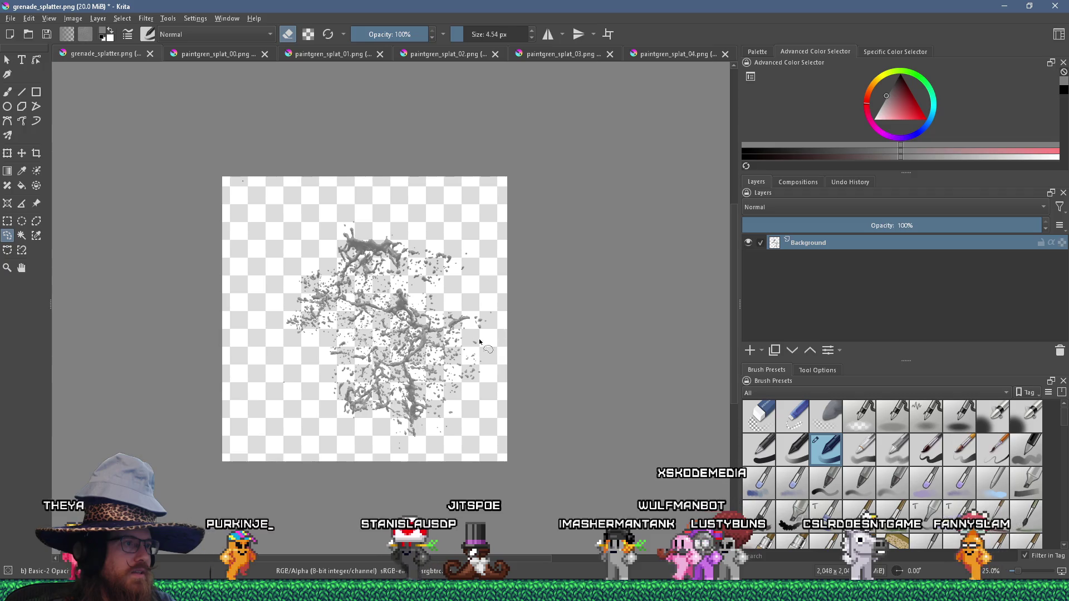
scroll(439, 390, "up", 2)
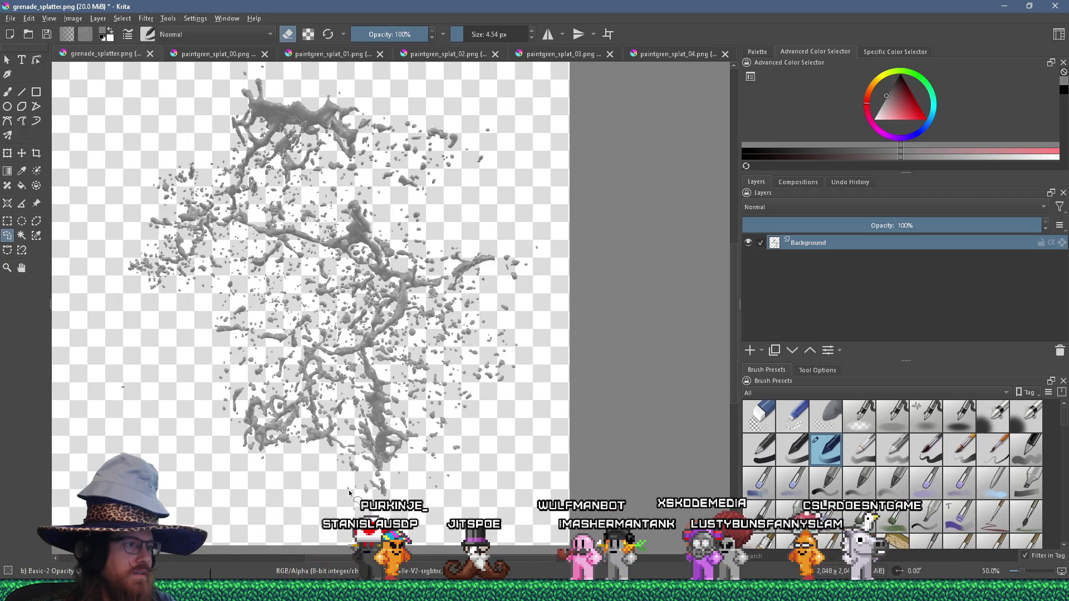
mouse_move(334, 490)
left_mouse_down()
mouse_move(345, 446)
mouse_move(325, 396)
mouse_move(345, 375)
mouse_move(338, 363)
mouse_move(358, 355)
mouse_move(397, 364)
mouse_move(426, 424)
mouse_move(418, 454)
mouse_move(382, 477)
left_mouse_up()
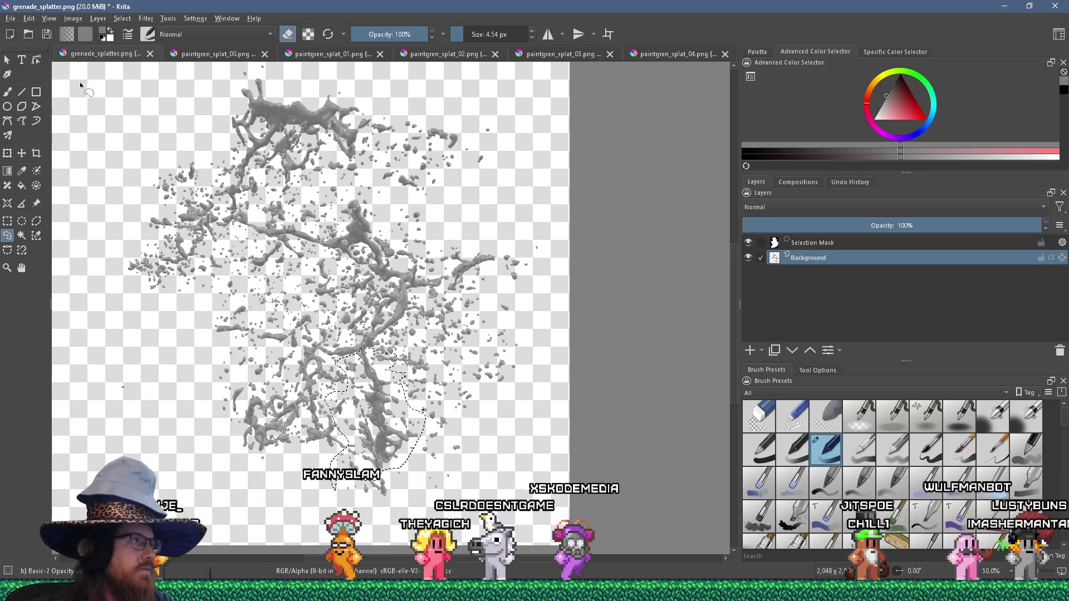
Cut the outlined strand and paste it into a new image.
left_click(28, 18)
left_click(45, 57)
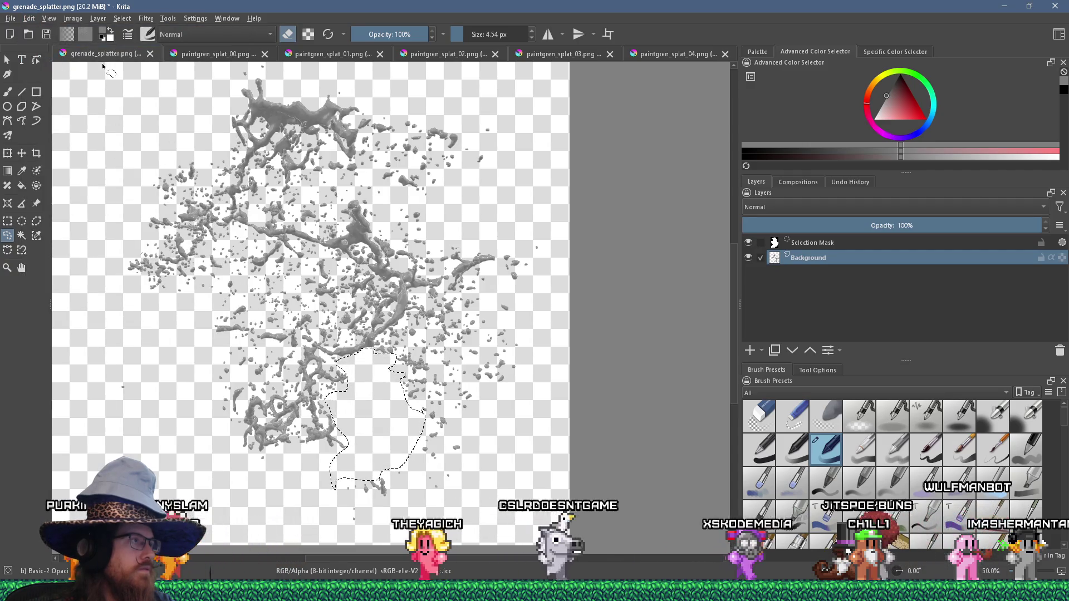
left_click(29, 18)
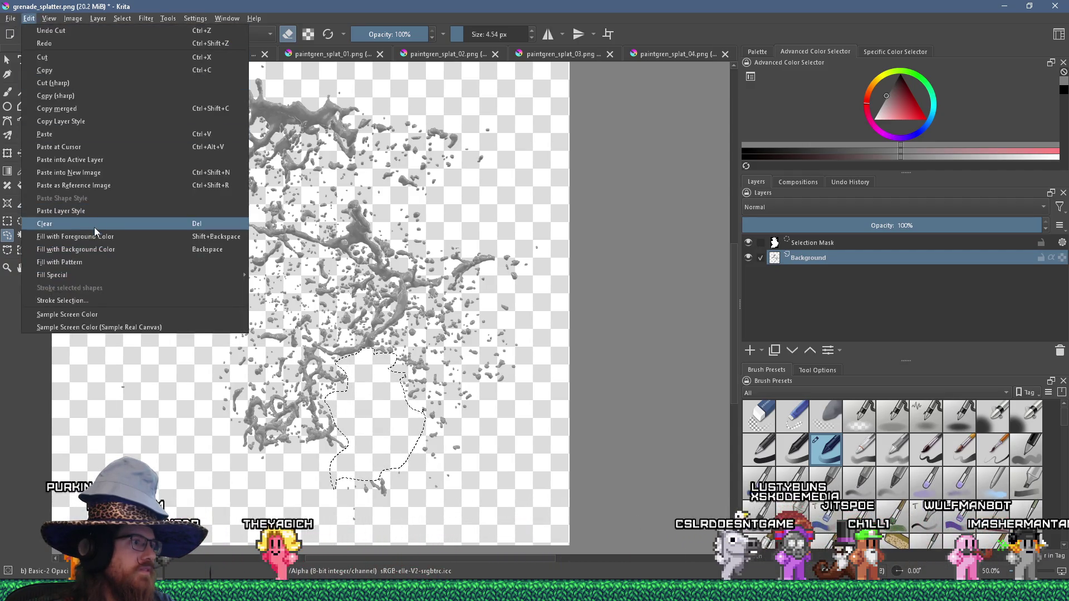
left_click(113, 172)
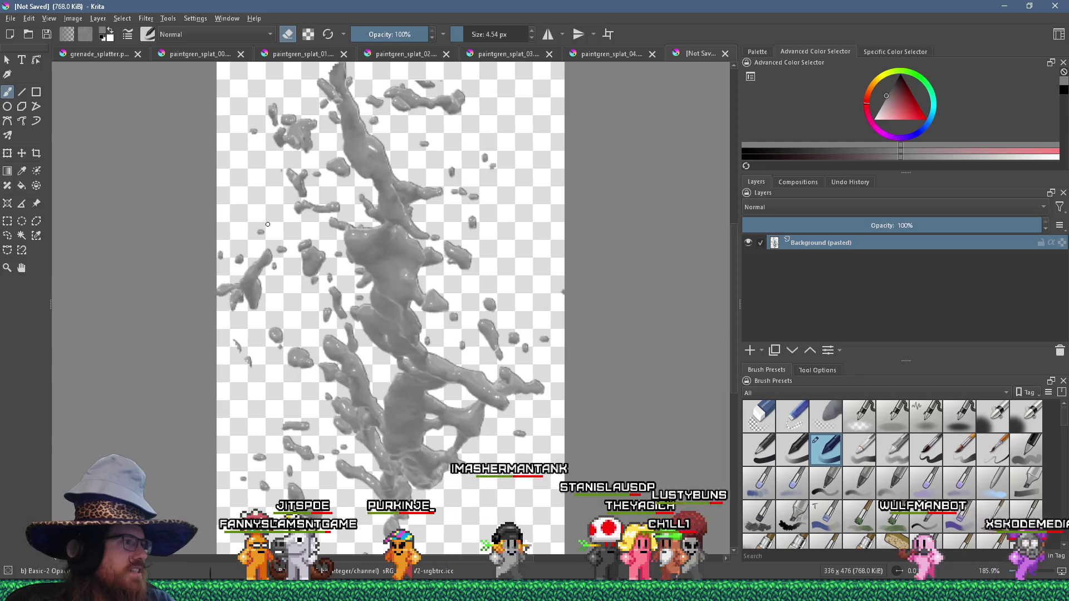
Scale the strand to 181×256.
scroll(415, 312, "down", 3)
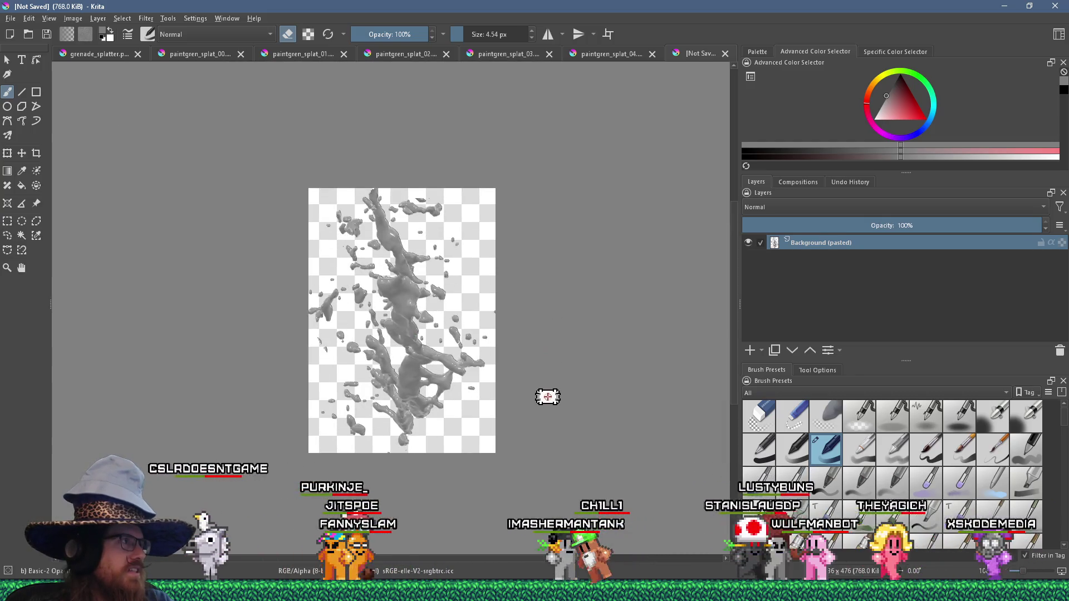
left_click(68, 20)
left_click(139, 165)
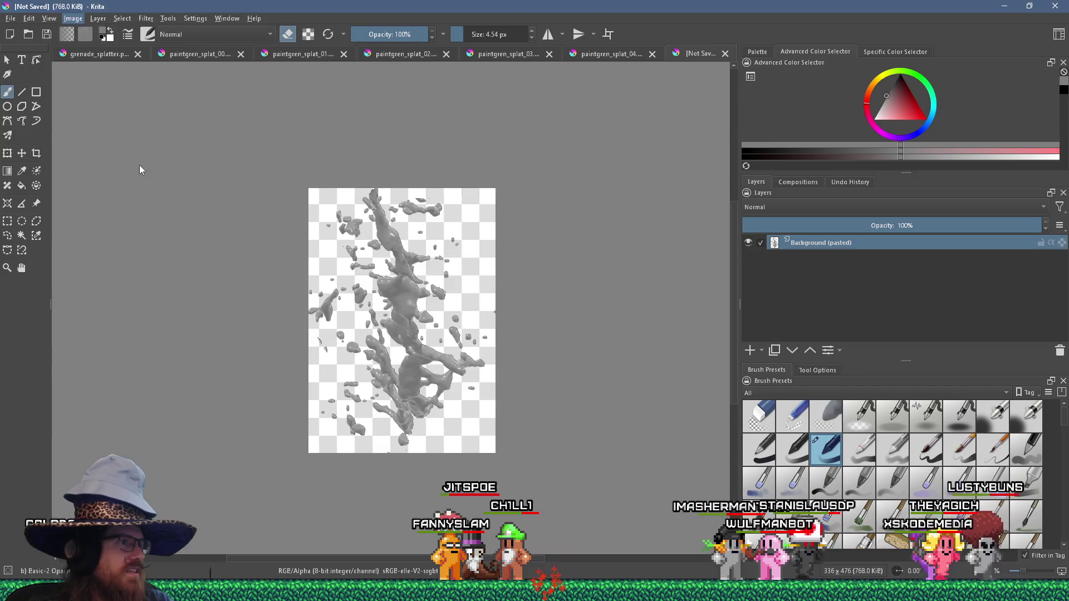
type("181")
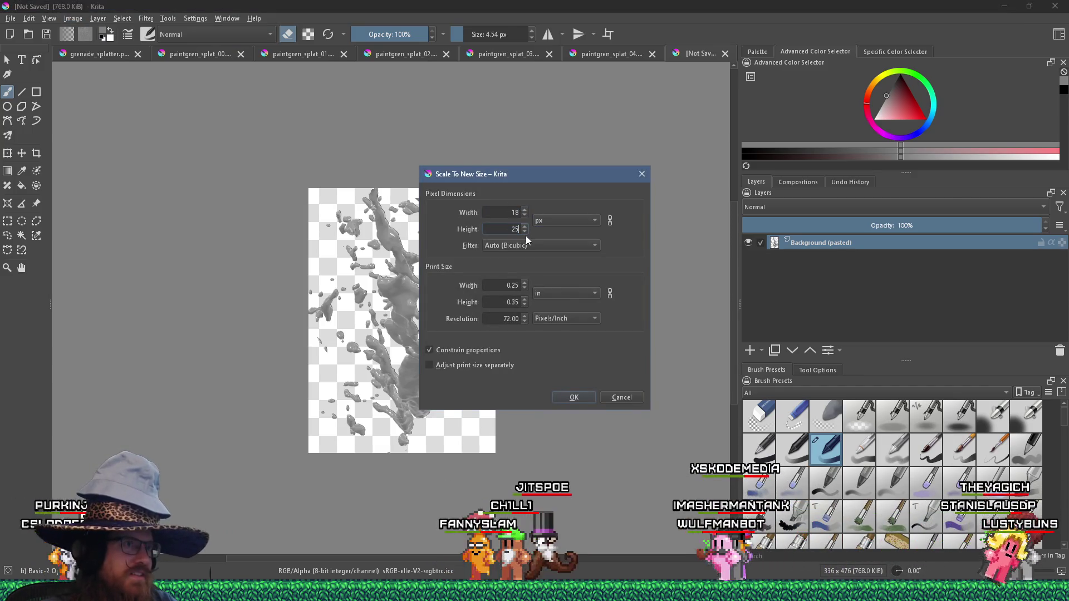
key("Return")
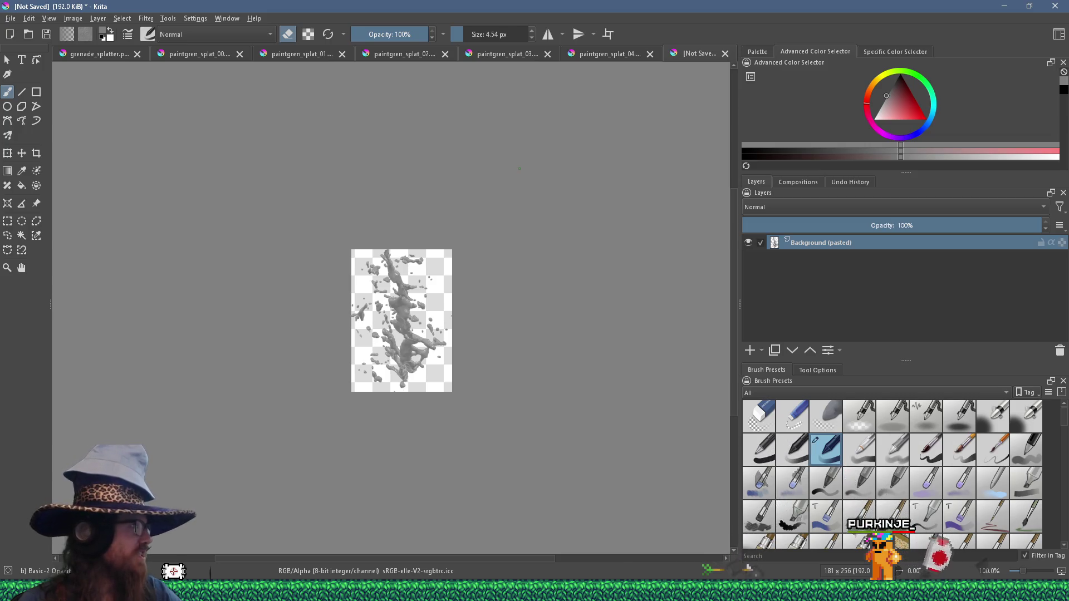
Widen the canvas to 256×256.
left_click(73, 18)
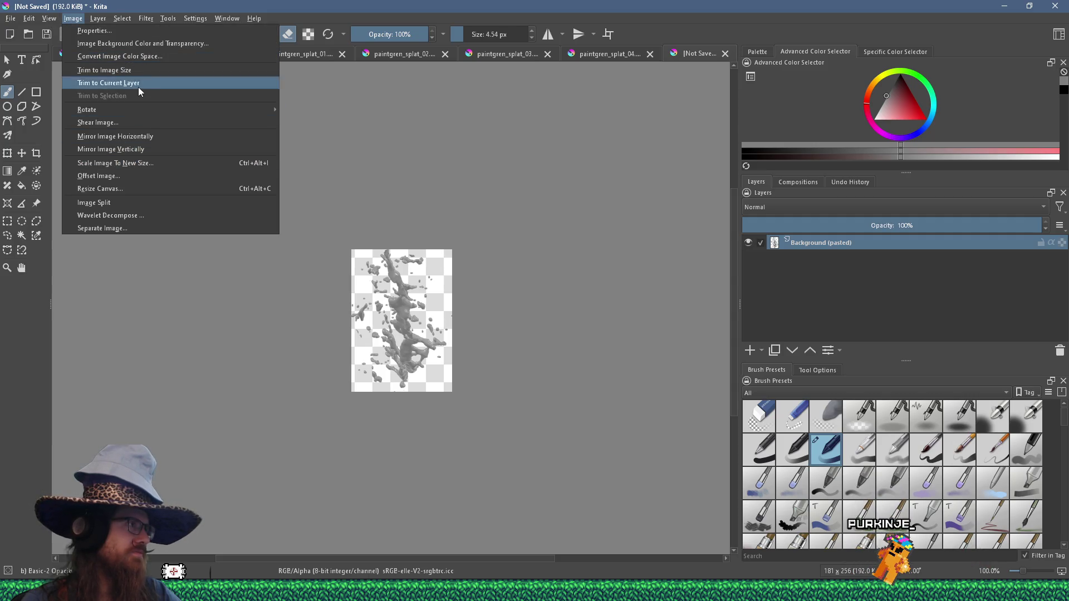
mouse_move(144, 113)
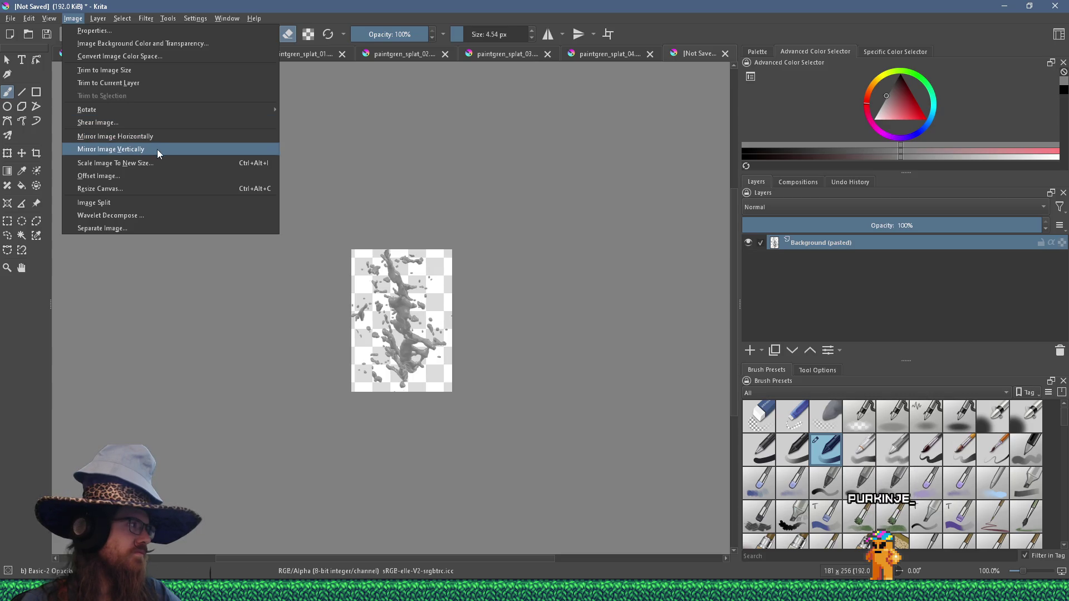
left_click(156, 189)
type("256")
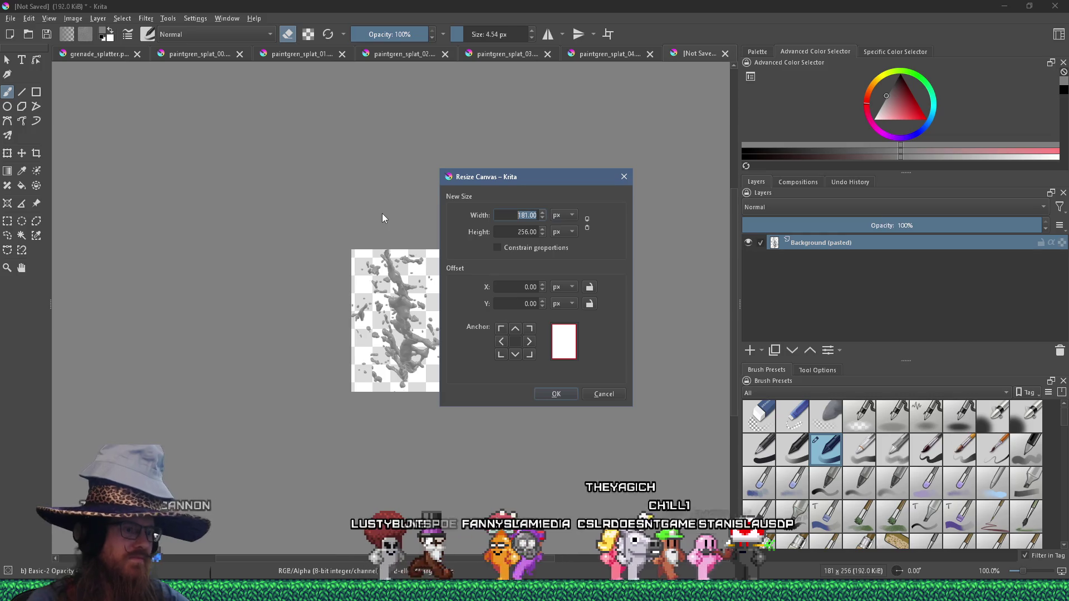
key("Return")
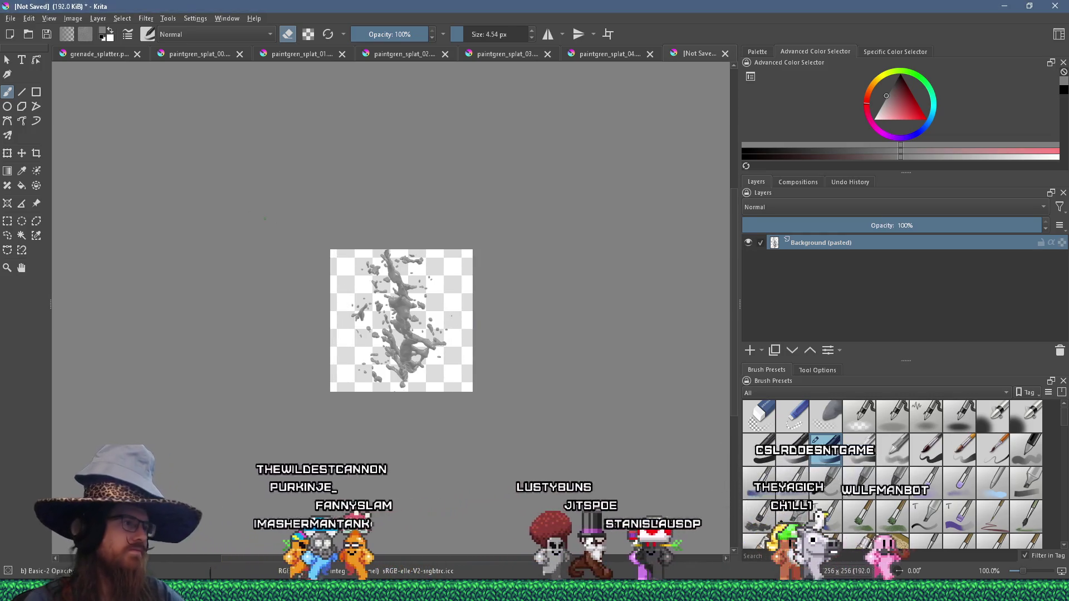
Save it over paintgren_splat_05.png with default PNG options.
left_click(10, 18)
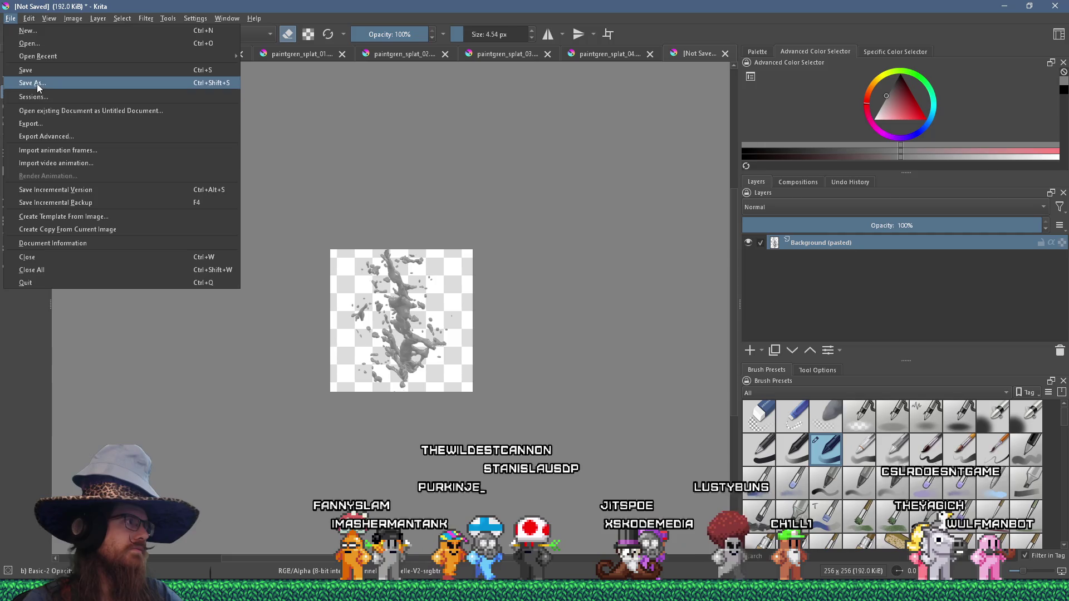
left_click(36, 80)
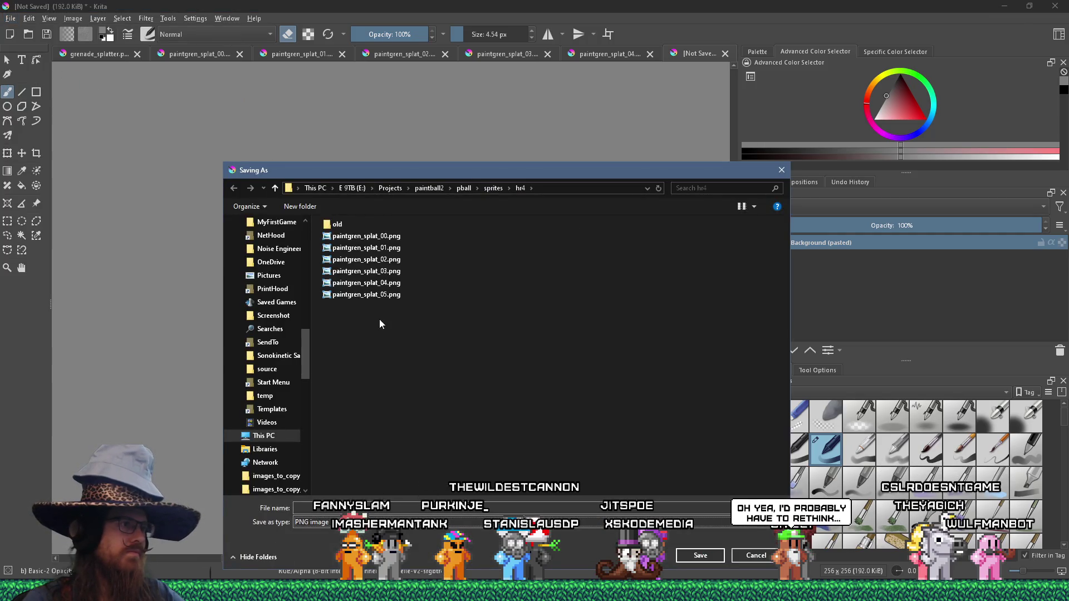
double_click(386, 299)
left_click(573, 298)
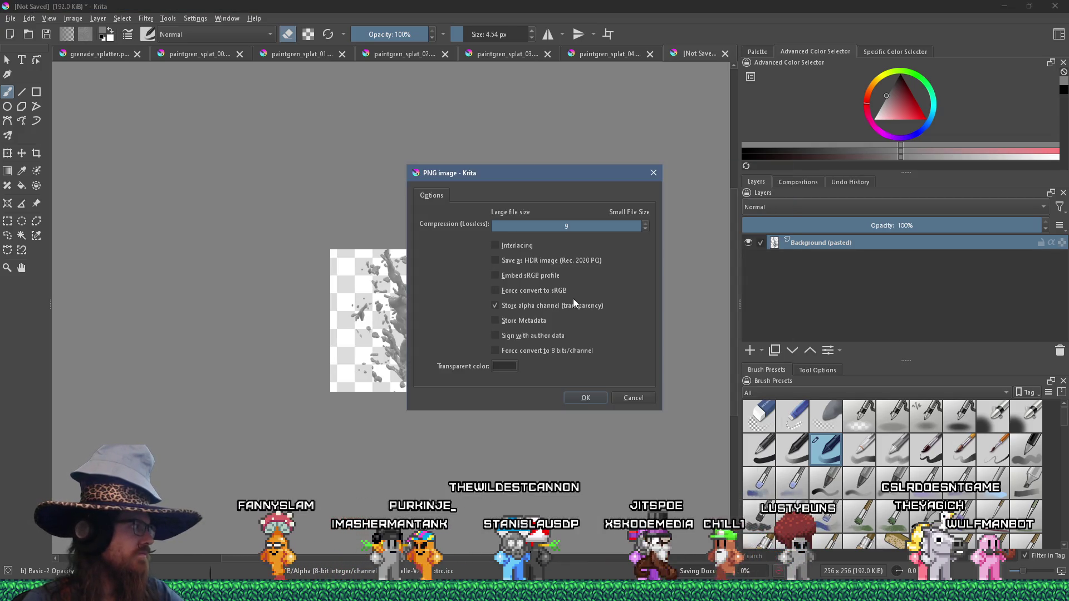
left_click(586, 397)
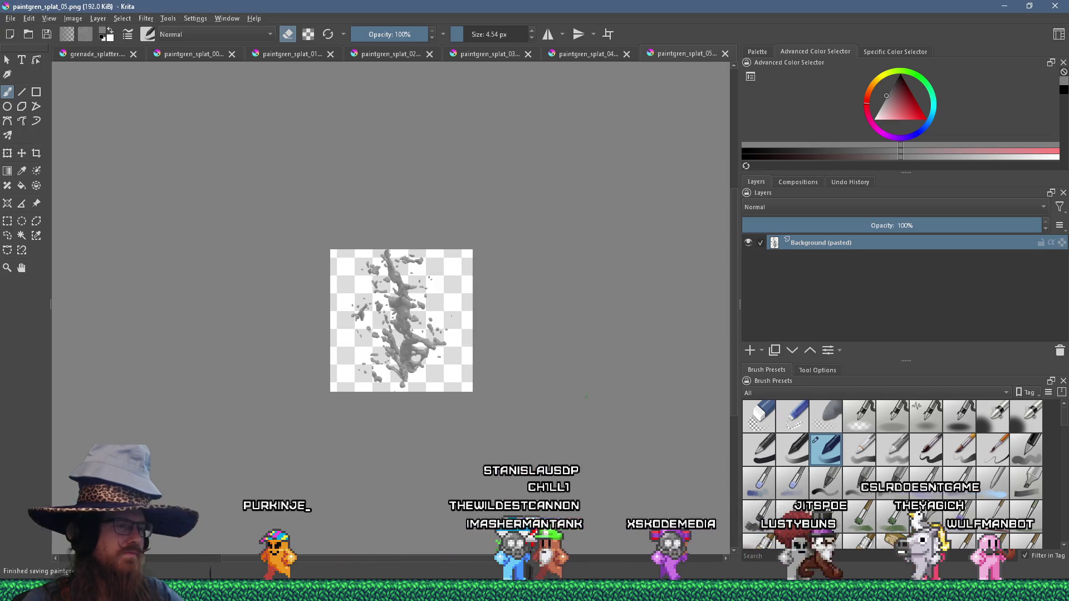
key("alt+Tab")
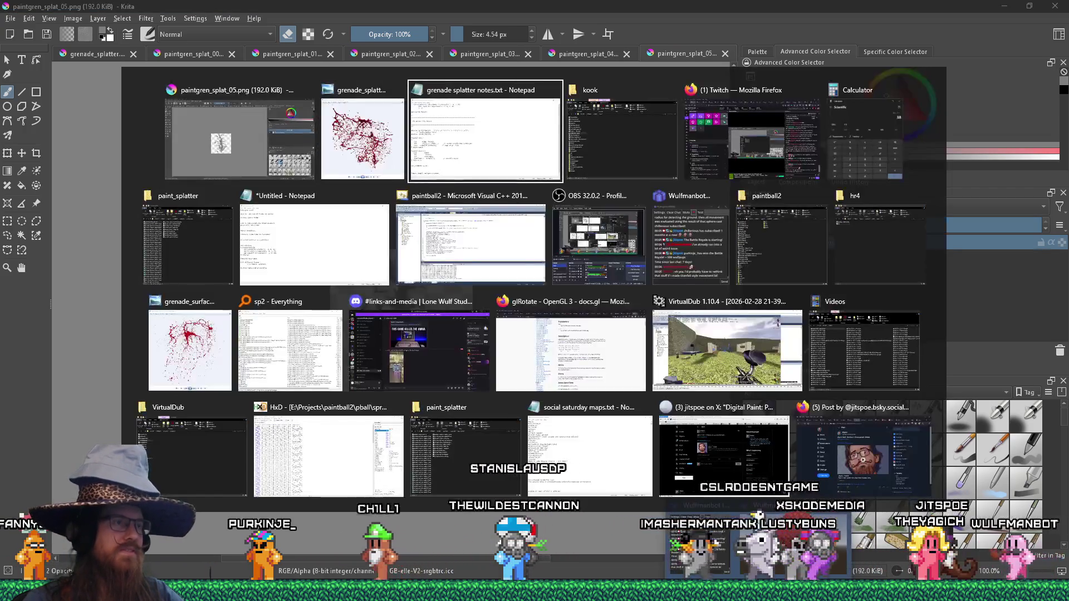
View the grenade_surface_splats reference, then bring Visual C++ 2010 Express to the front.
key("alt+Tab")
key("alt+shift+Tab")
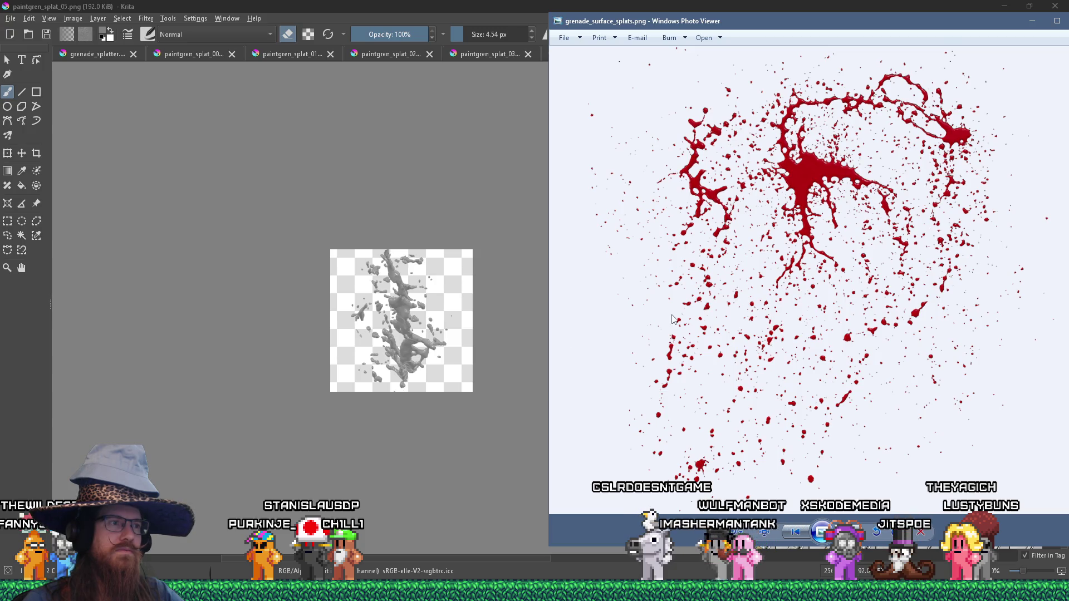
key("alt+Tab")
key("Tab")
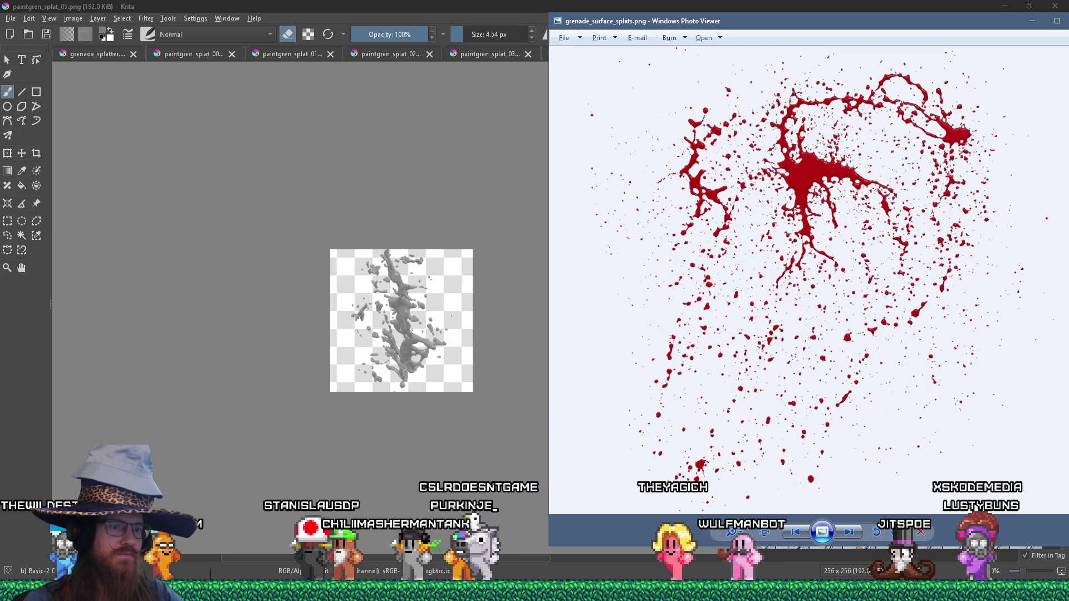
mouse_move(759, 591)
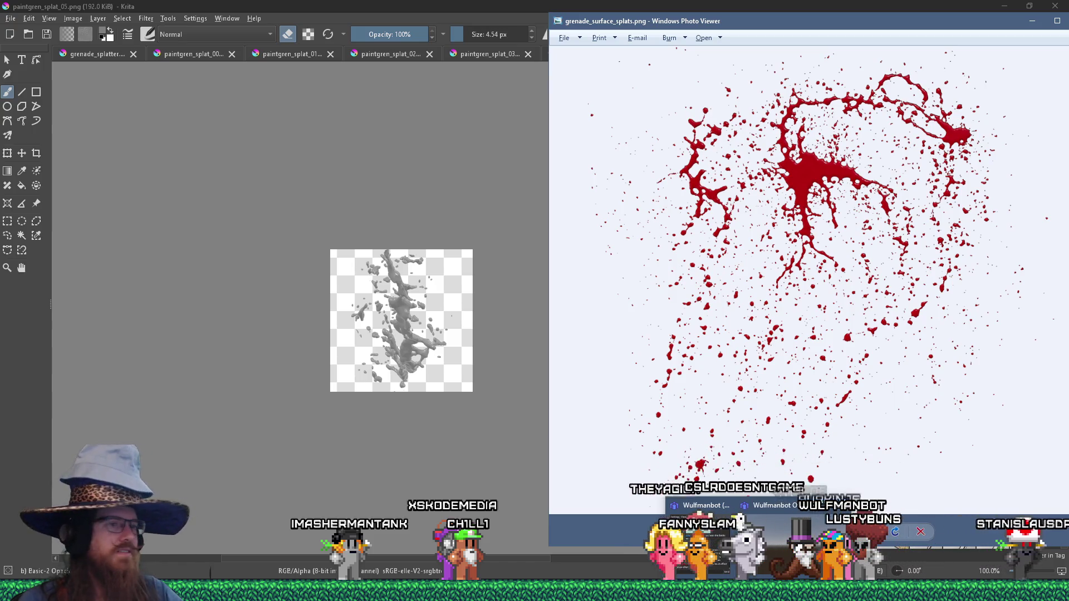
mouse_move(782, 591)
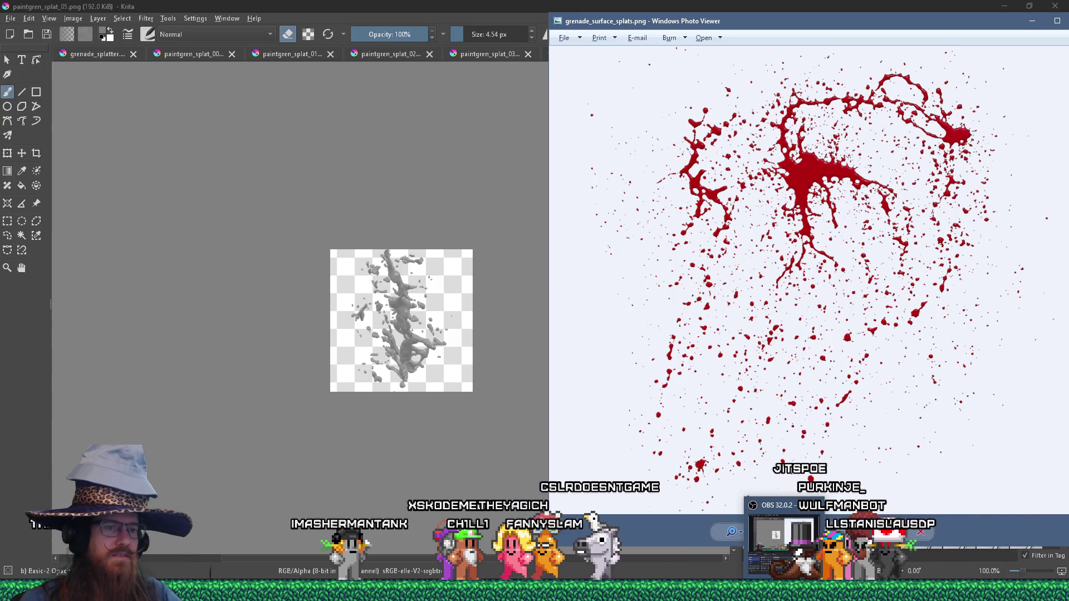
left_click(629, 562)
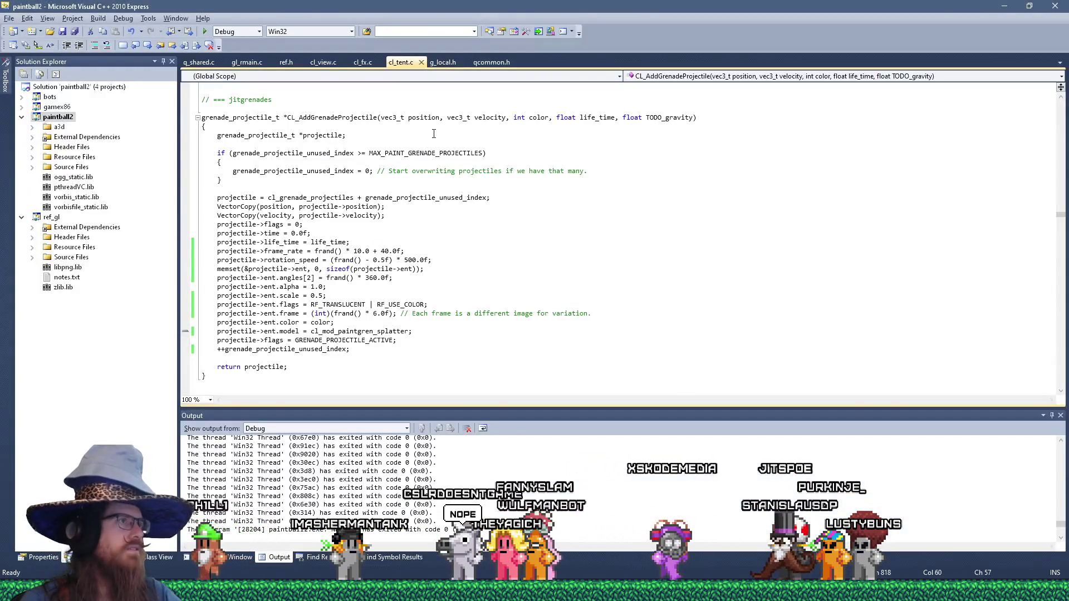
Rebuild the paintball2 project in Visual C++ 2010 Express, then launch Paintball 2 and open its console.
left_click(205, 32)
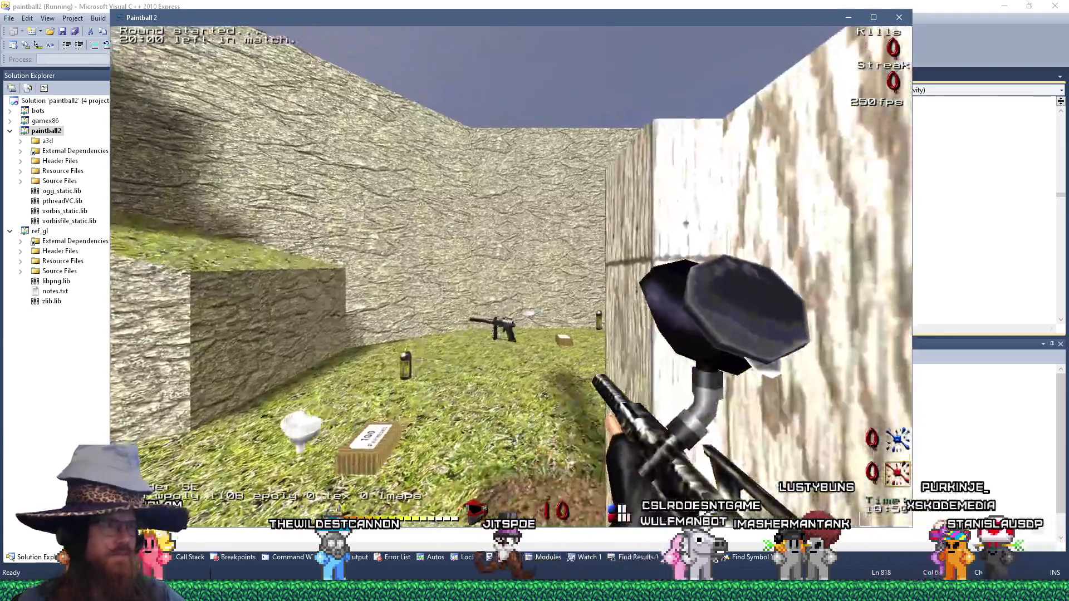
key("grave")
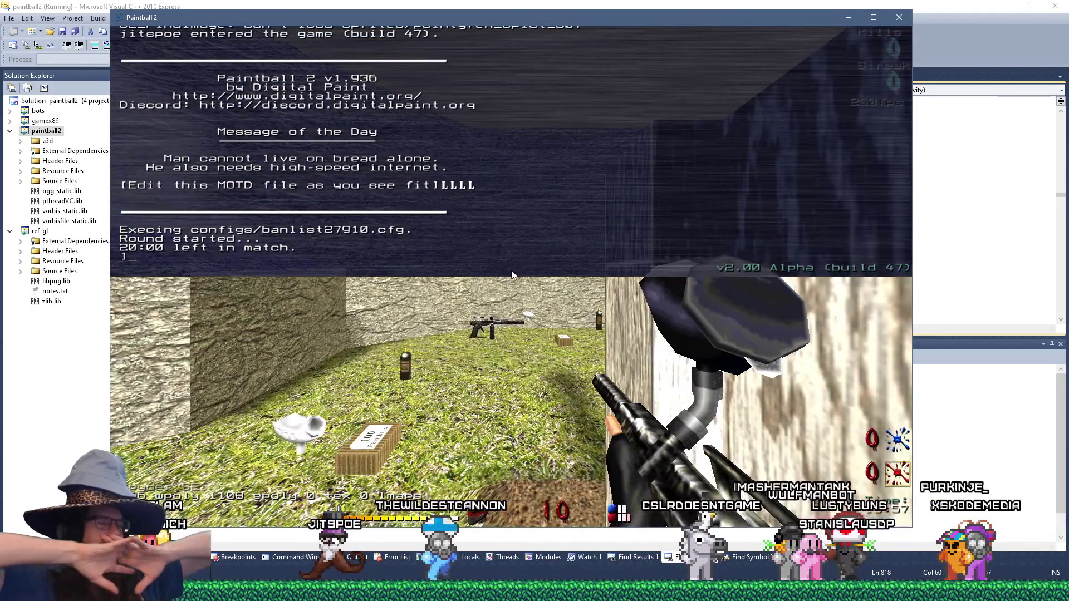
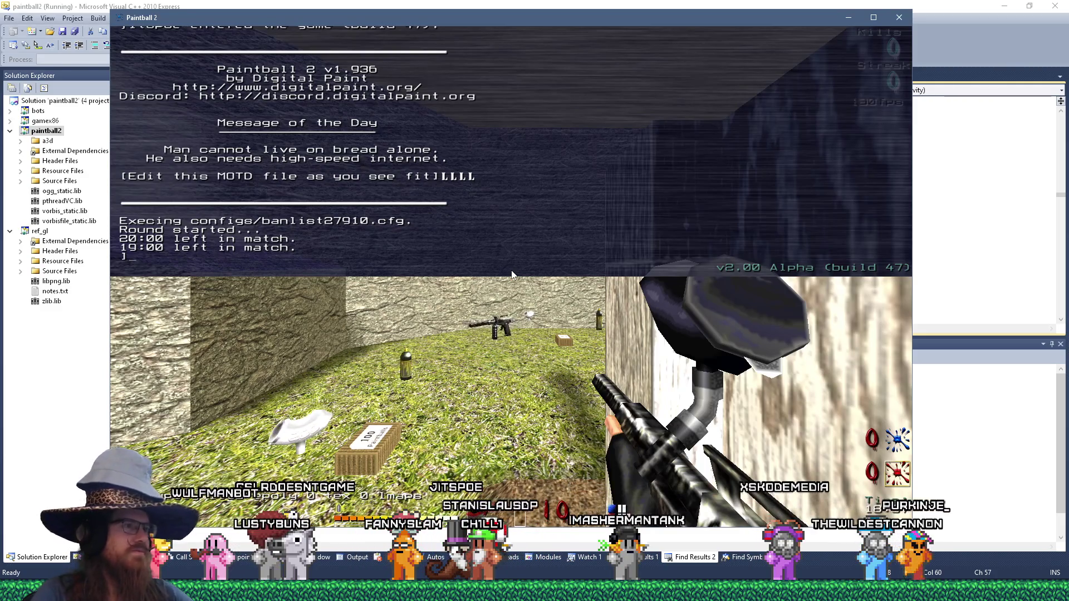
Resume play and fire paintballs at the barrels and white pillars to check splatters.
key("grave")
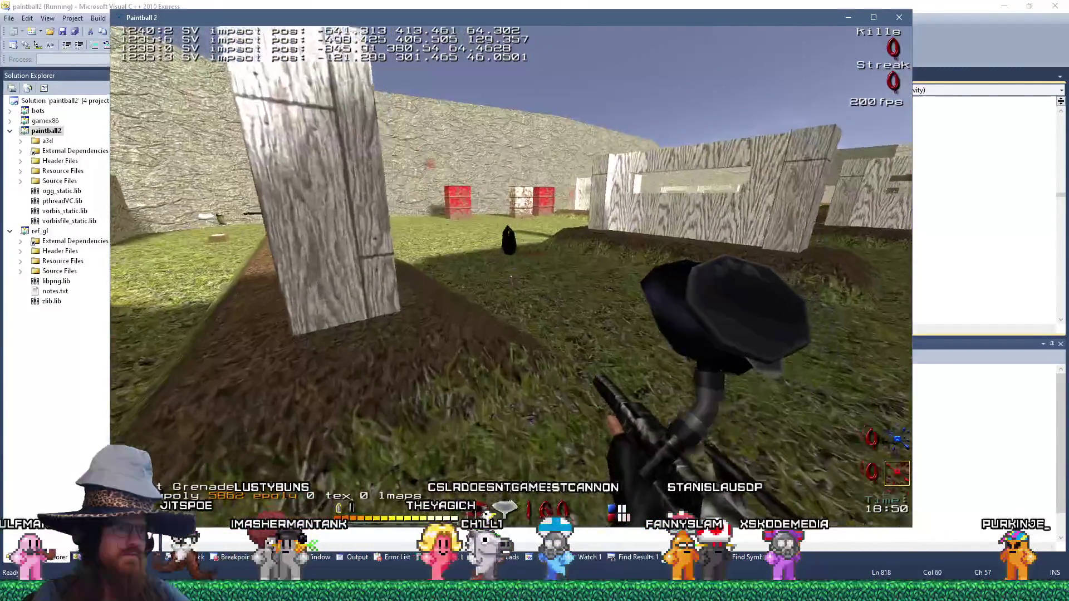
left_click(511, 277)
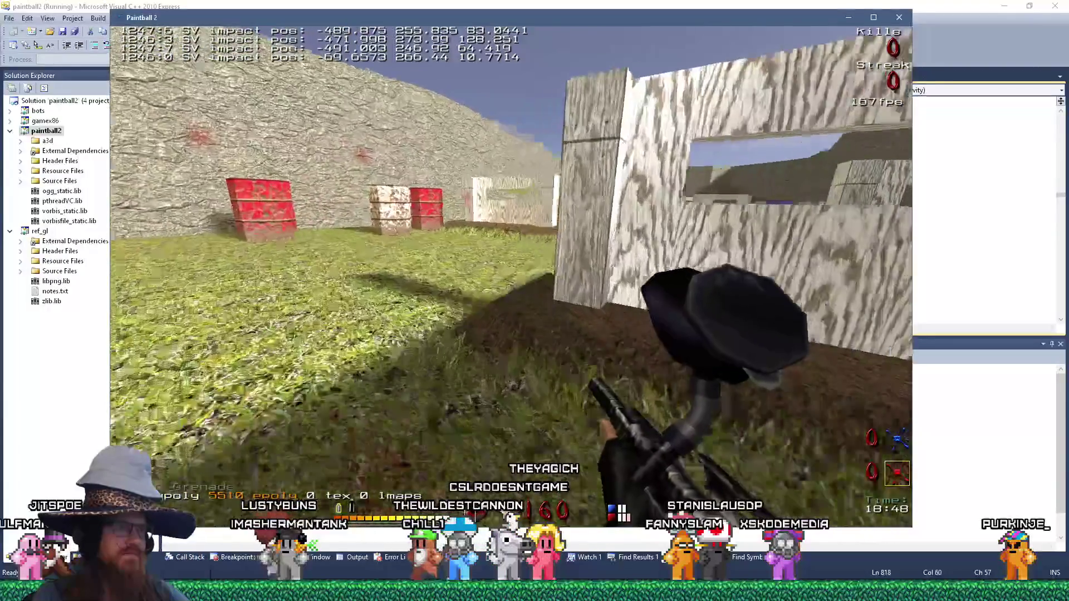
left_click(511, 276)
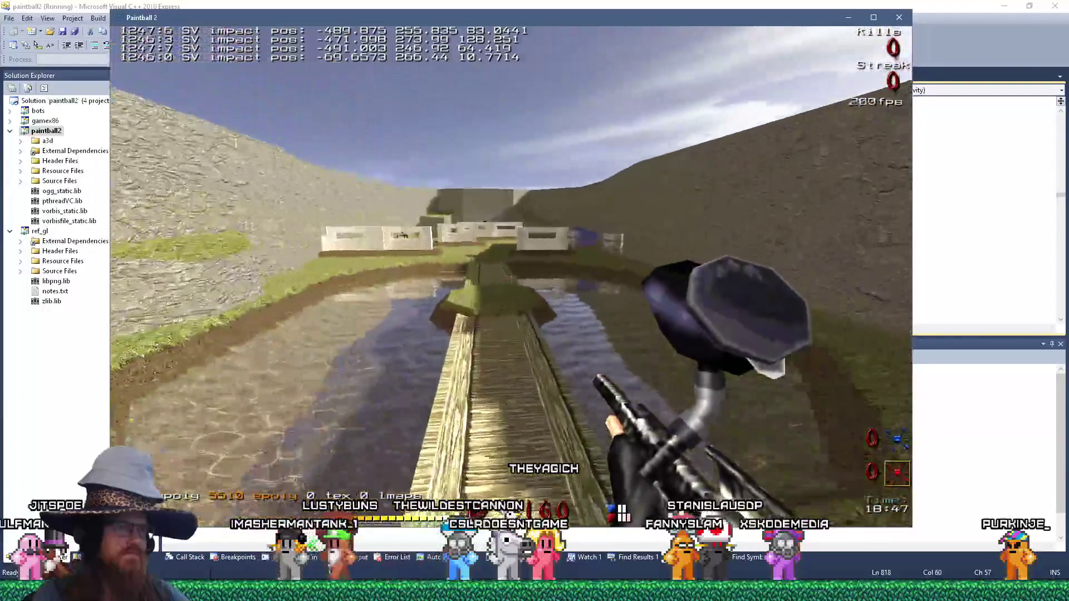
key("w")
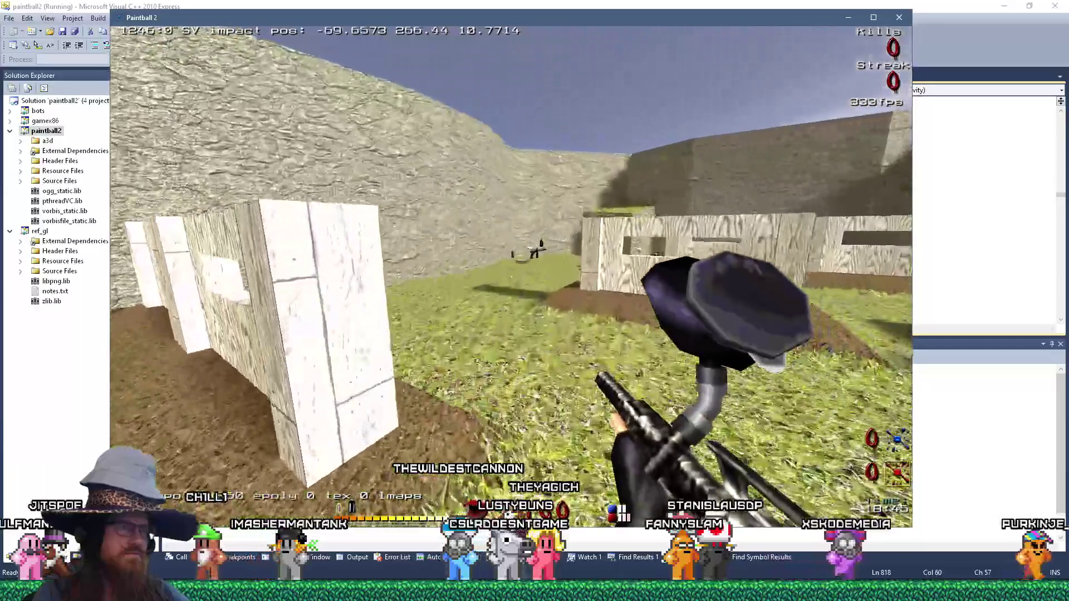
key("w")
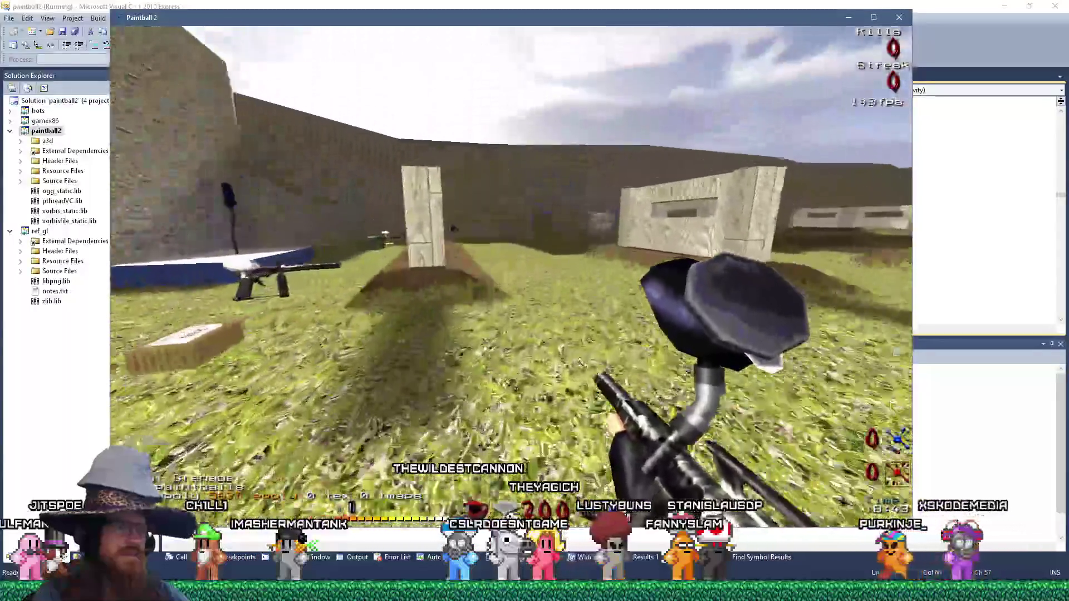
left_click(512, 276)
key("w")
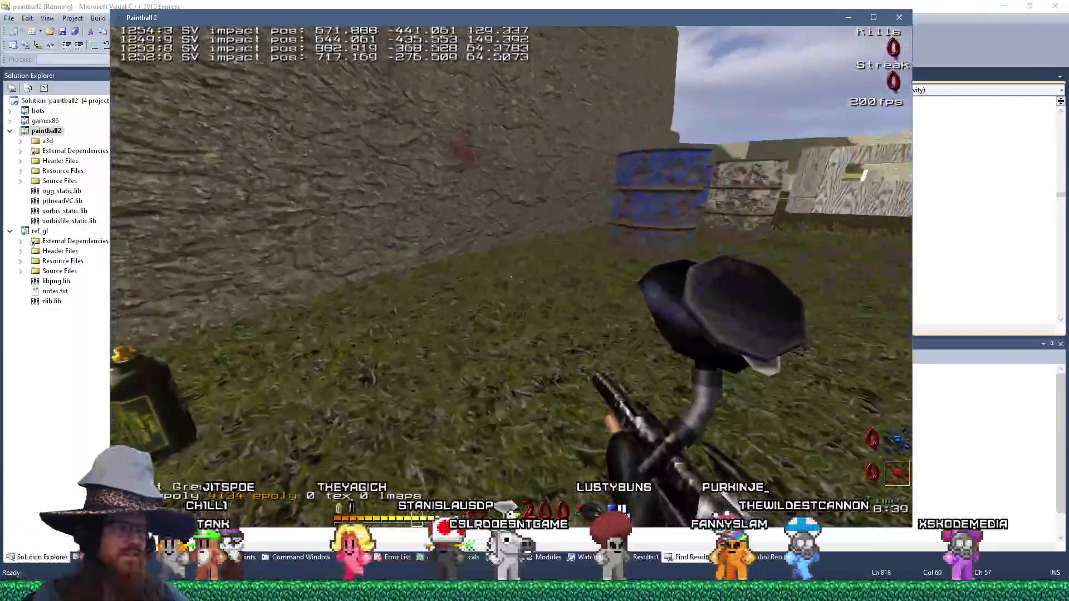
left_click(511, 276)
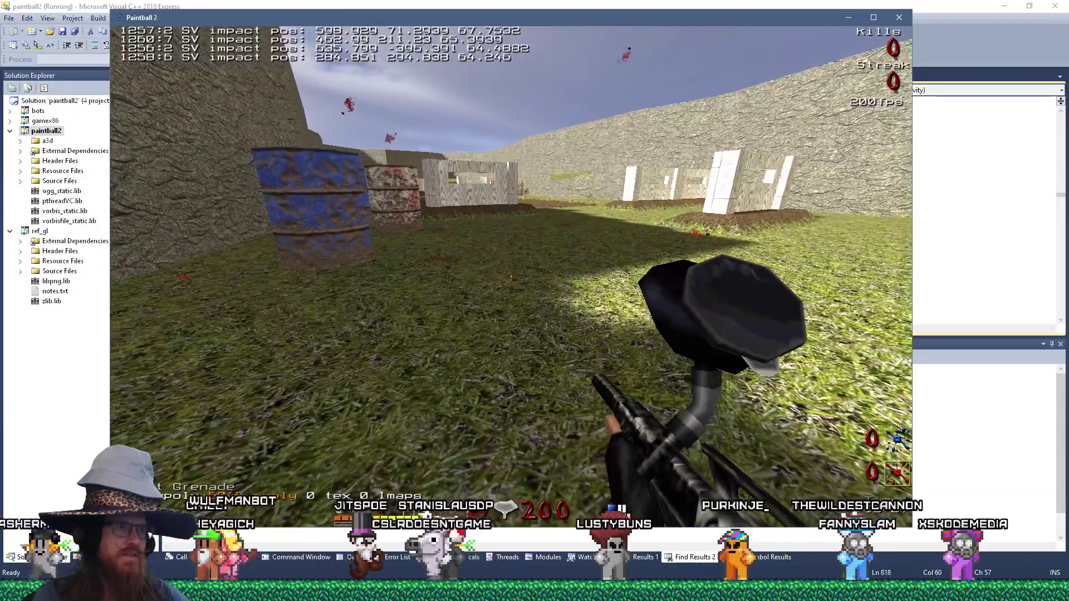
left_click(511, 277)
Cross the bridge into the open field, throw a grenade, and approach the wooden wall.
key("w")
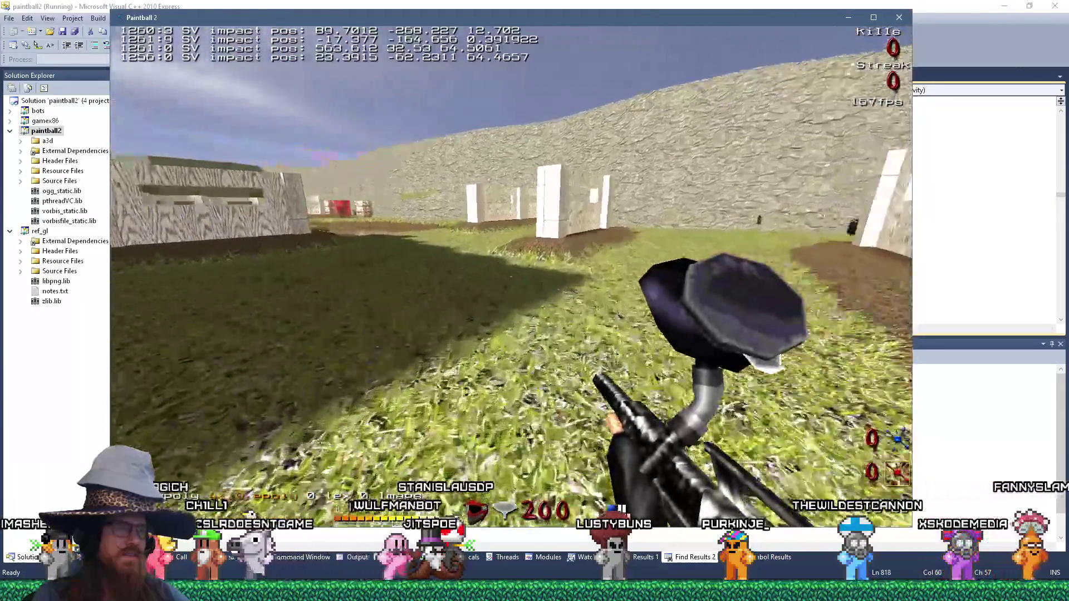
key("w")
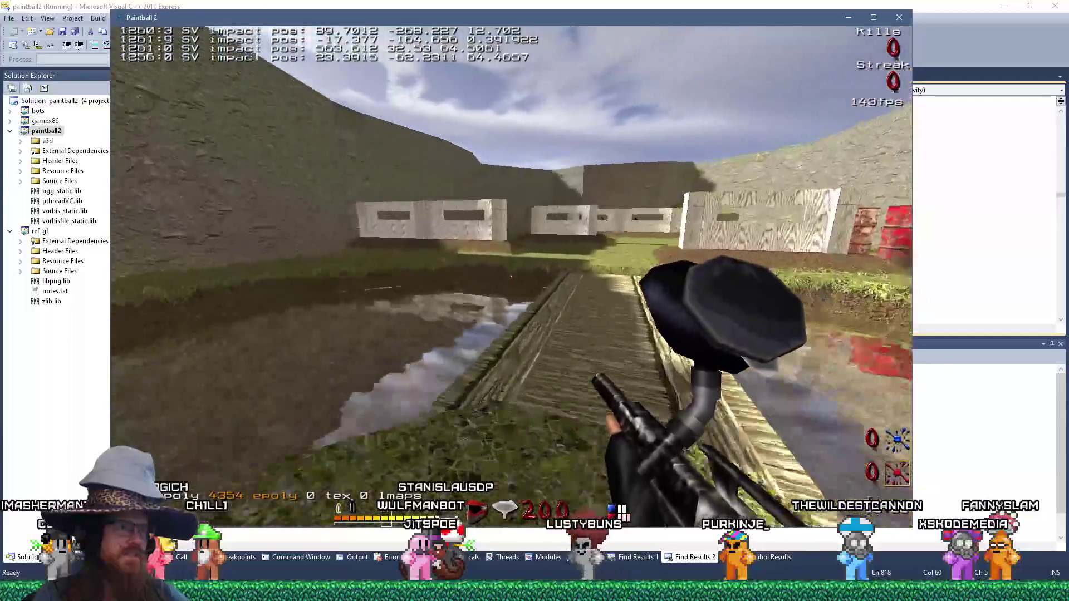
key("w")
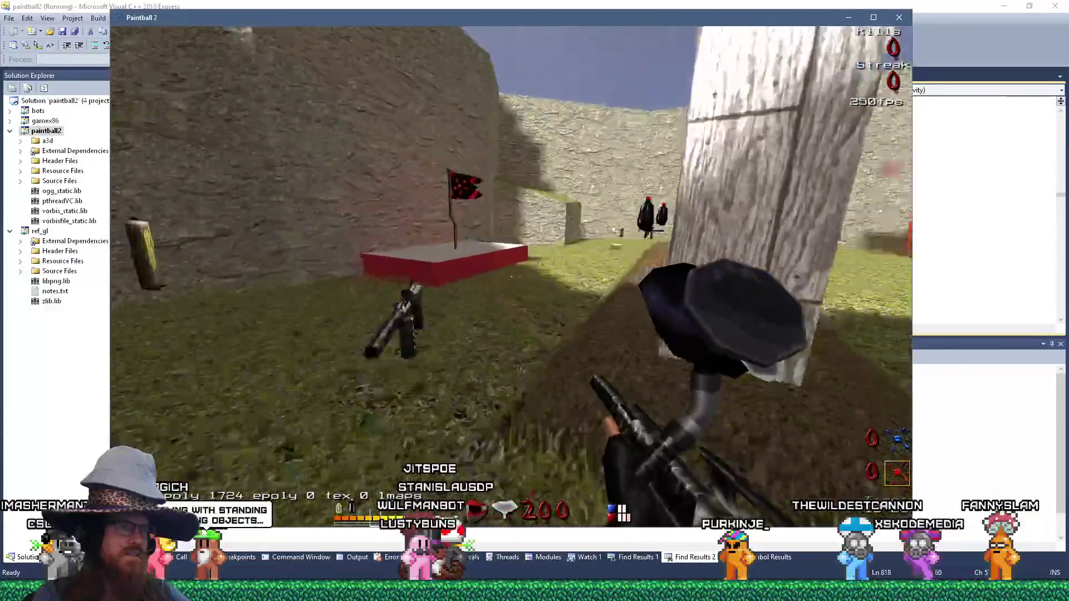
key("w")
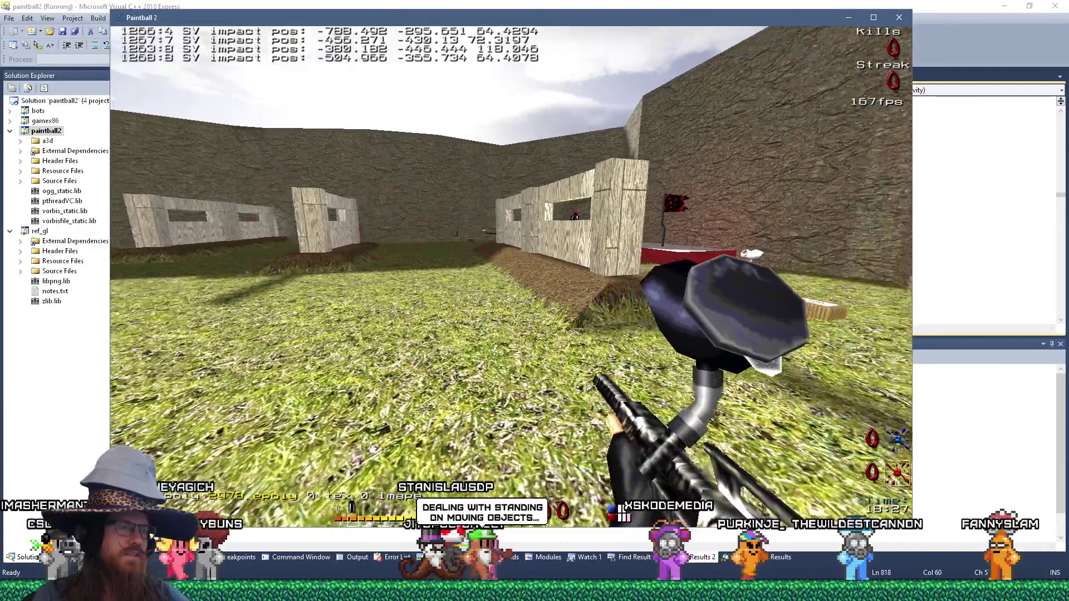
key("w")
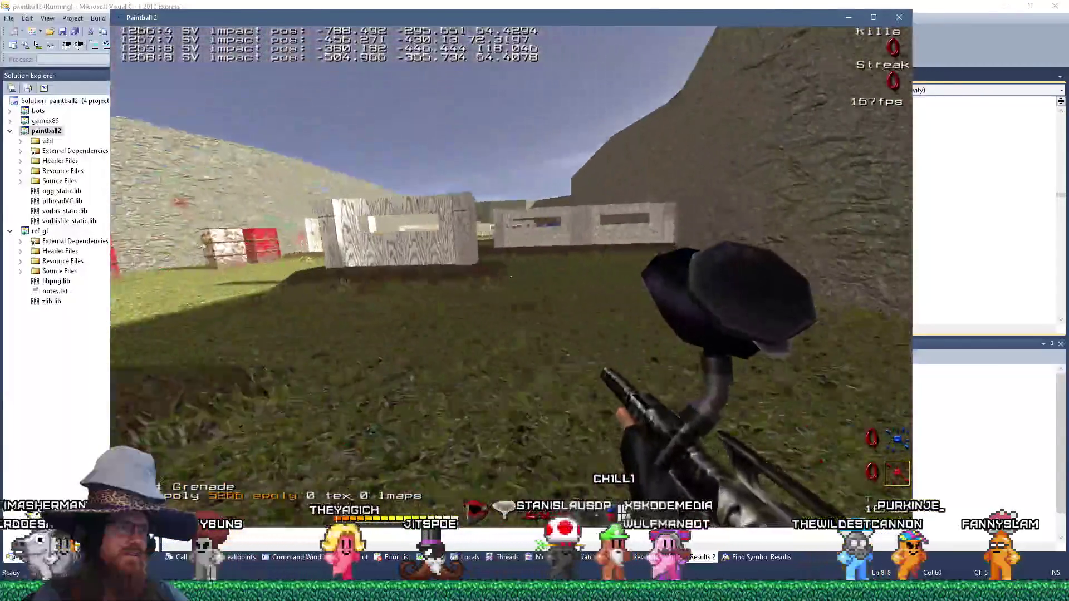
key("w")
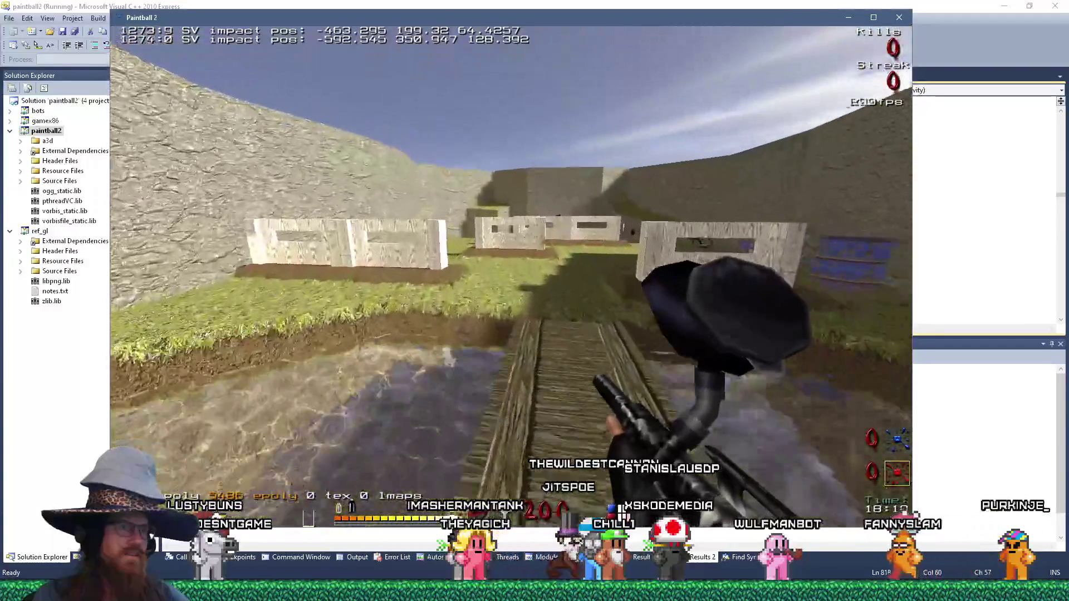
key("w")
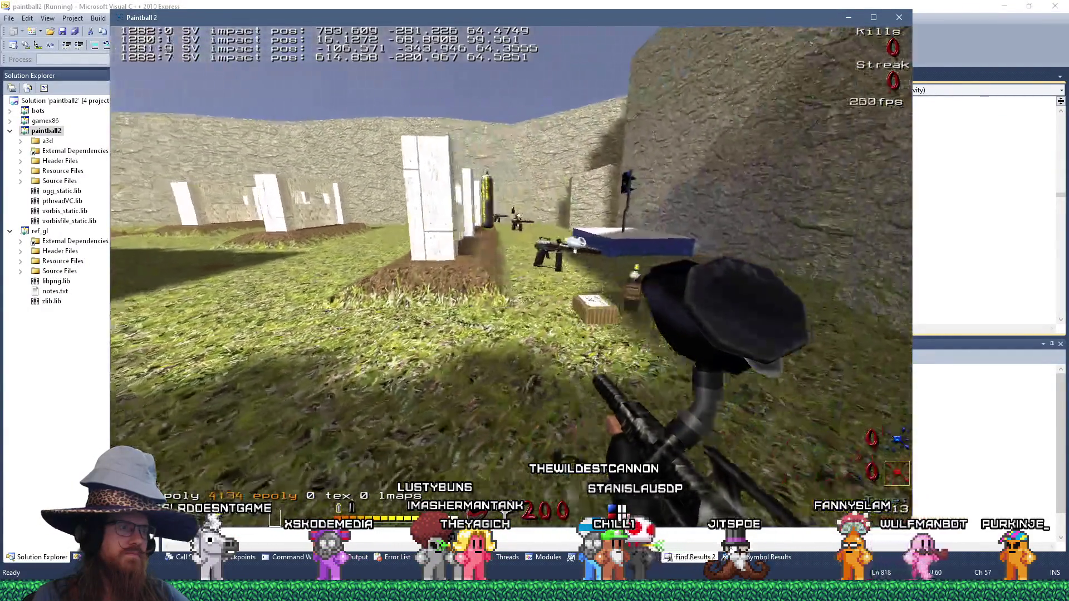
Back away from the bunker and fire paintballs across the field and at the barrels.
key("s")
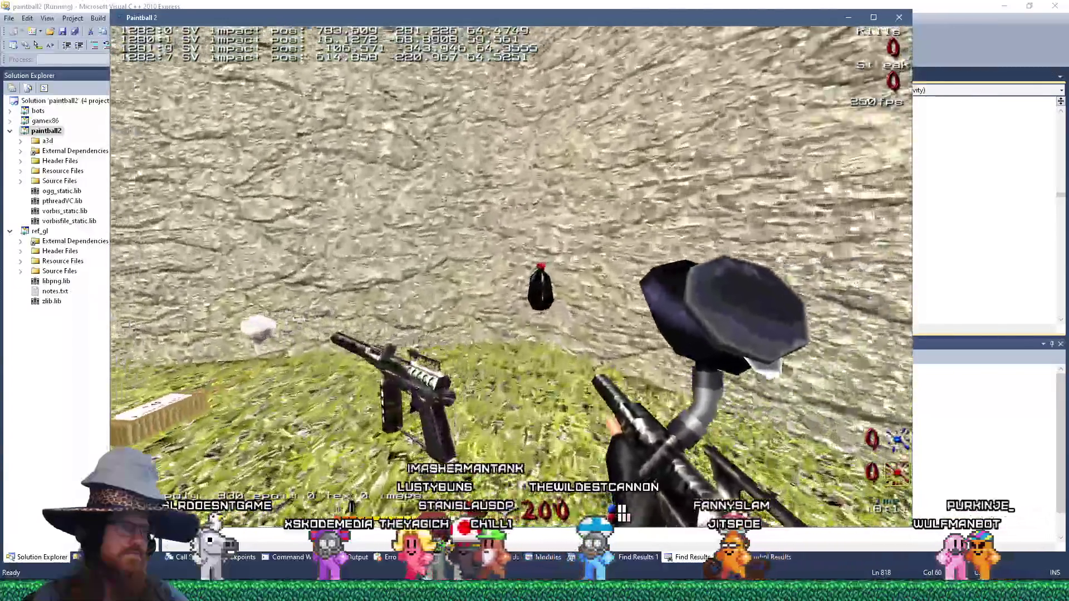
key("a")
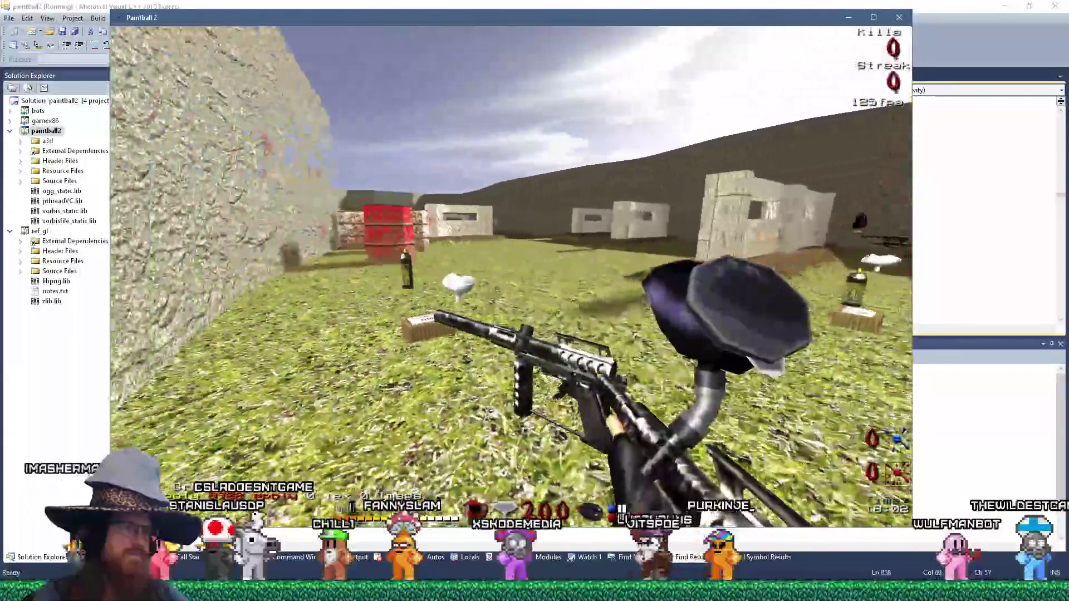
left_click(511, 276)
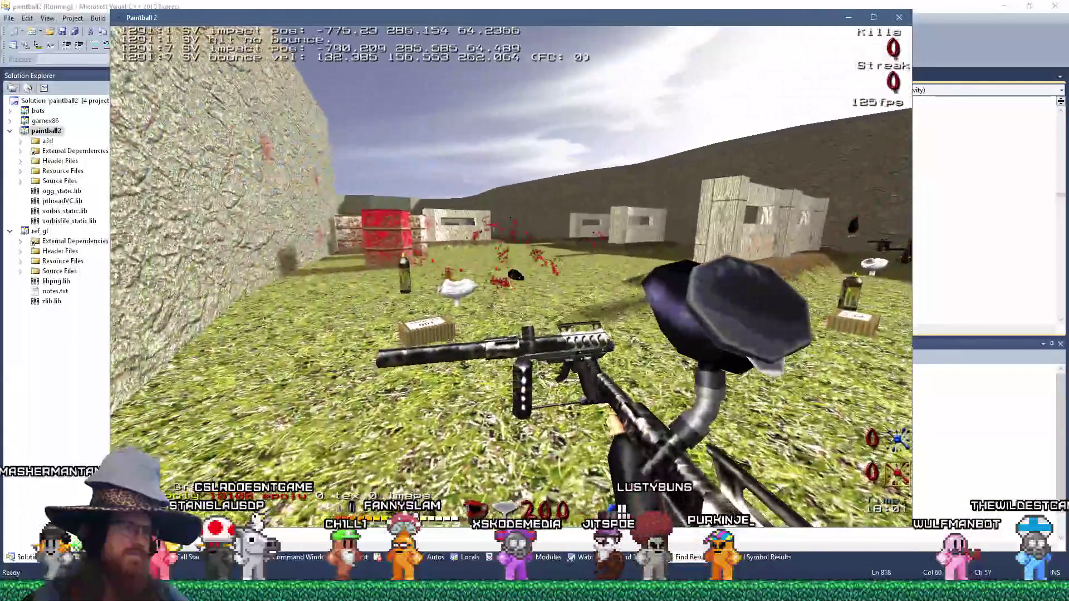
left_click(511, 276)
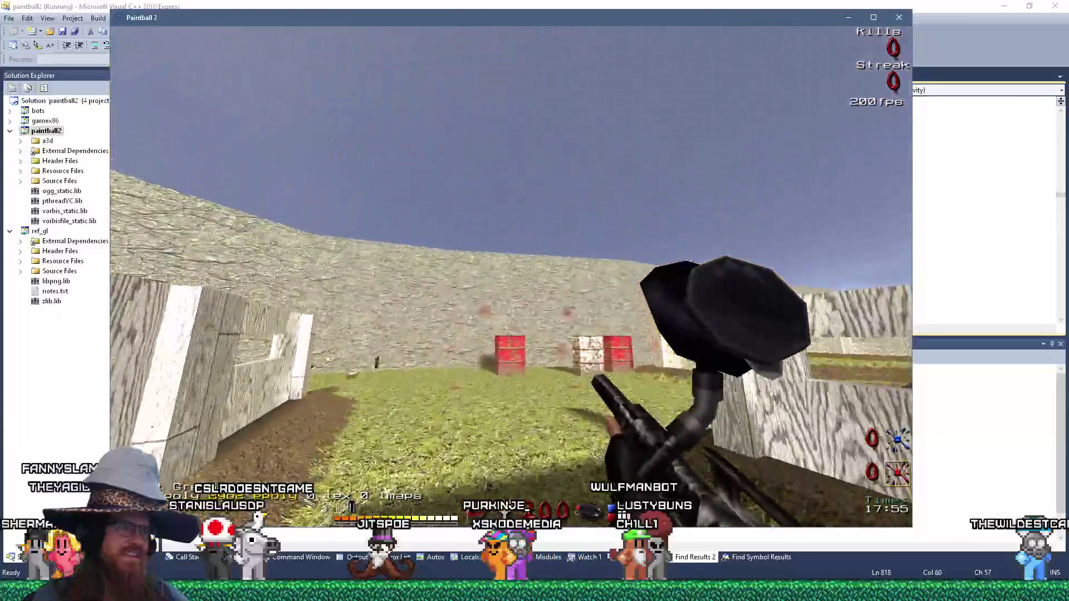
left_click(511, 276)
left_click(511, 276)
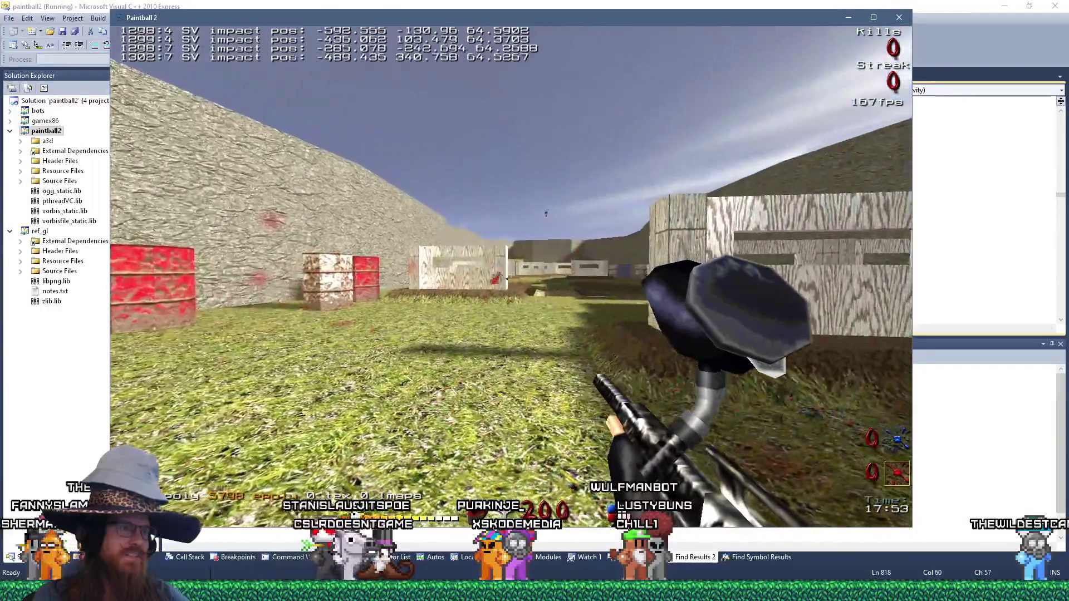
Throw a grenade close by near the stone wall, eliminating yourself, then quit the game.
key("w")
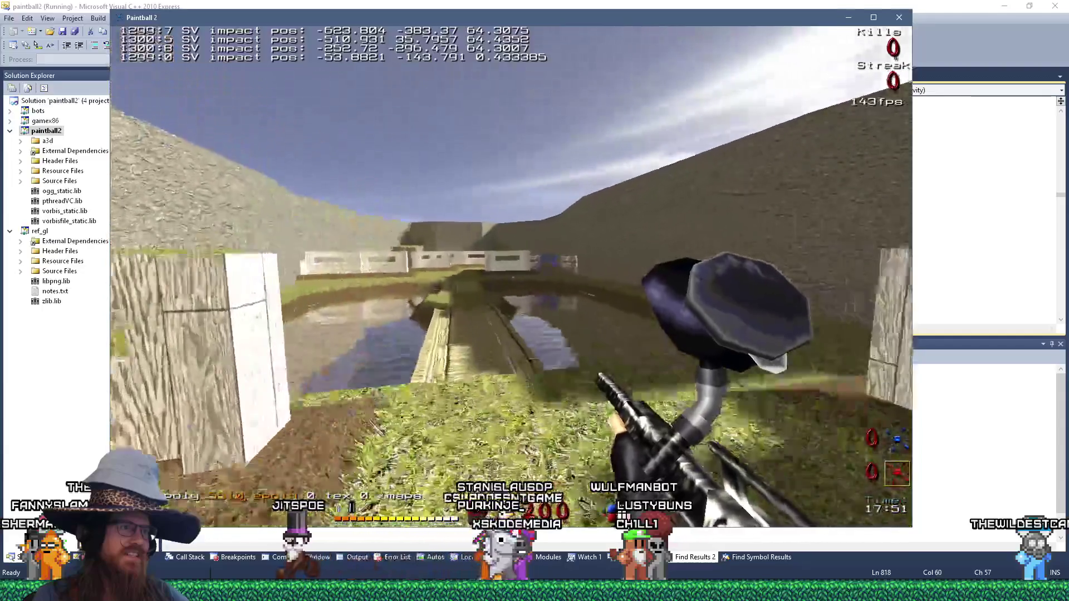
key("w")
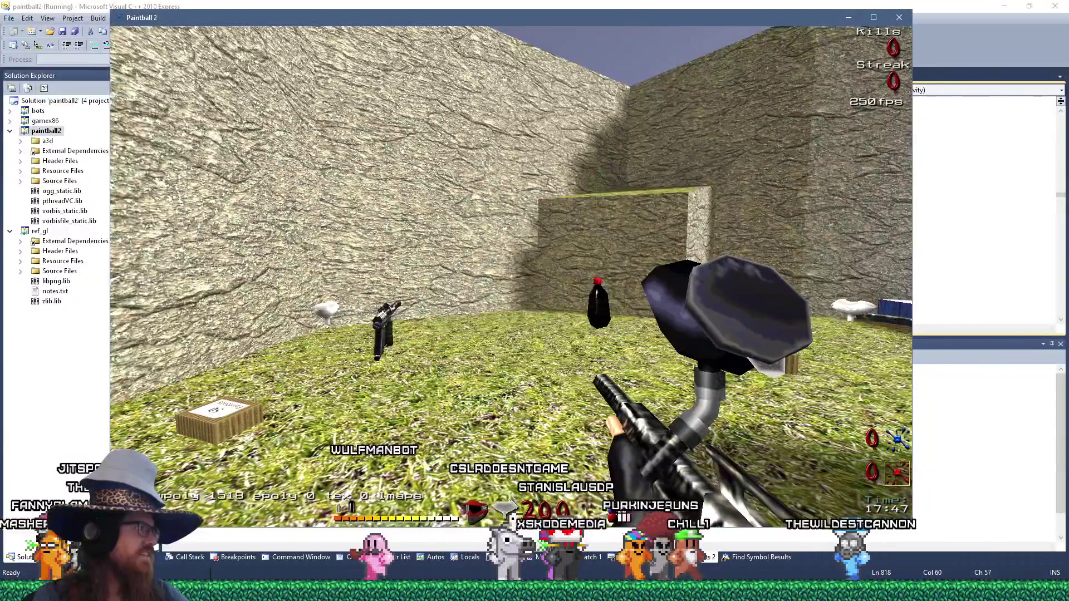
key("grave")
key("grave")
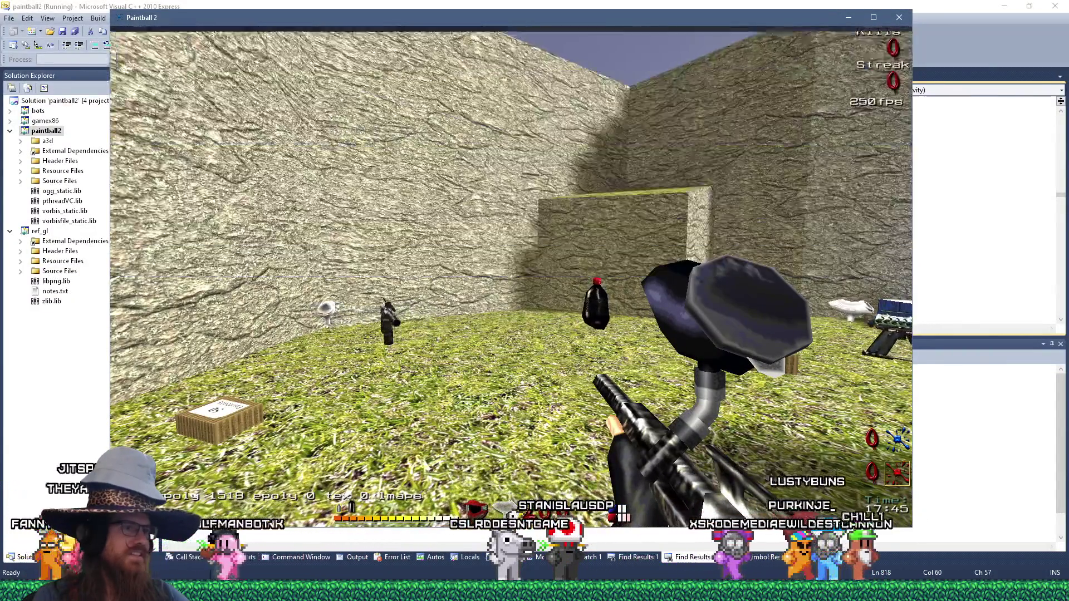
left_click(511, 270)
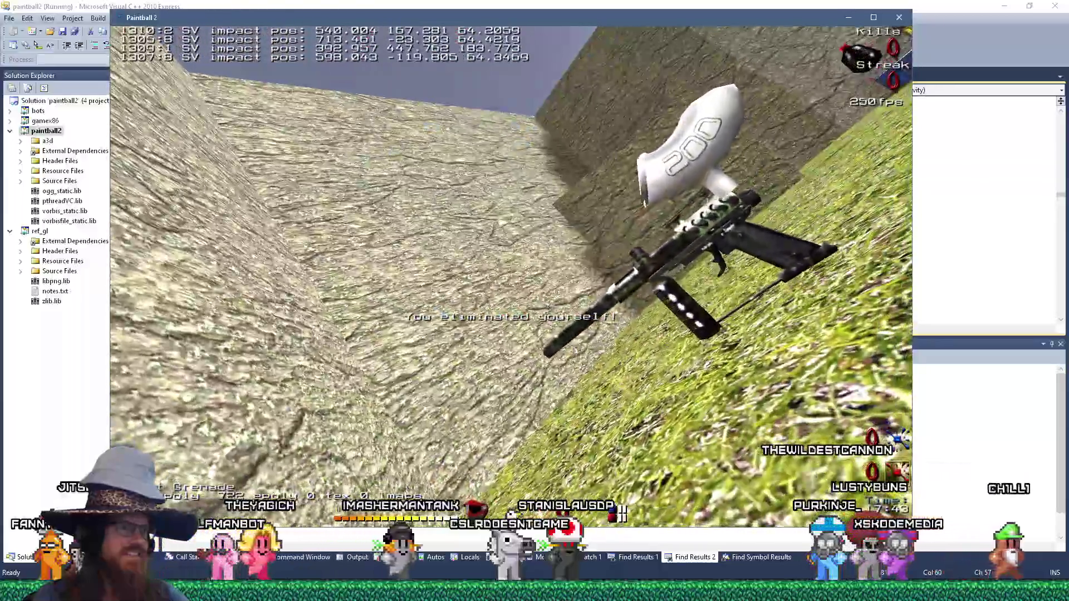
key("grave")
left_click(900, 18)
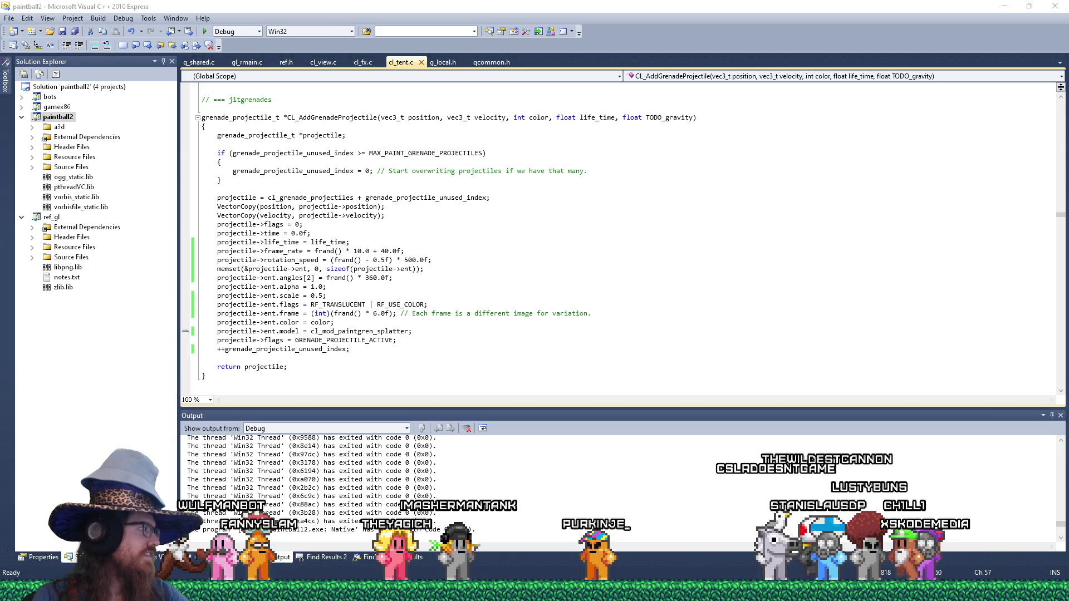
Bring up the 'moving platforms are hard to code #titanfall' Short, watch part, then pause.
key("alt+Tab")
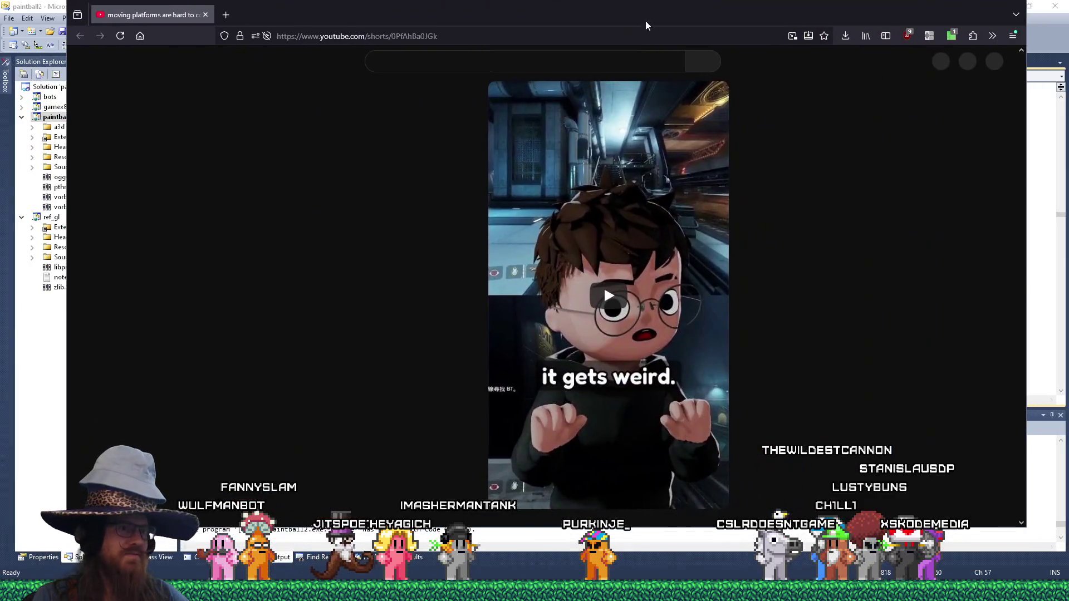
scroll(657, 263, "down", 1)
left_click(627, 280)
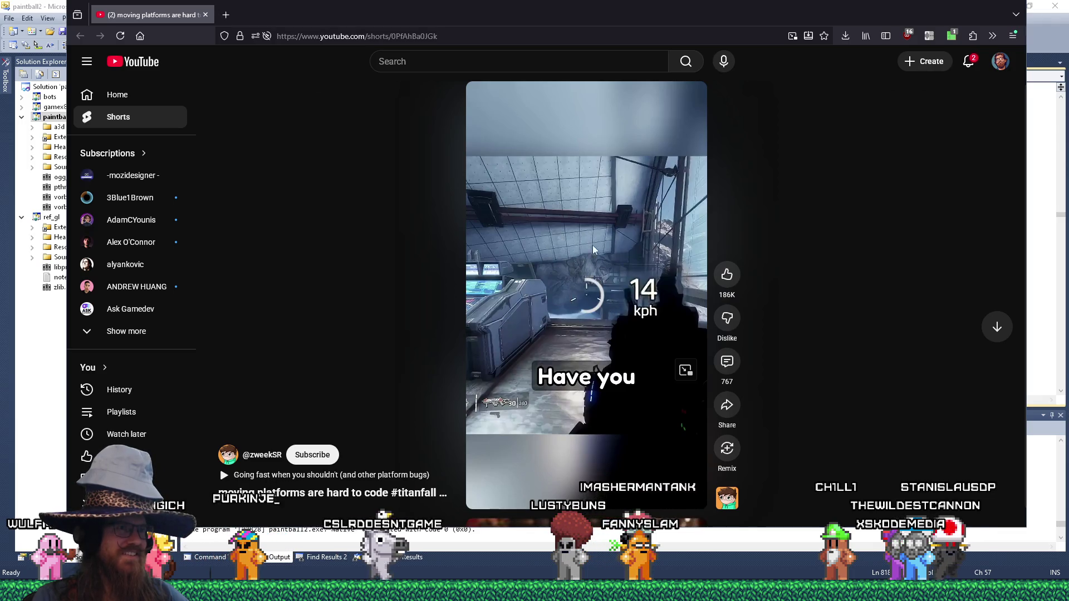
left_click(587, 292)
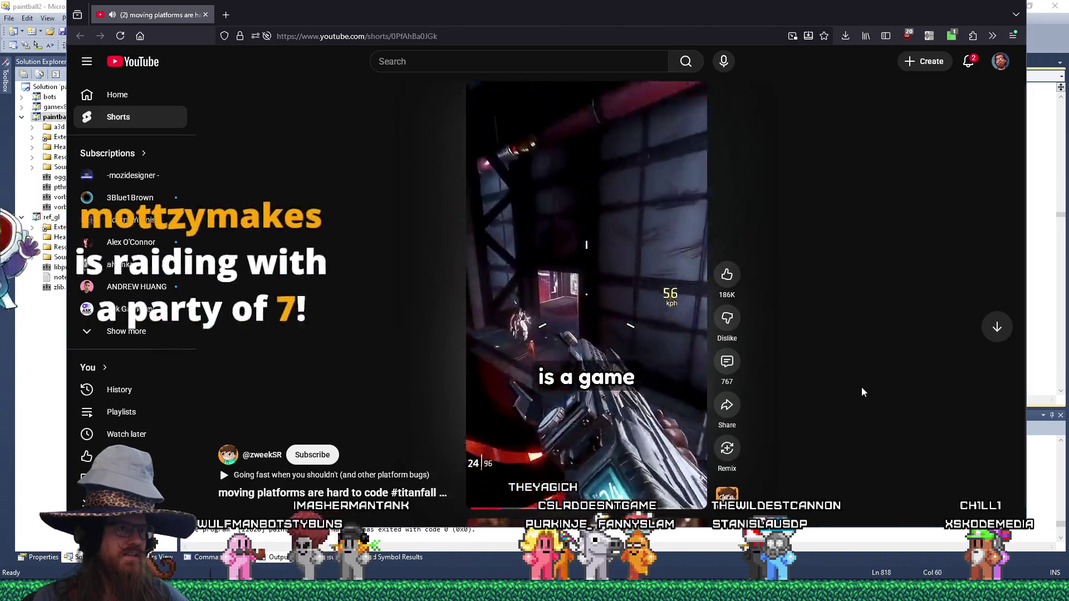
mouse_move(596, 357)
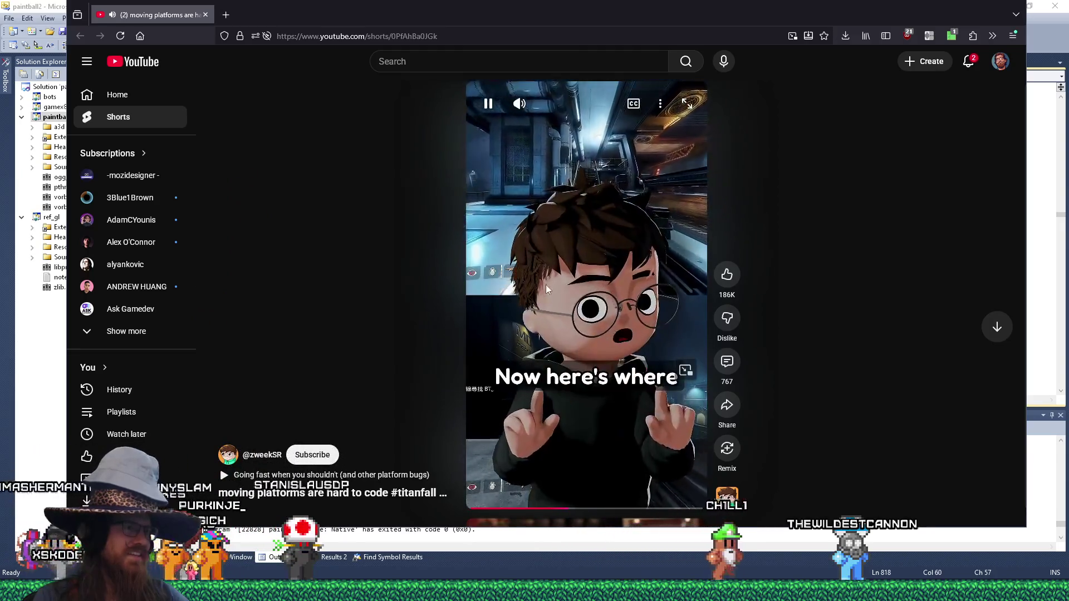
left_click(587, 264)
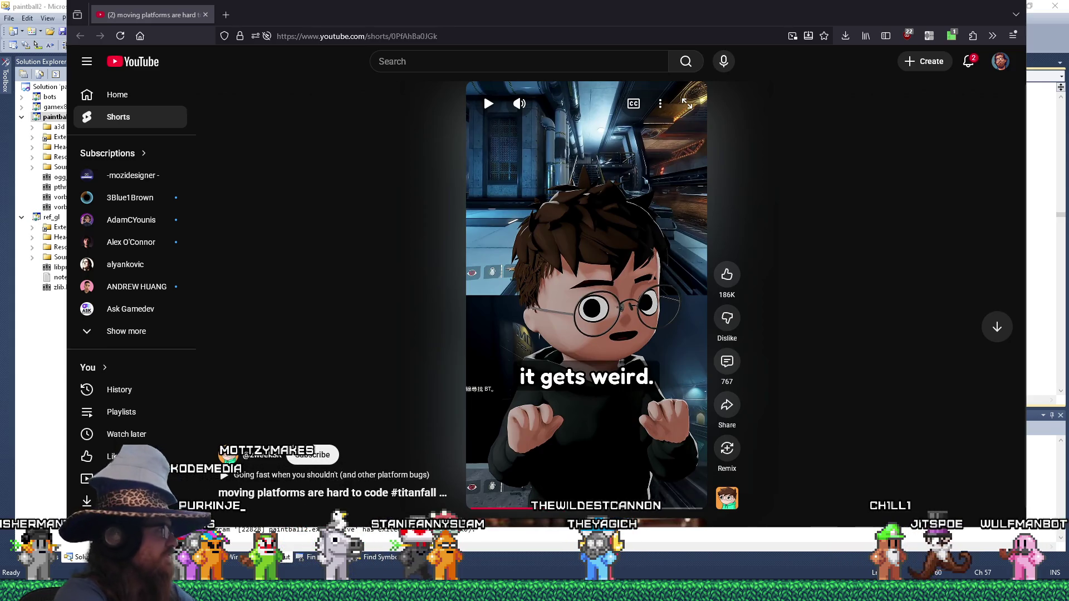
Play the platforms Short a bit more, pause it, and drag Firefox aside to reveal cl_tent.c.
left_click(566, 284)
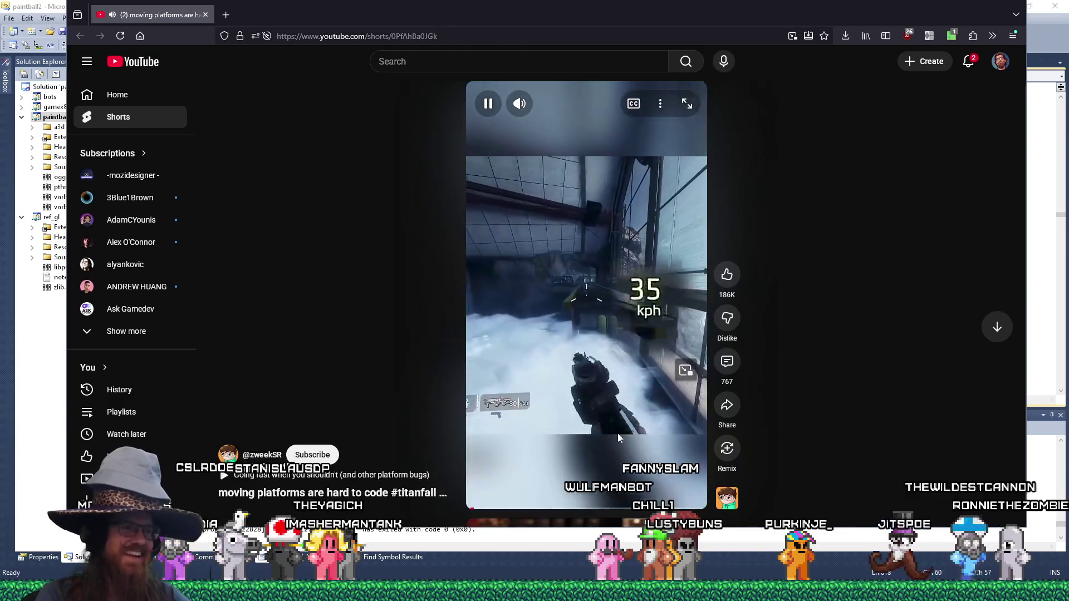
left_click(622, 356)
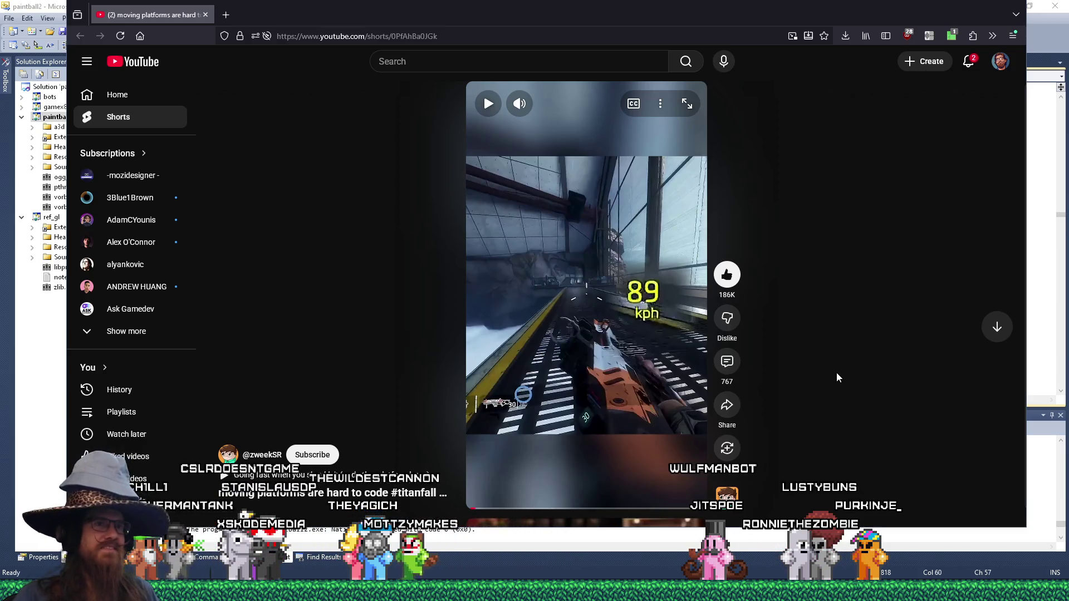
mouse_move(860, 15)
left_mouse_down()
mouse_move(337, 89)
mouse_move(0, 100)
left_mouse_up()
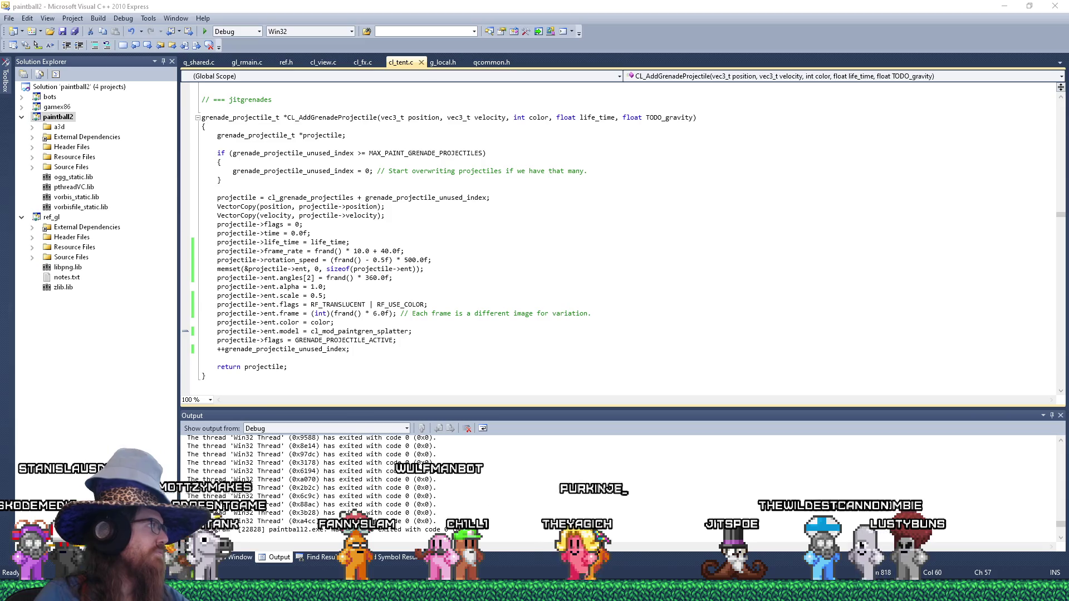
Start the reply about people playing Saturday and Social Saturday events, correcting 'Saturday' spelling.
key("alt+Tab")
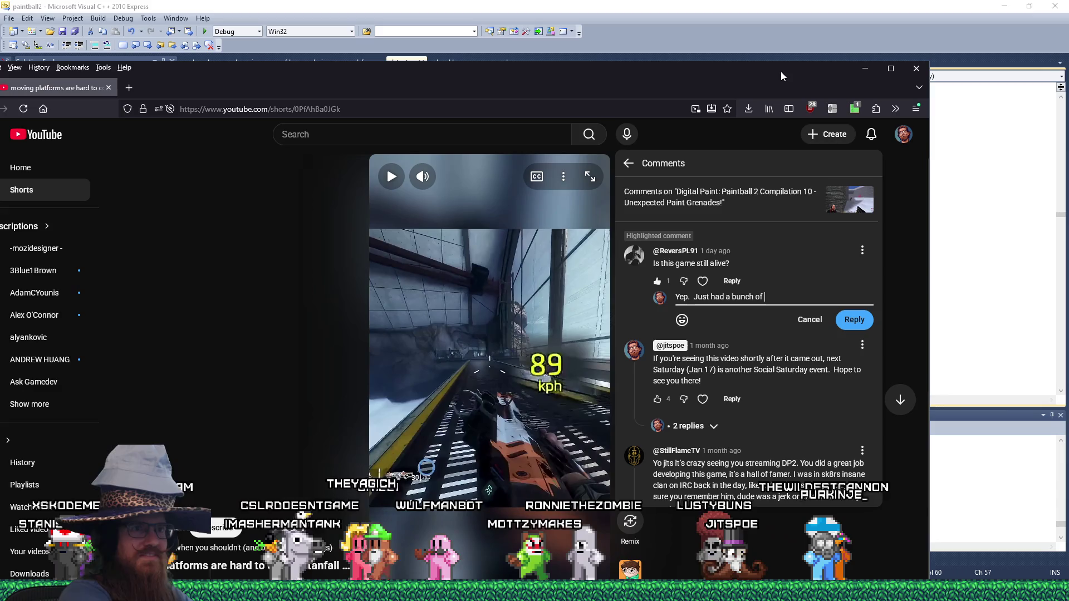
type("people playing this Saturda")
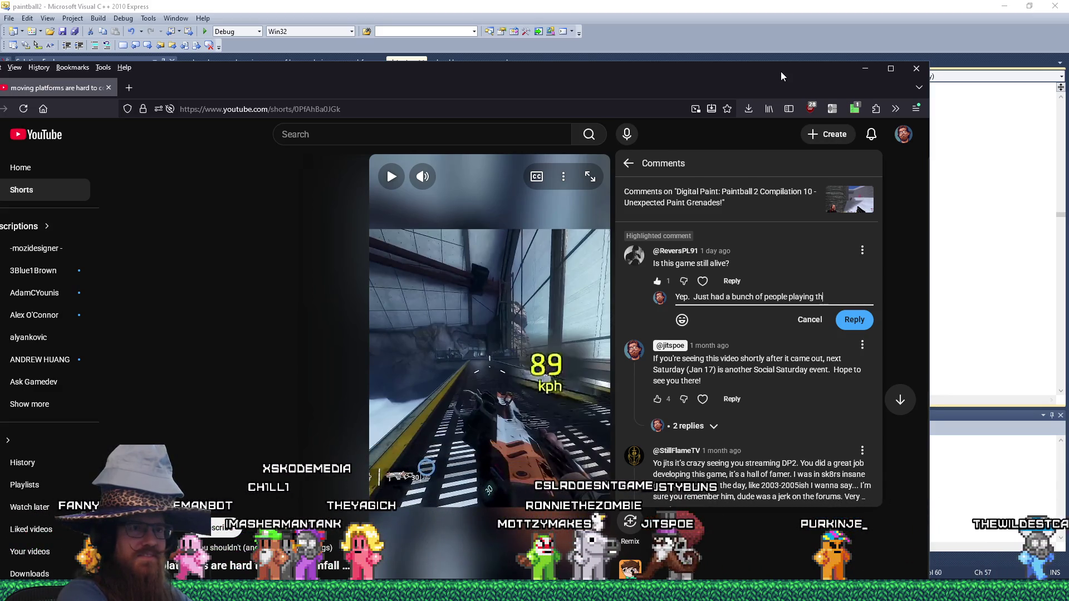
type("y.  ")
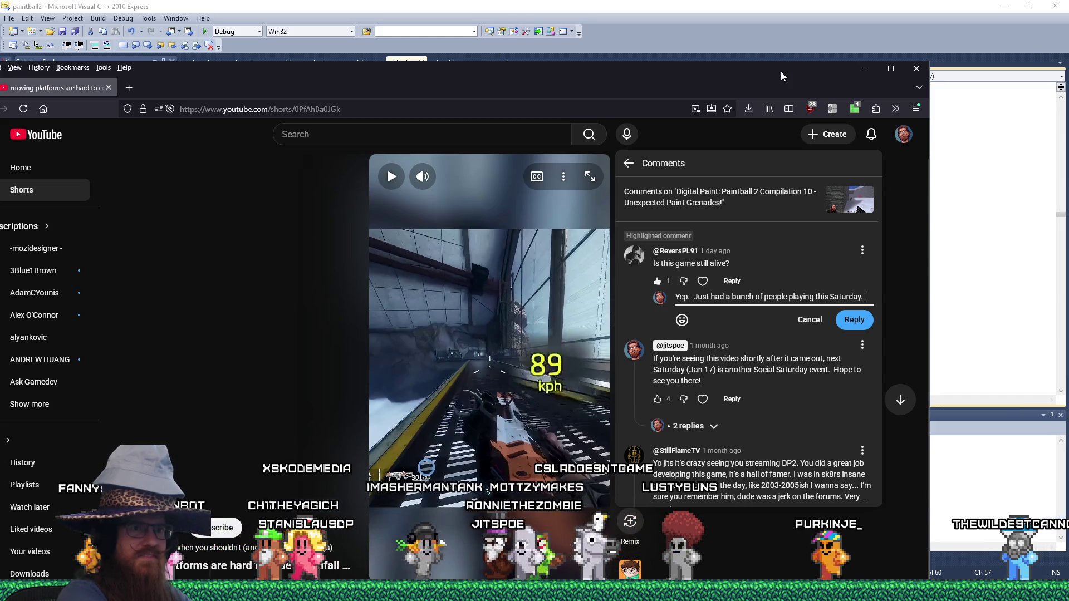
type("We do")
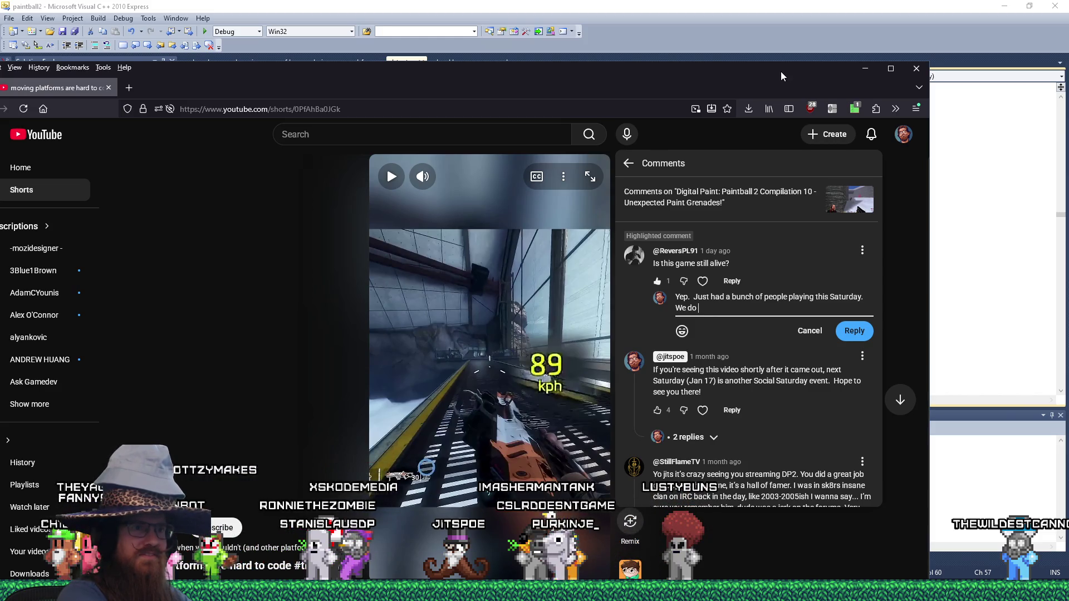
type(" Social Saturday even")
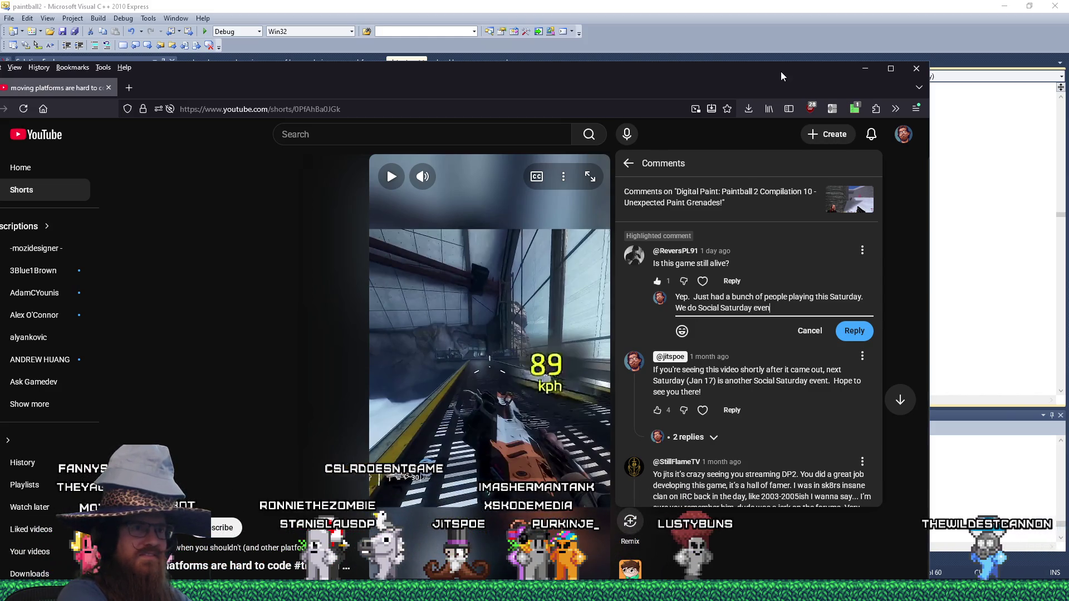
type("ts every o ther saturday")
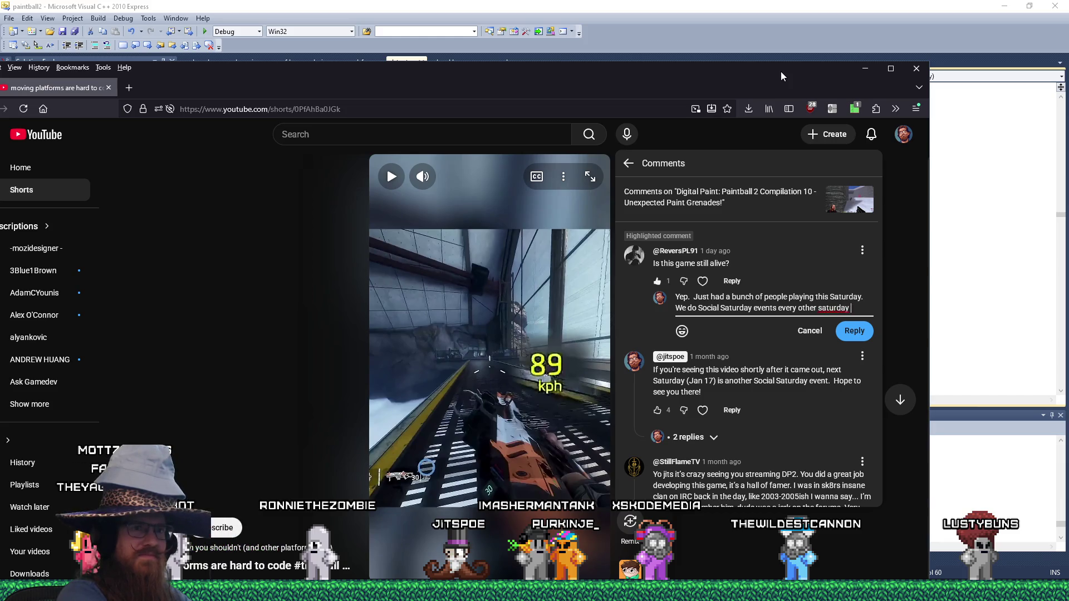
right_click(833, 310)
left_click(868, 334)
key("ctrl+z")
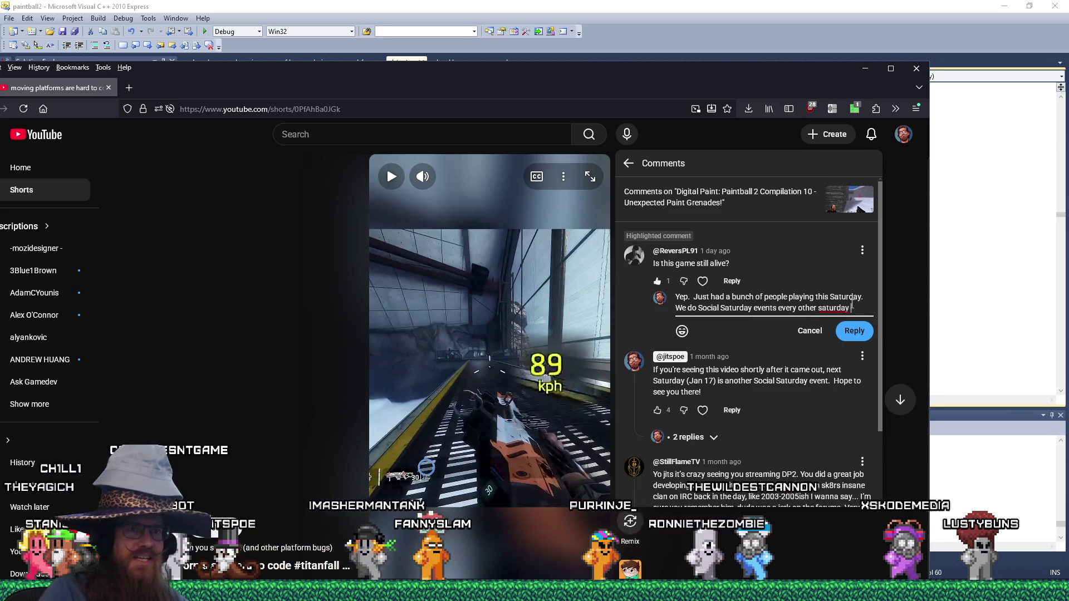
right_click(835, 309)
left_click(857, 15)
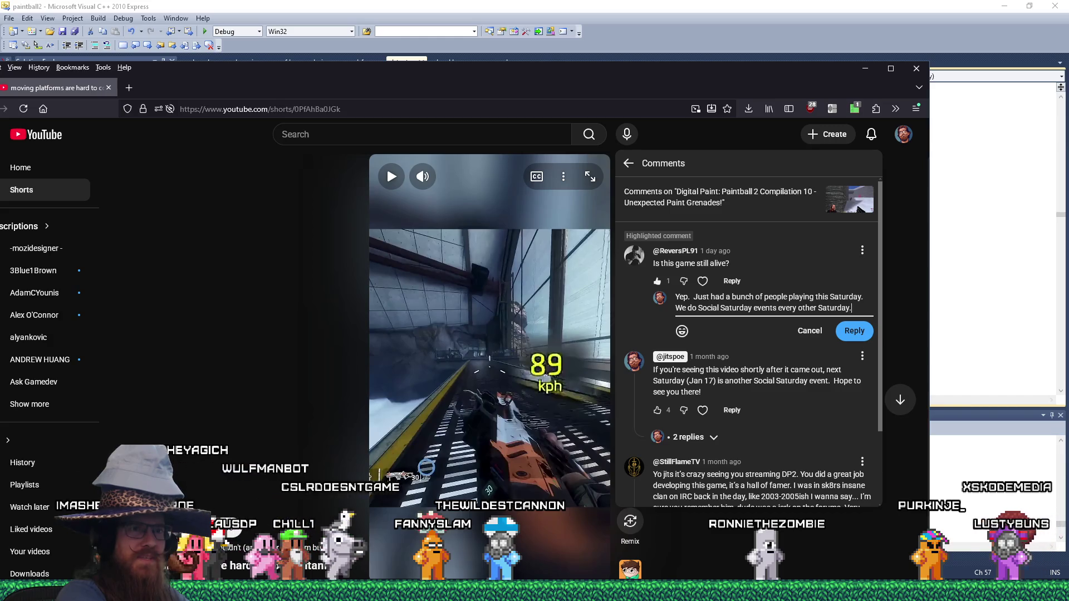
key("BackSpace")
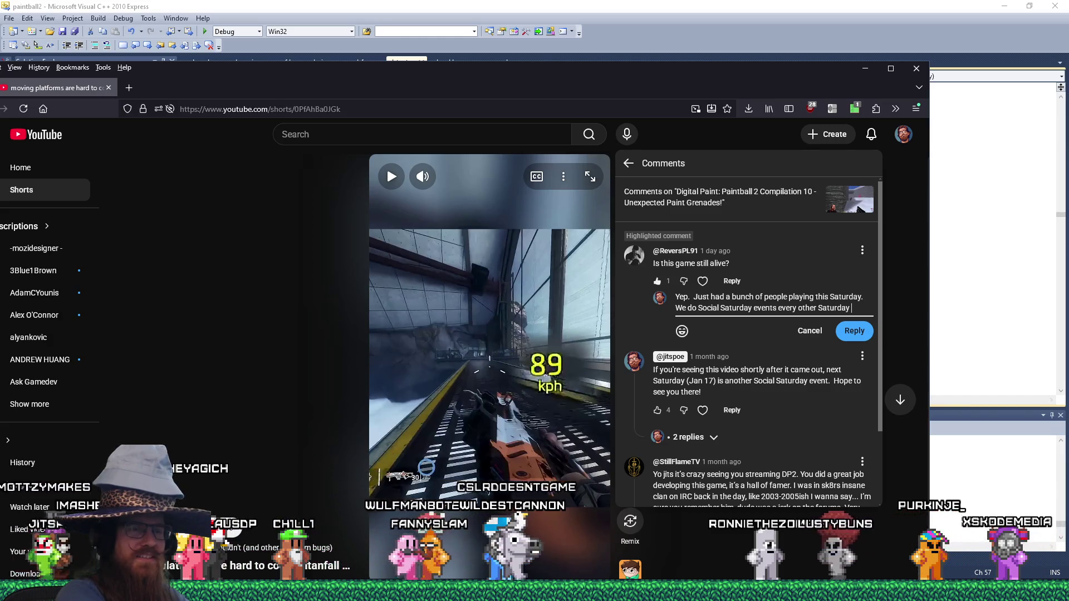
Finish the reply about everybody playing together and 'competitive' matches, and post it.
type("so there's a")
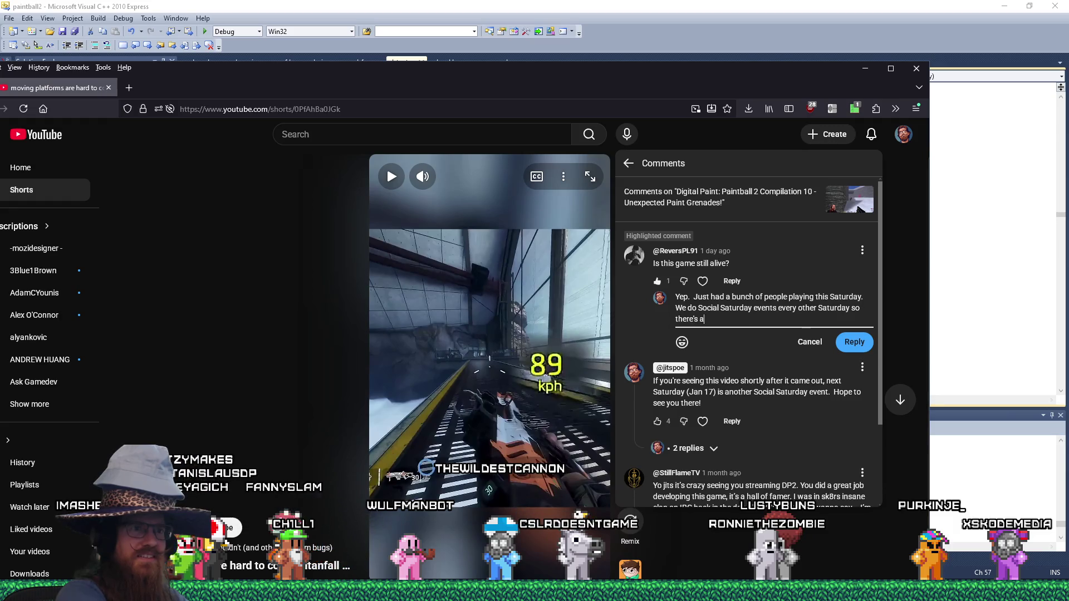
type(" focused time for everb")
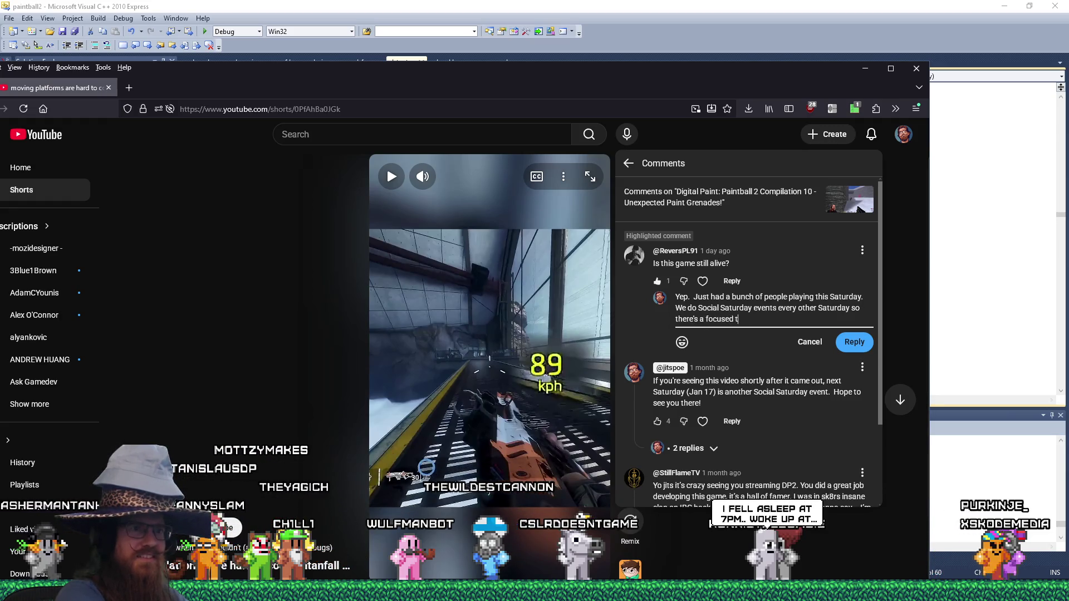
key("BackSpace")
type("y")
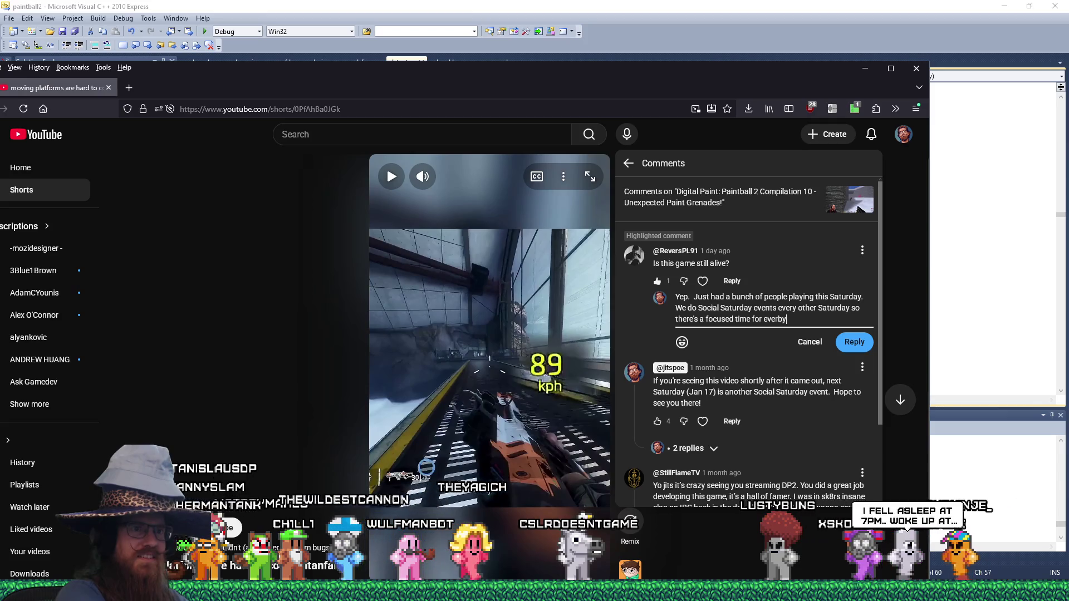
type("body to play together.")
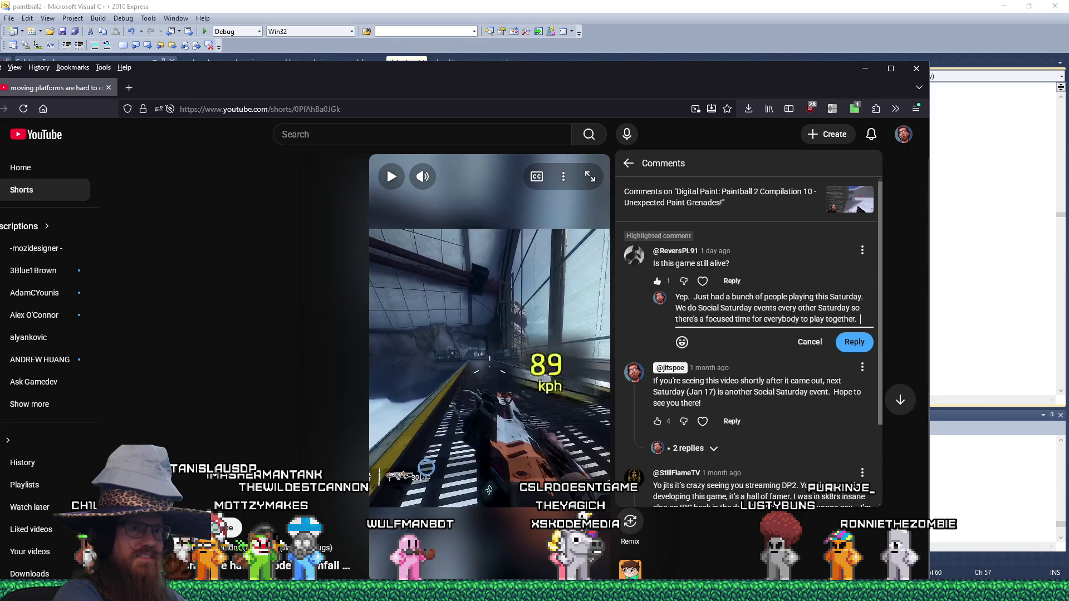
type("  The match scene is also picking up.")
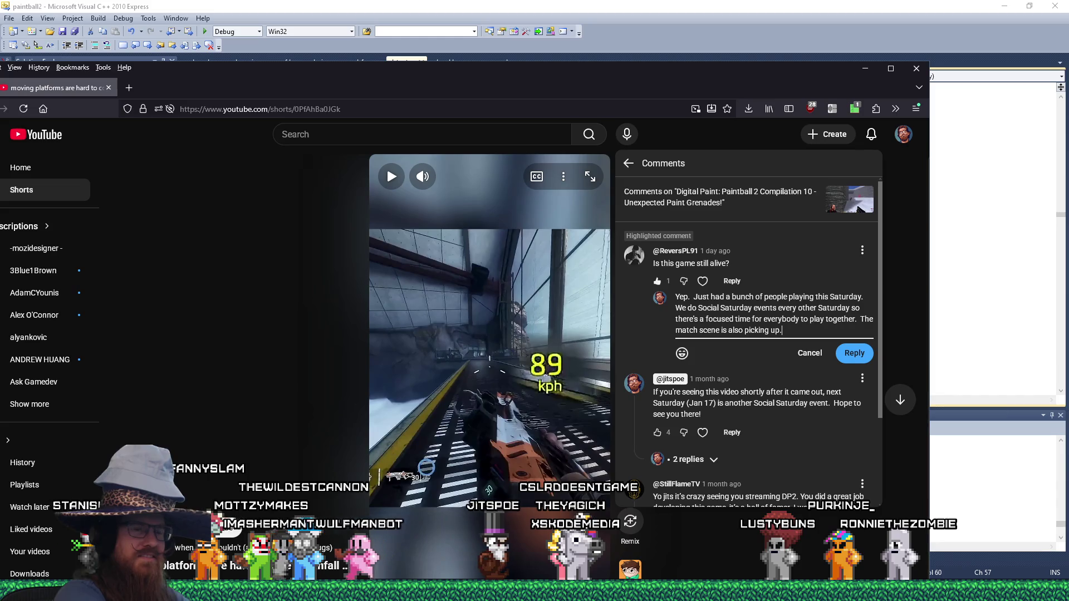
left_click(676, 331)
type("competitive")
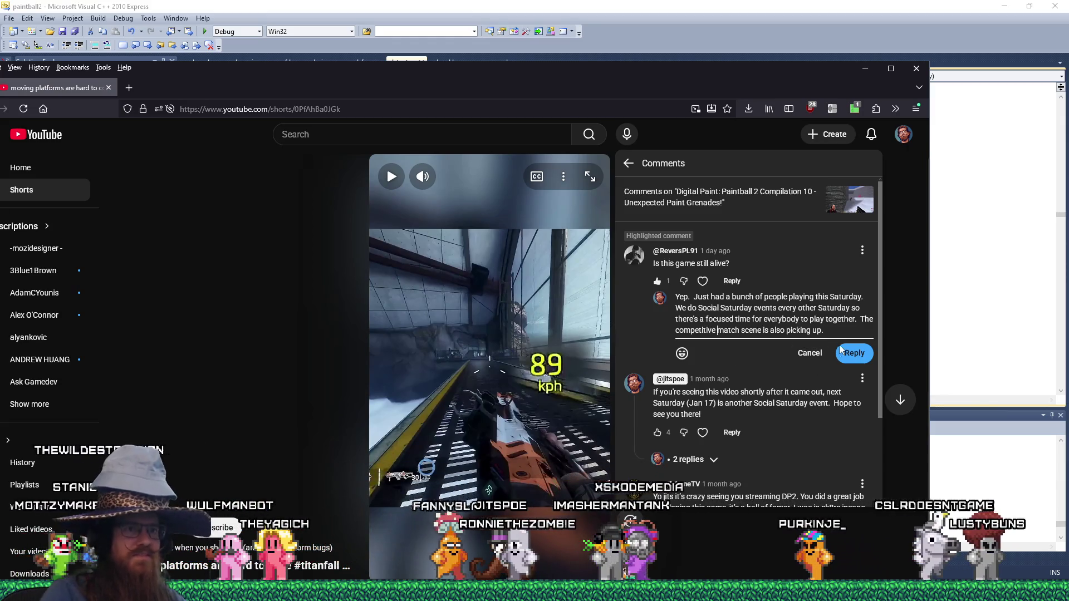
key("ctrl+Return")
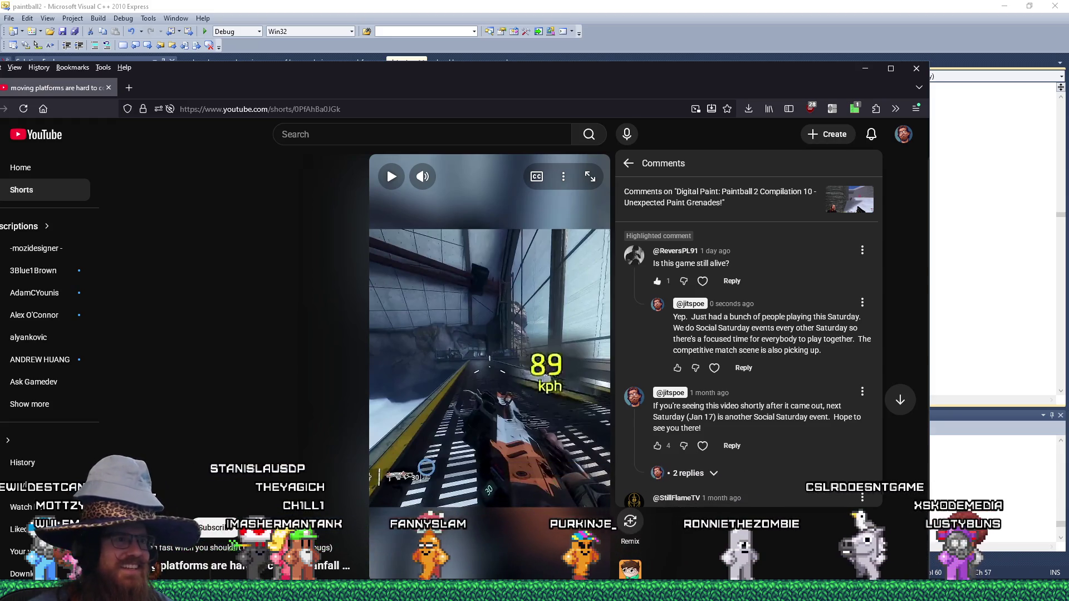
left_click_drag(722, 89, 190, 114)
key("alt+Tab")
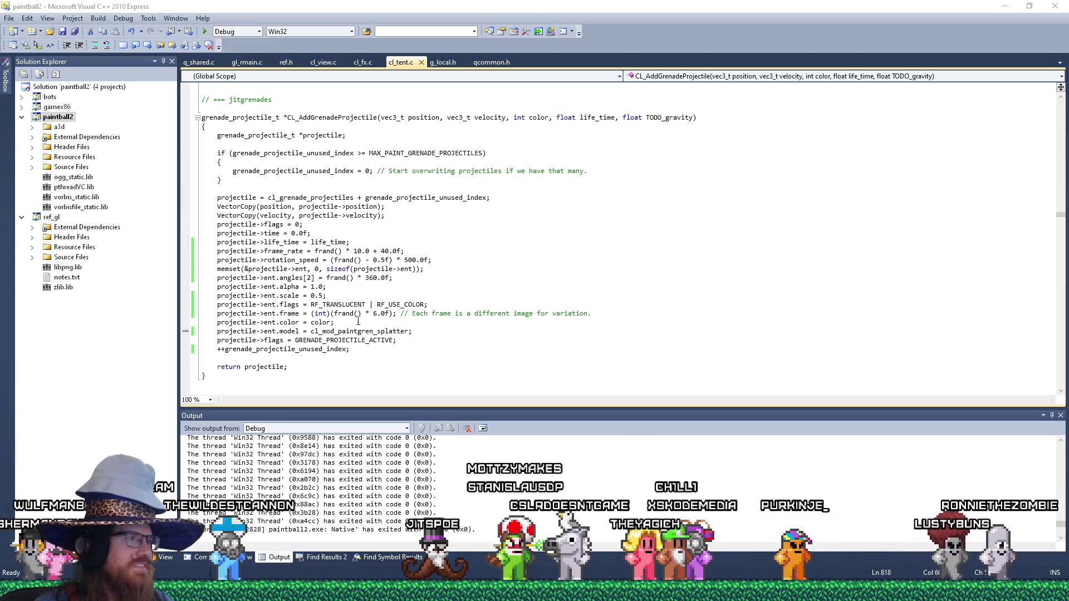
Return to the CL_AddGrenadeProjectile code in cl_tent.c and launch the debug build of Paintball 2.
left_click(334, 286)
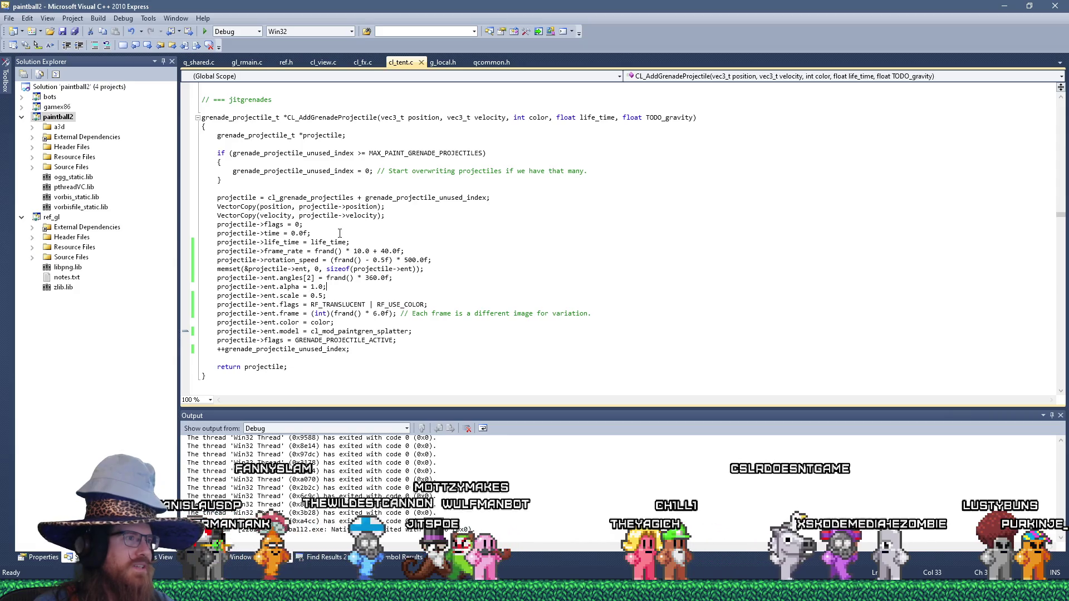
left_click(203, 31)
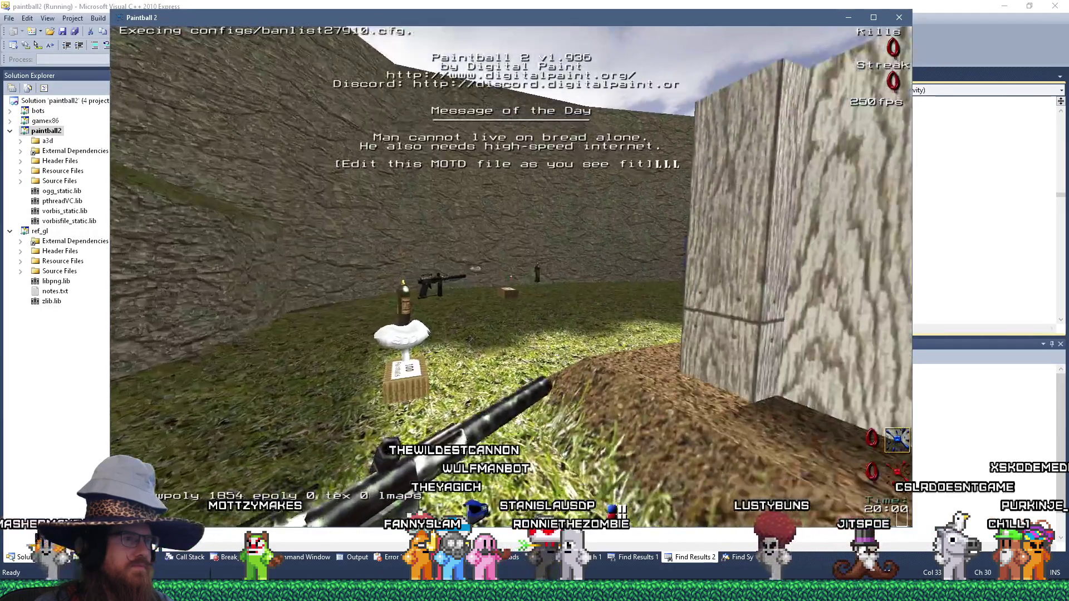
Walk past the bunkers and across the water channel, then fire a paintball at the rock wall.
key("w")
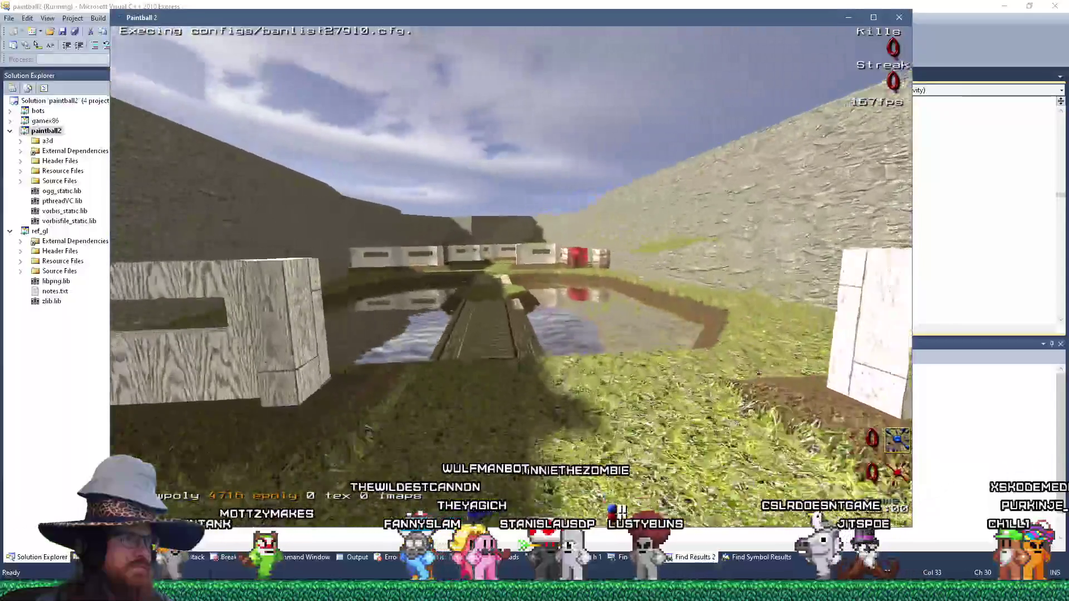
key("w")
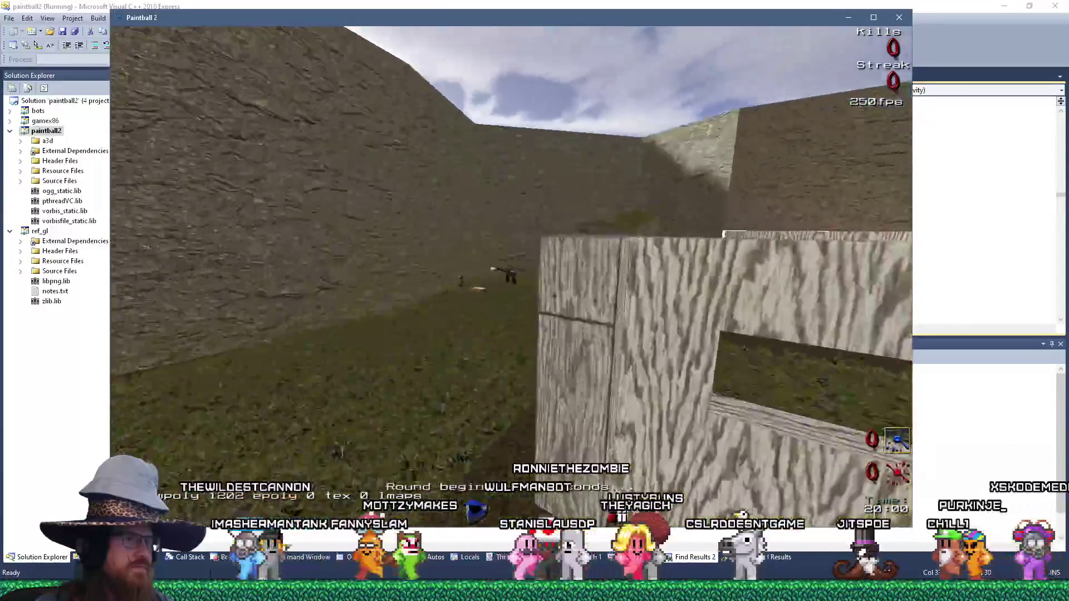
key("w")
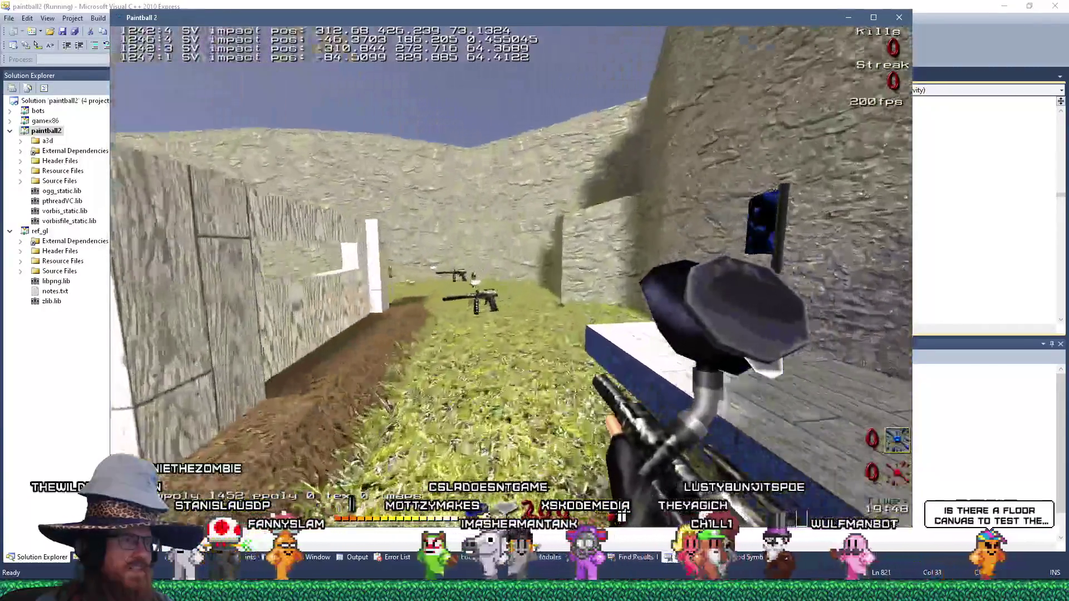
mouse_move(511, 278)
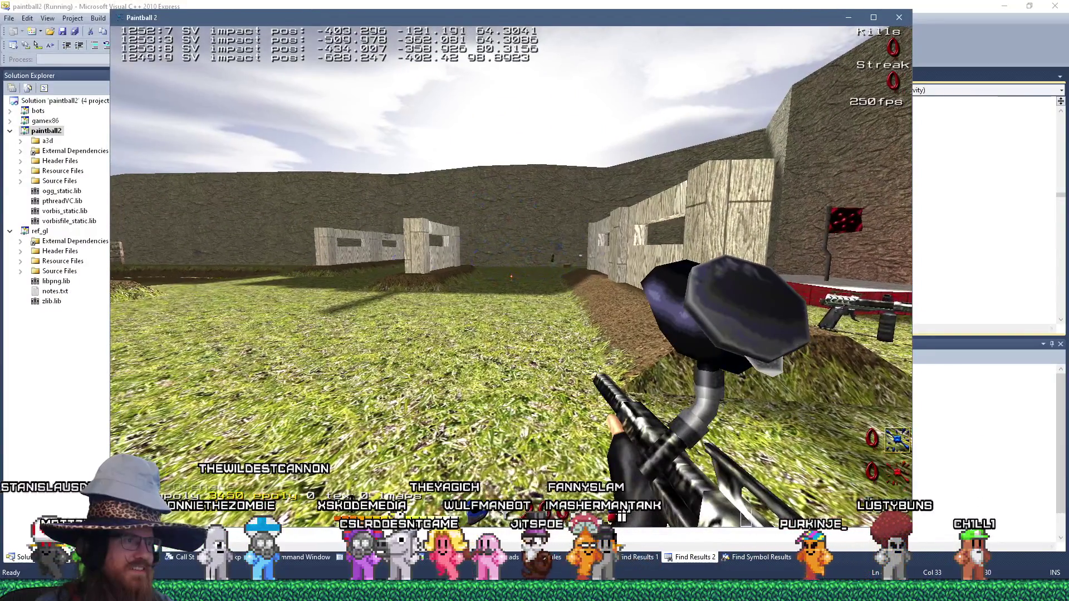
key("w")
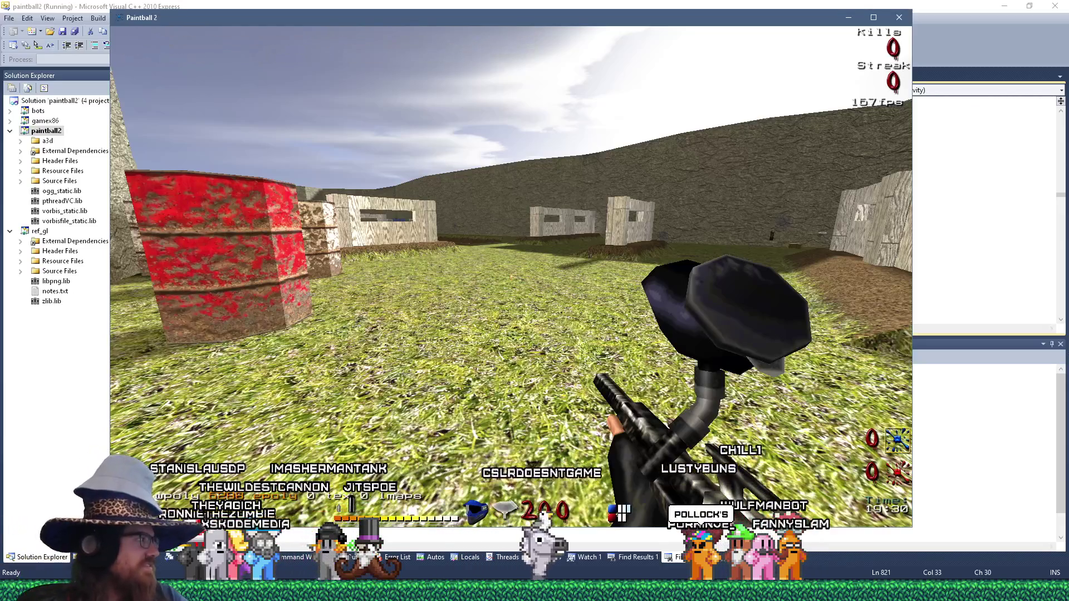
key("w")
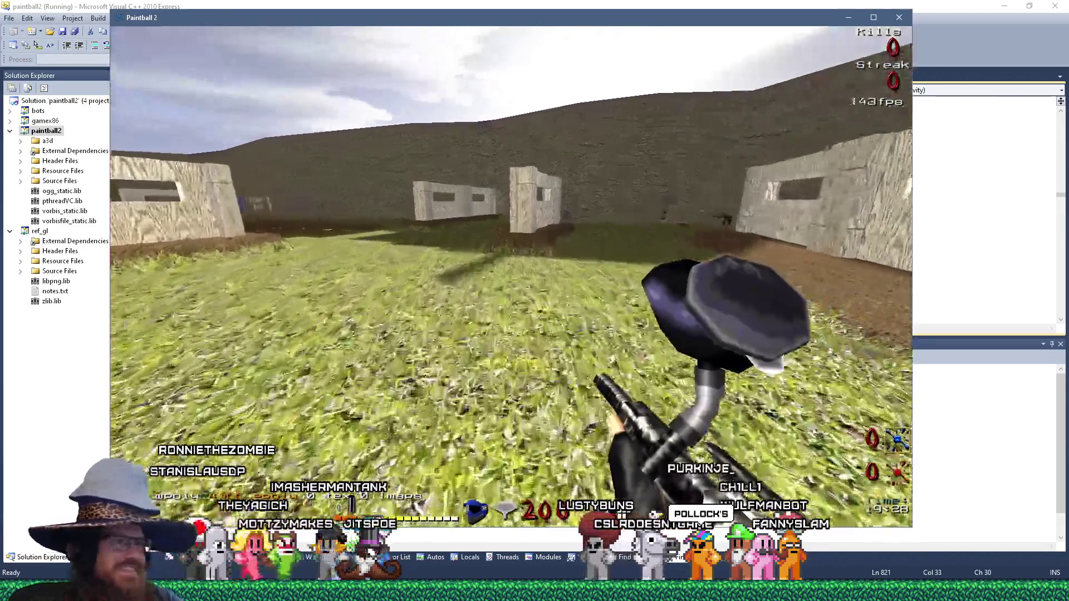
key("w")
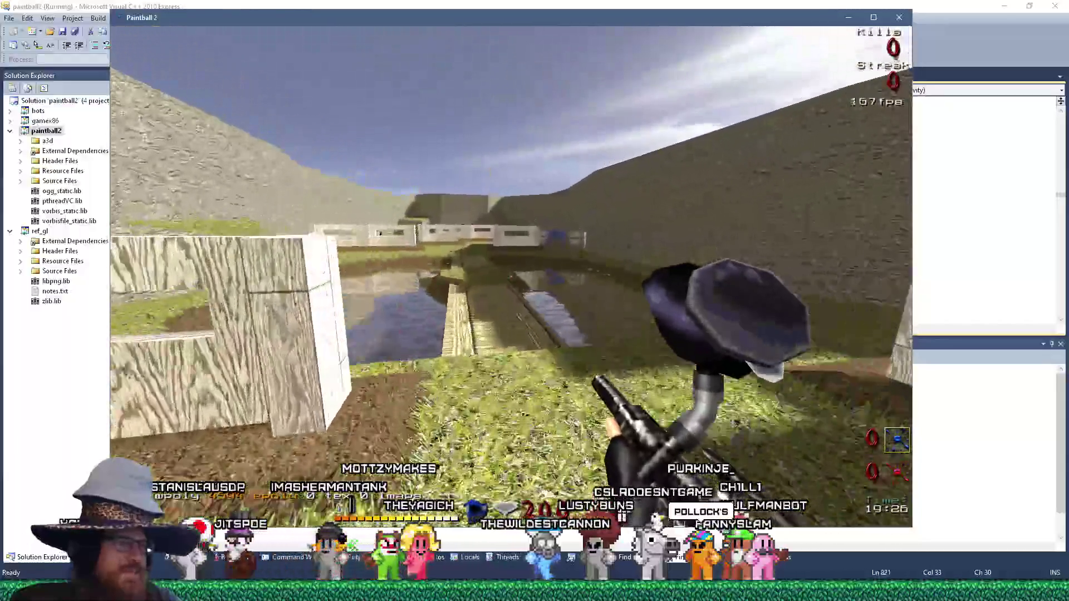
key("w")
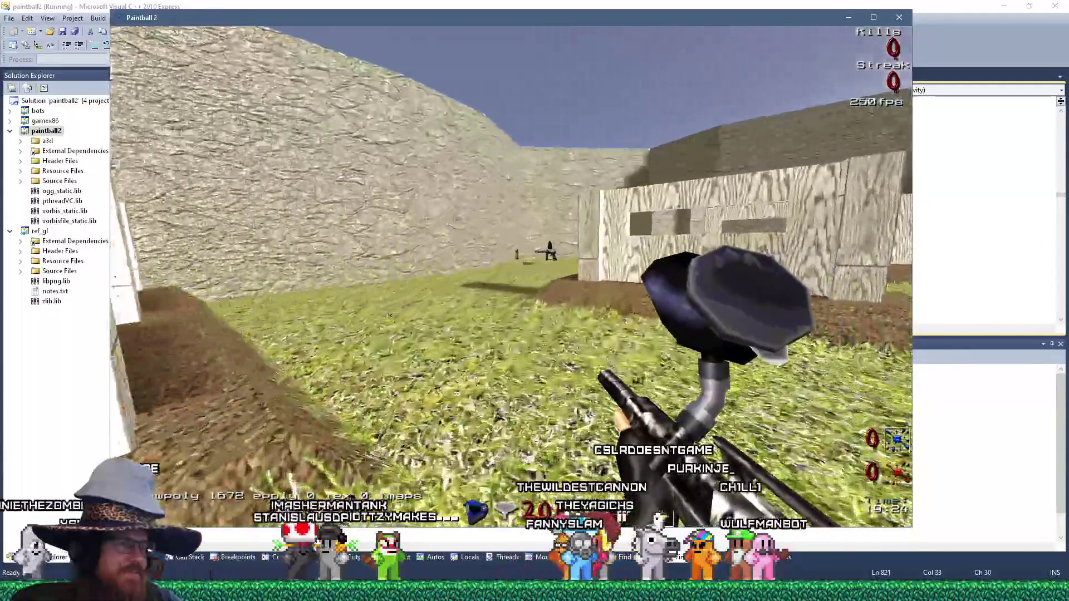
key("w")
left_click(510, 276)
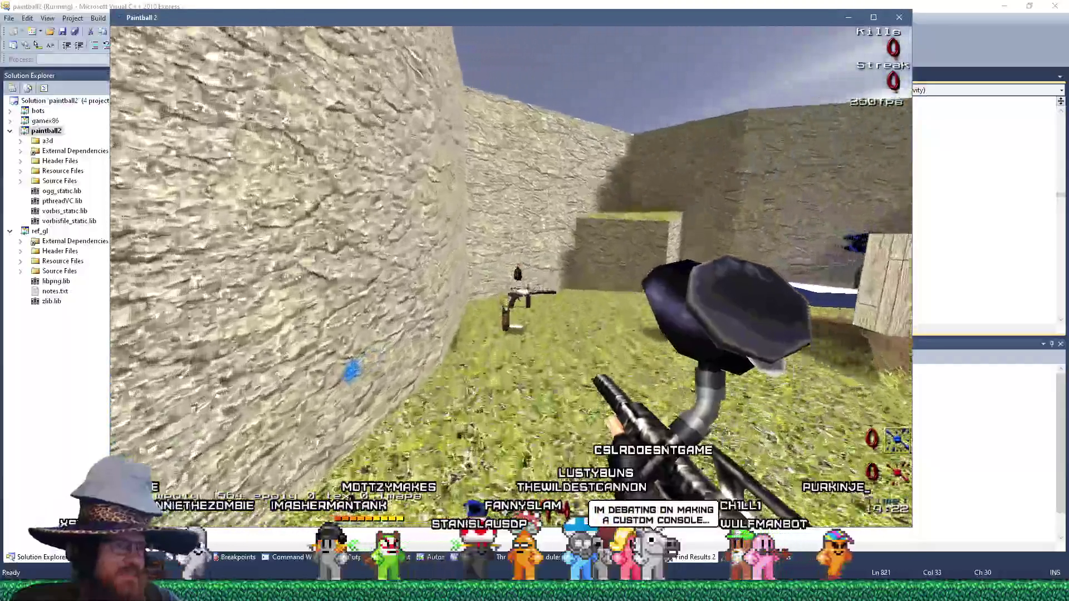
Throw a grenade, then move through the barrels, walkway and wooden bunkers across the field.
key("w")
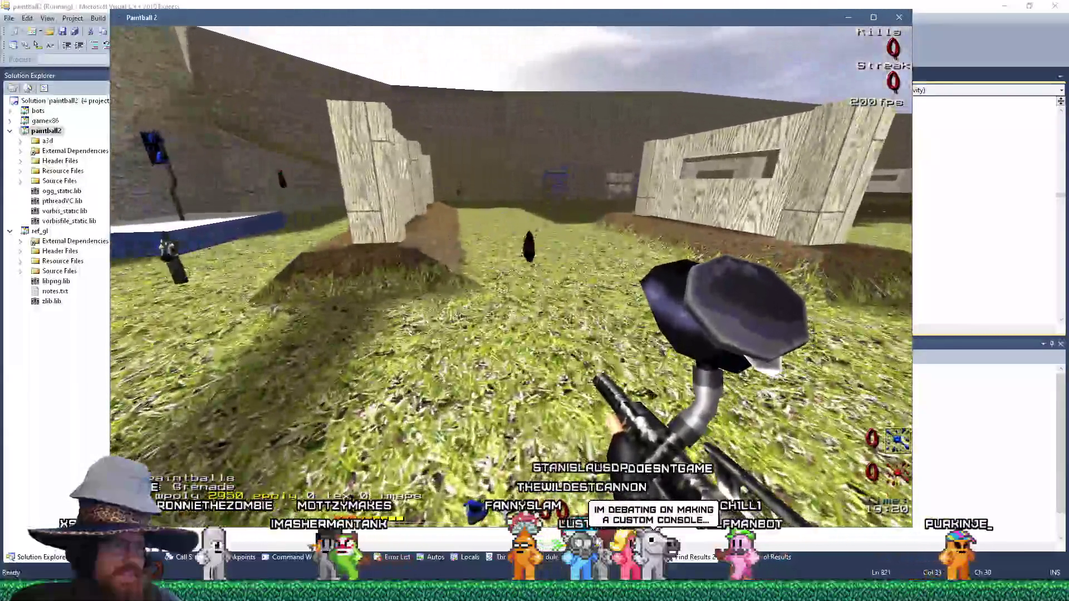
key("w")
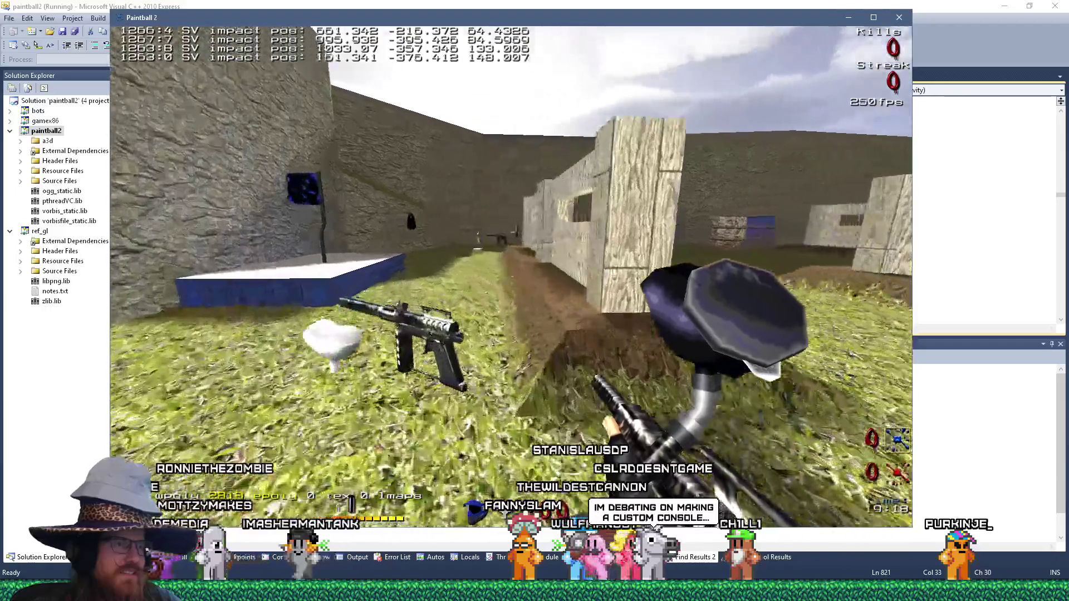
key("w")
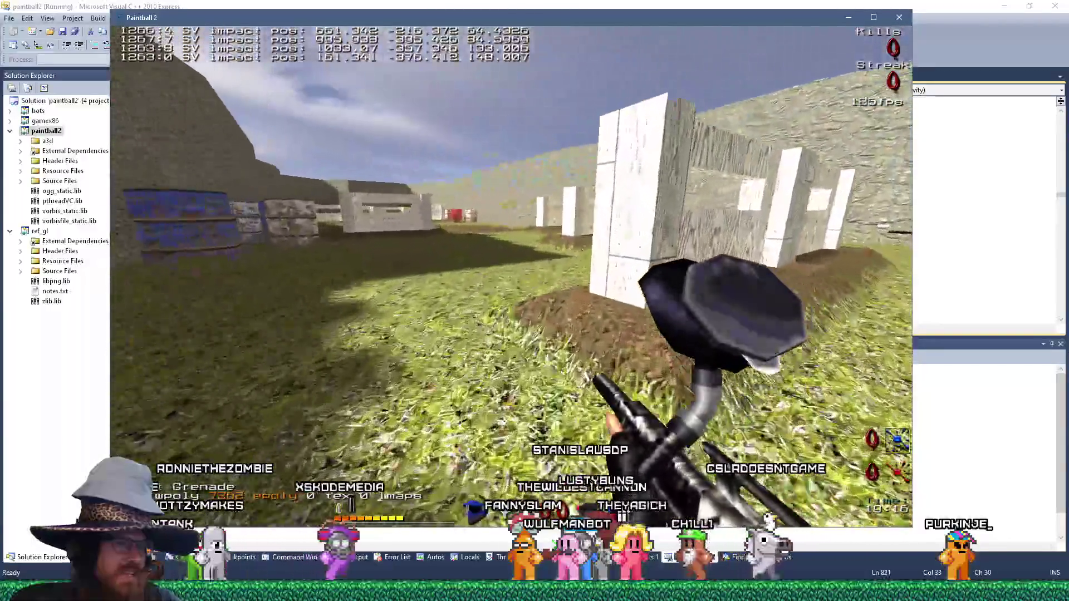
key("w")
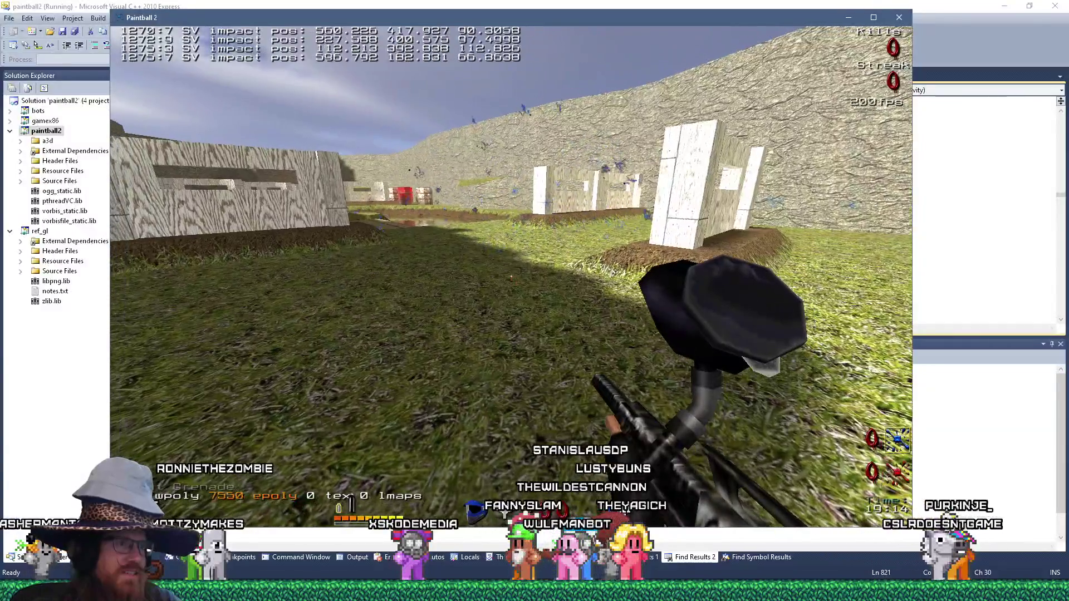
key("w")
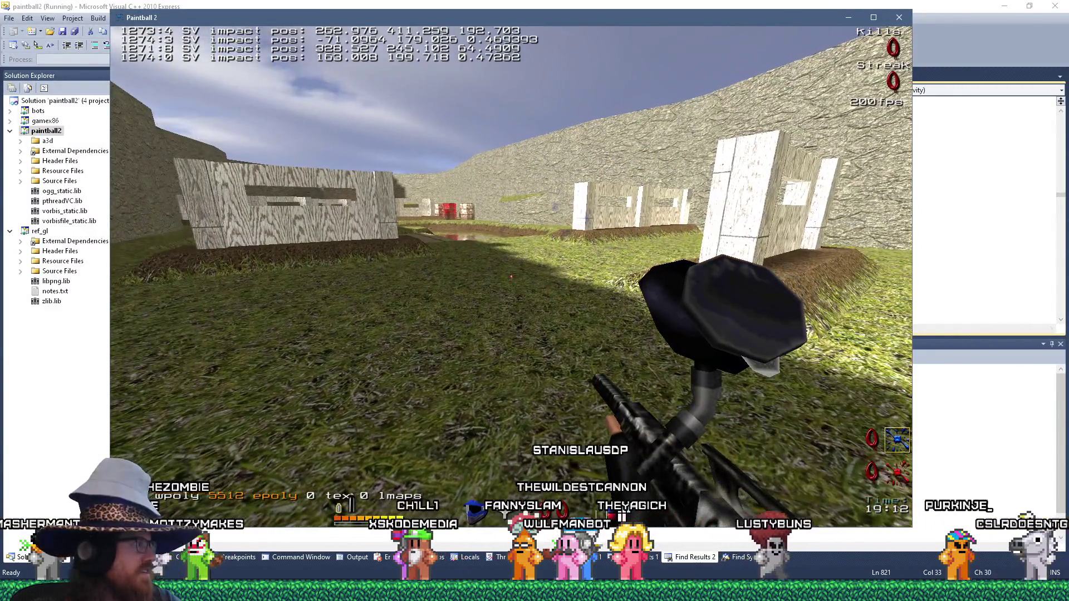
key("w")
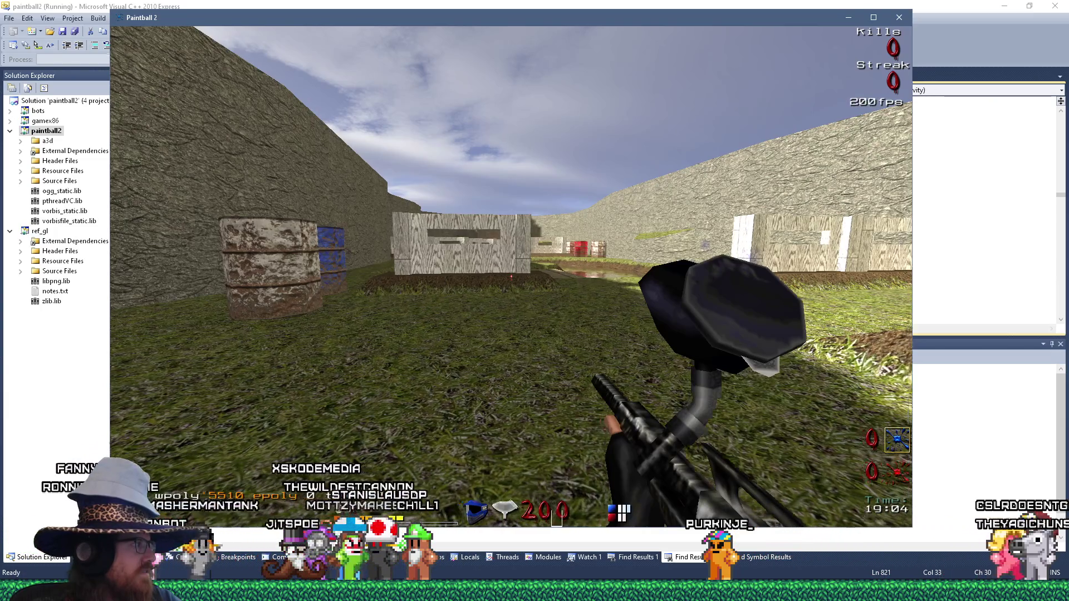
key("w")
key("w")
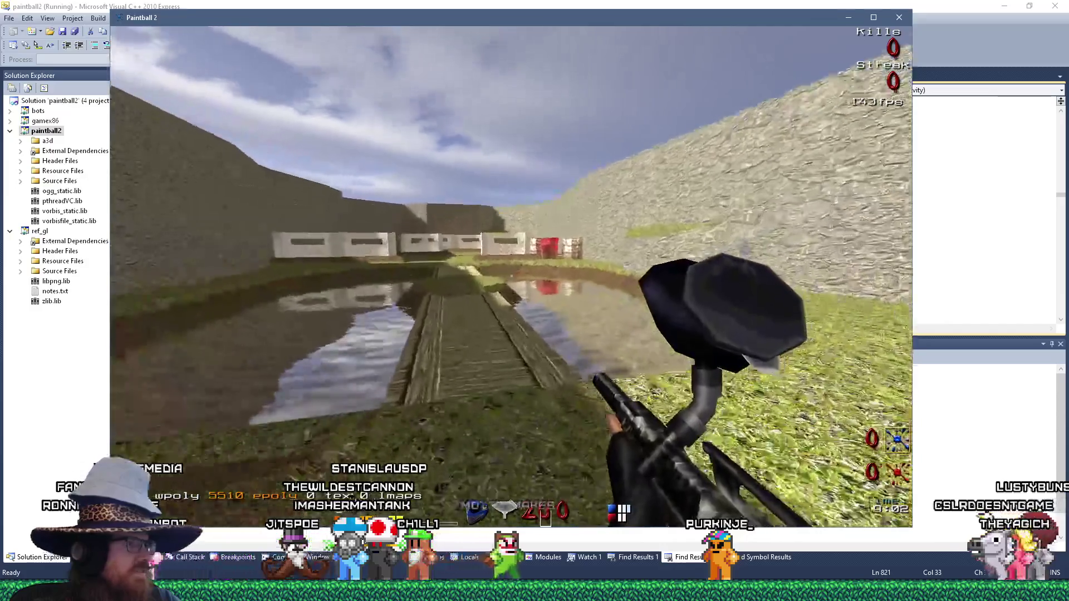
key("w")
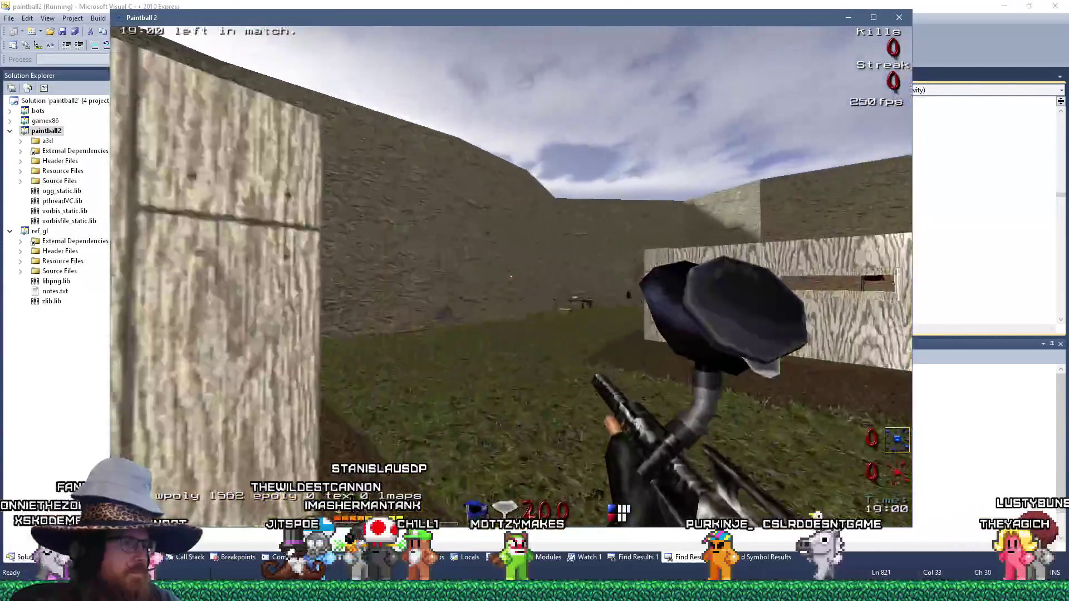
key("w")
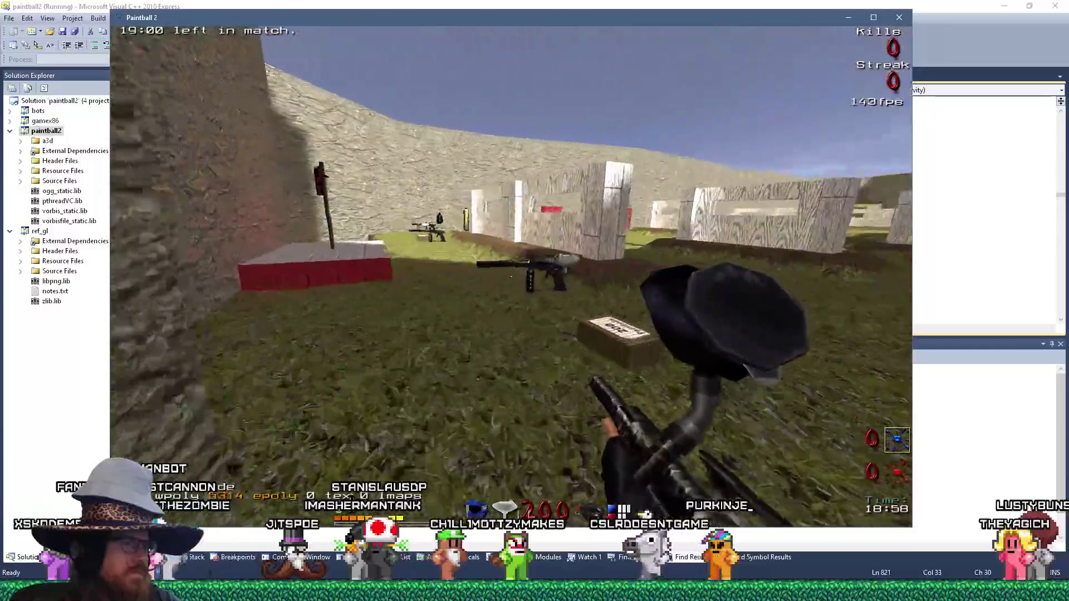
key("w")
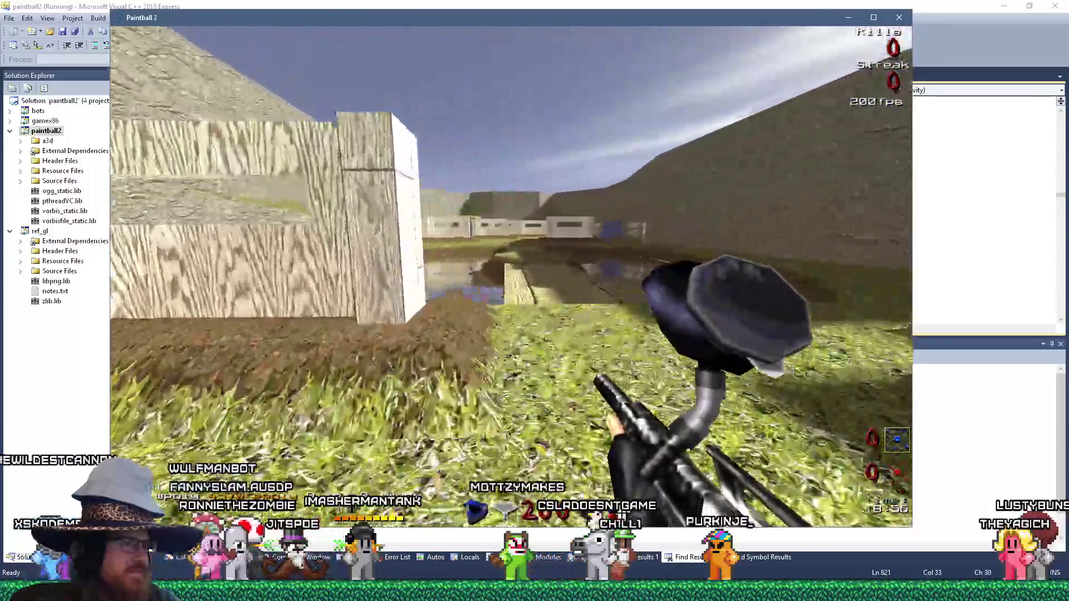
key("w")
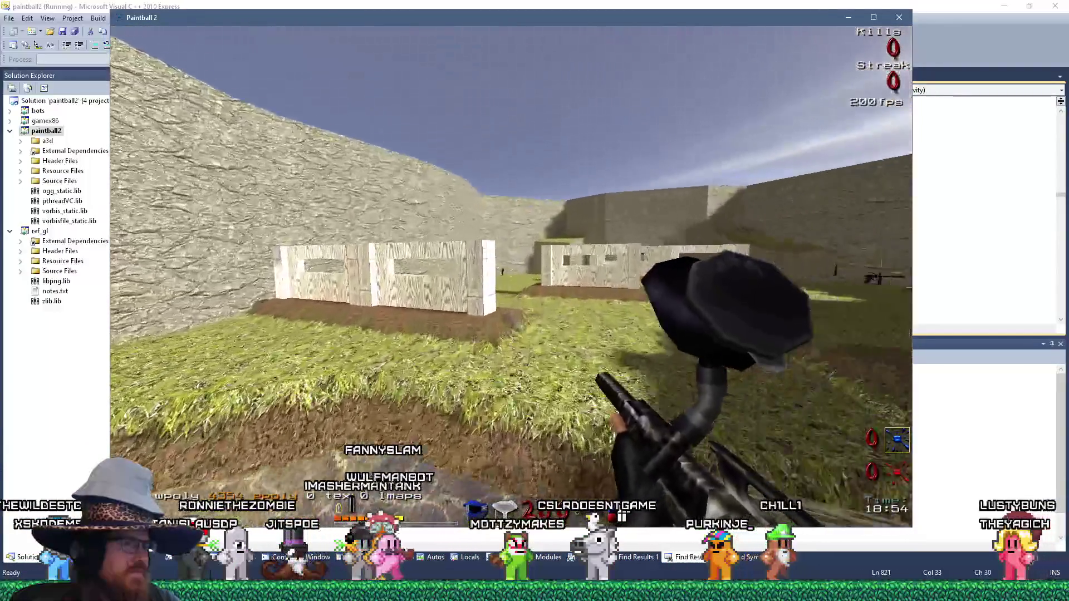
key("w")
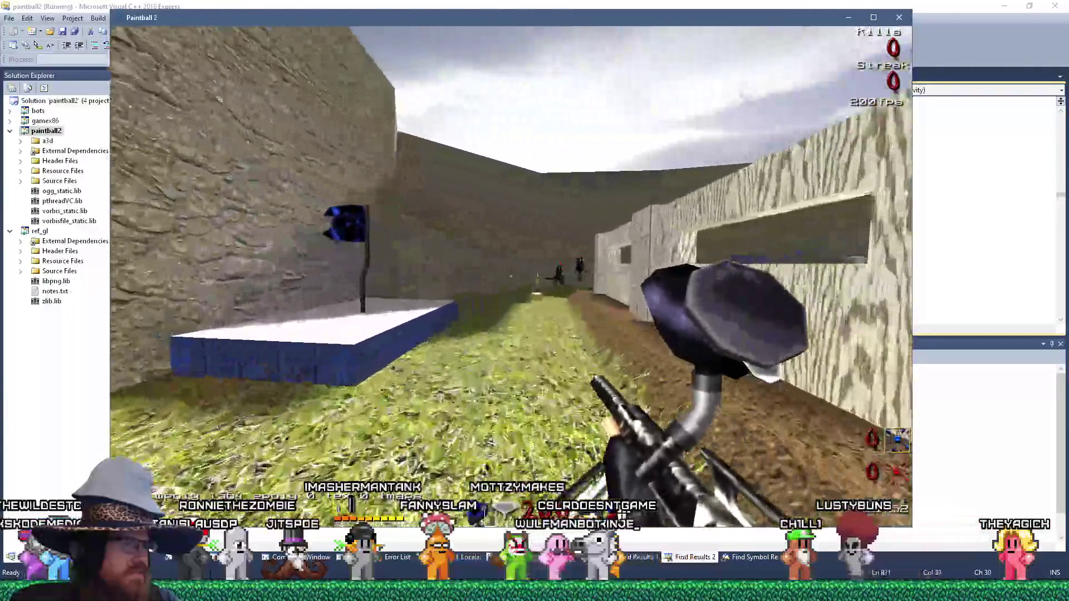
Visit the red platform and blue flag base, throwing another grenade toward the bunkers.
key("w")
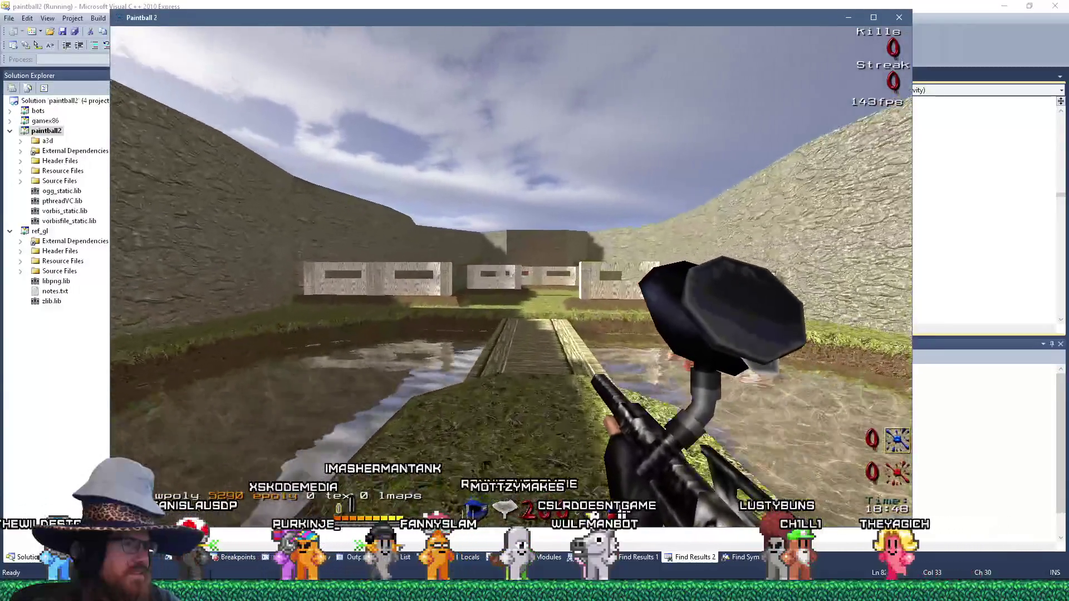
key("w")
key("w")
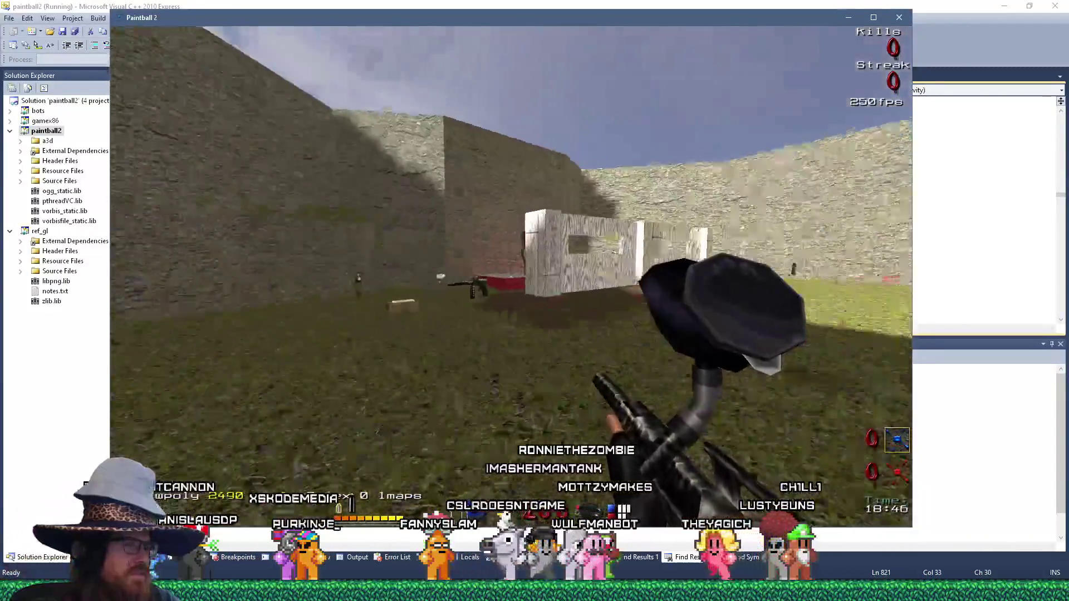
key("w")
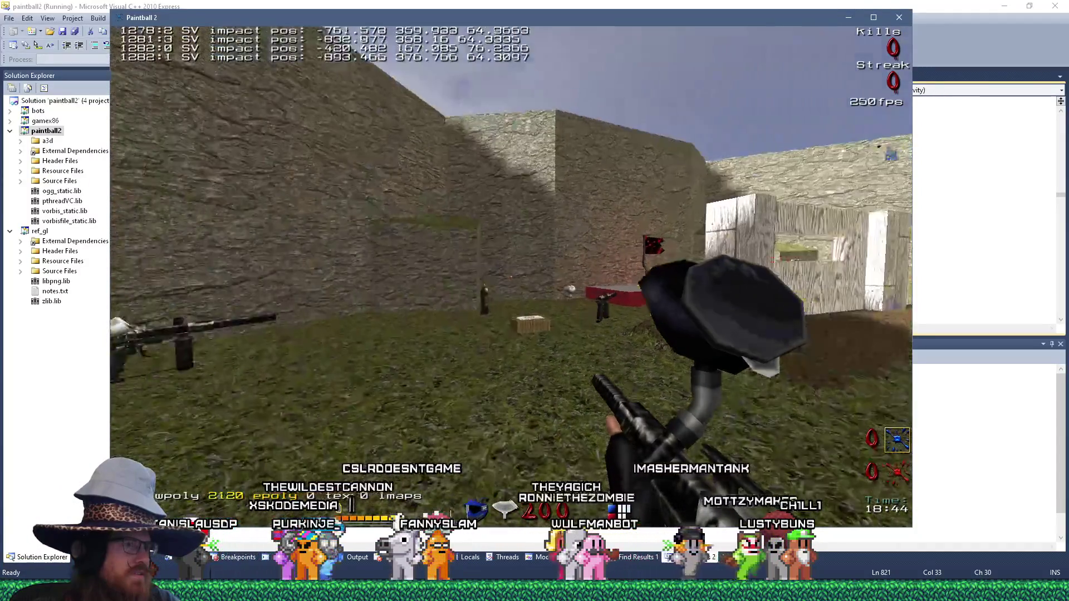
key("w")
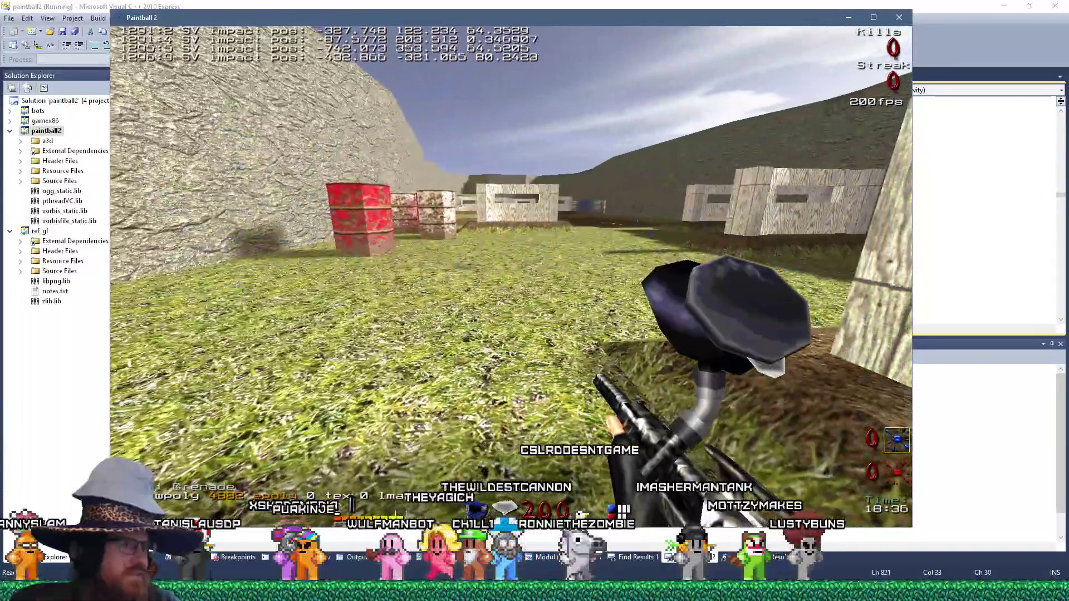
key("w")
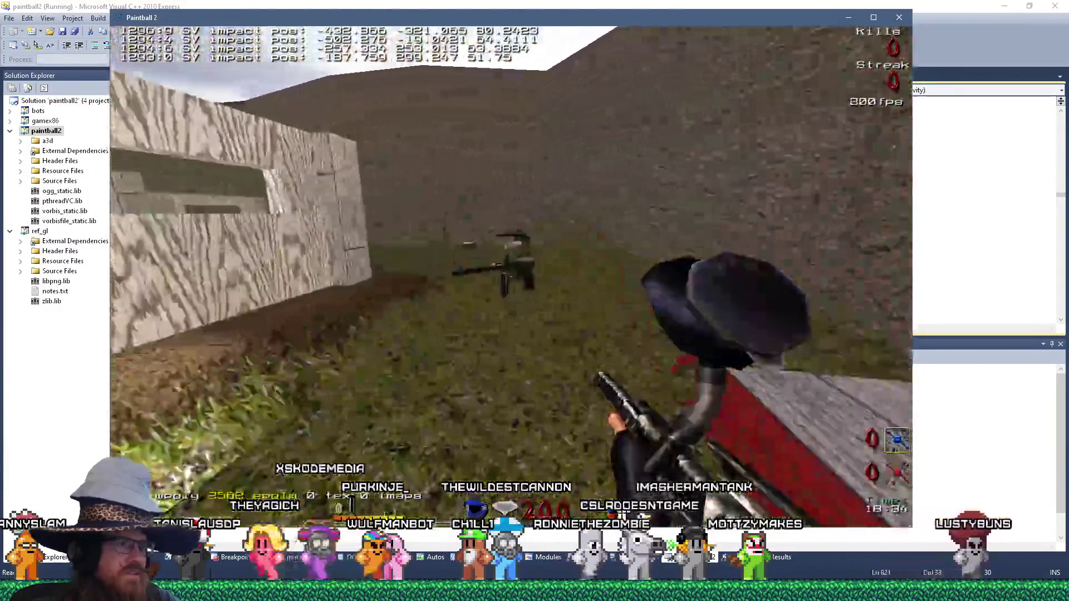
key("w")
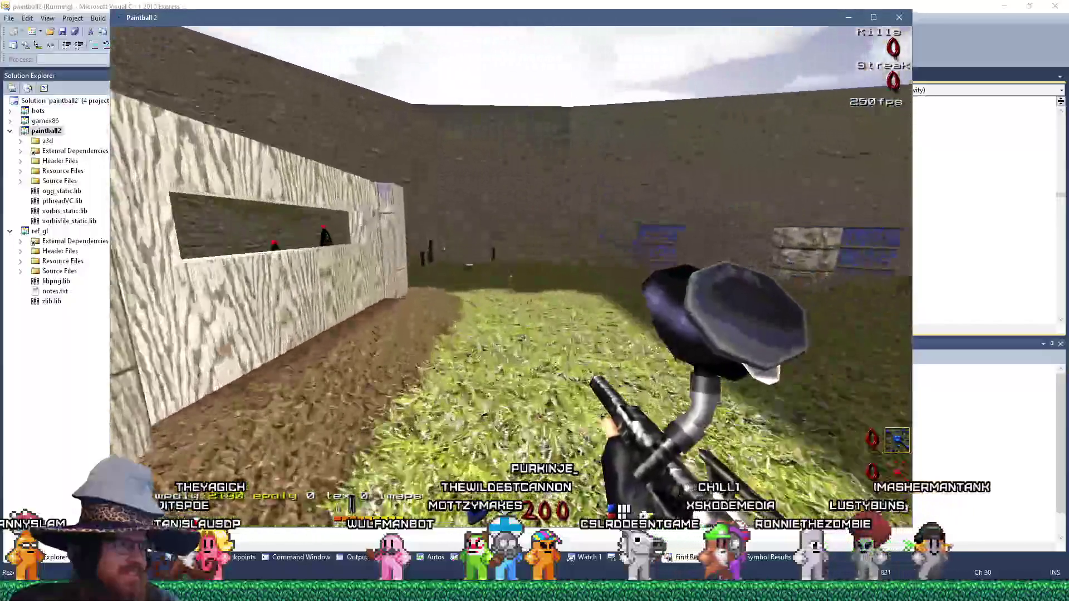
key("w")
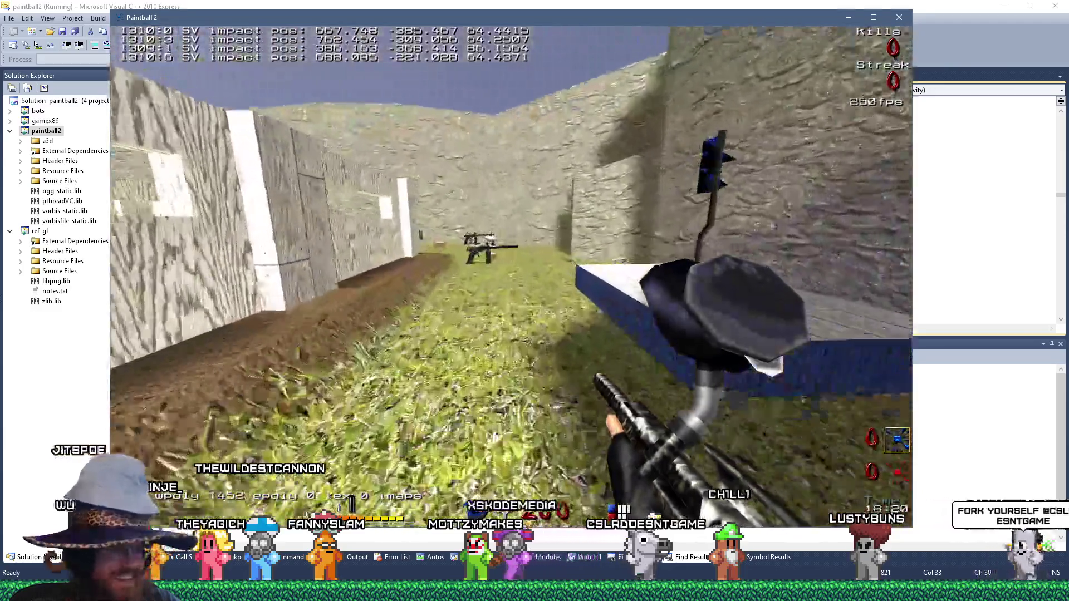
key("w")
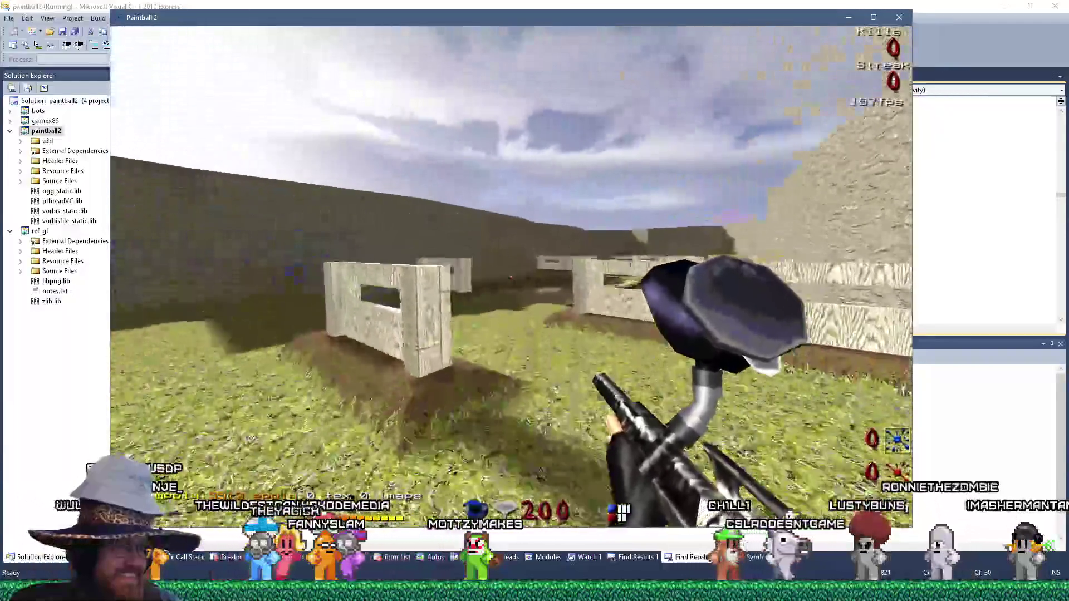
key("w")
key("w")
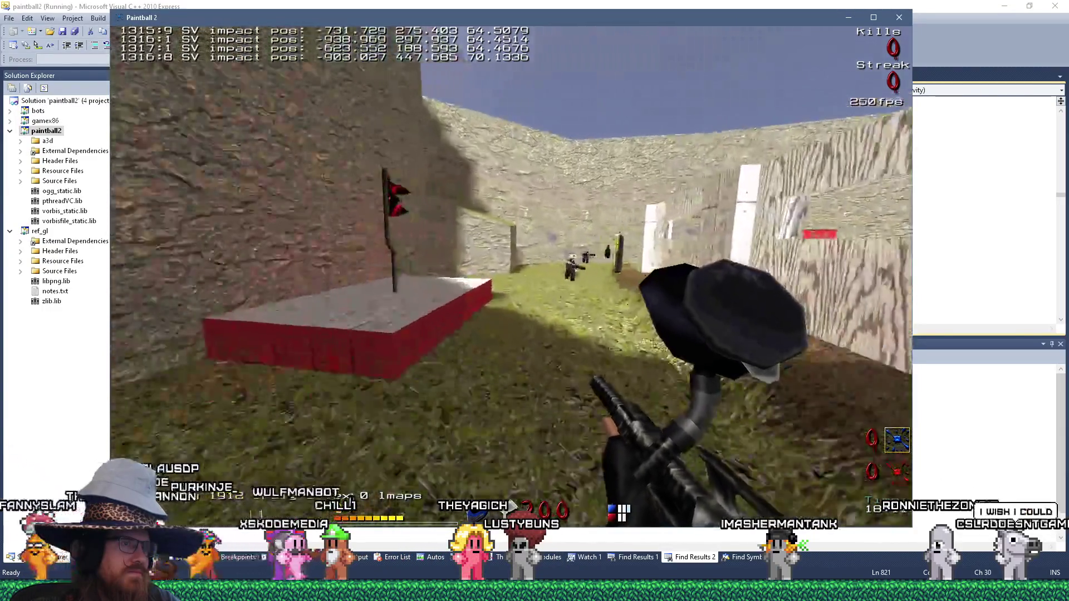
key("w")
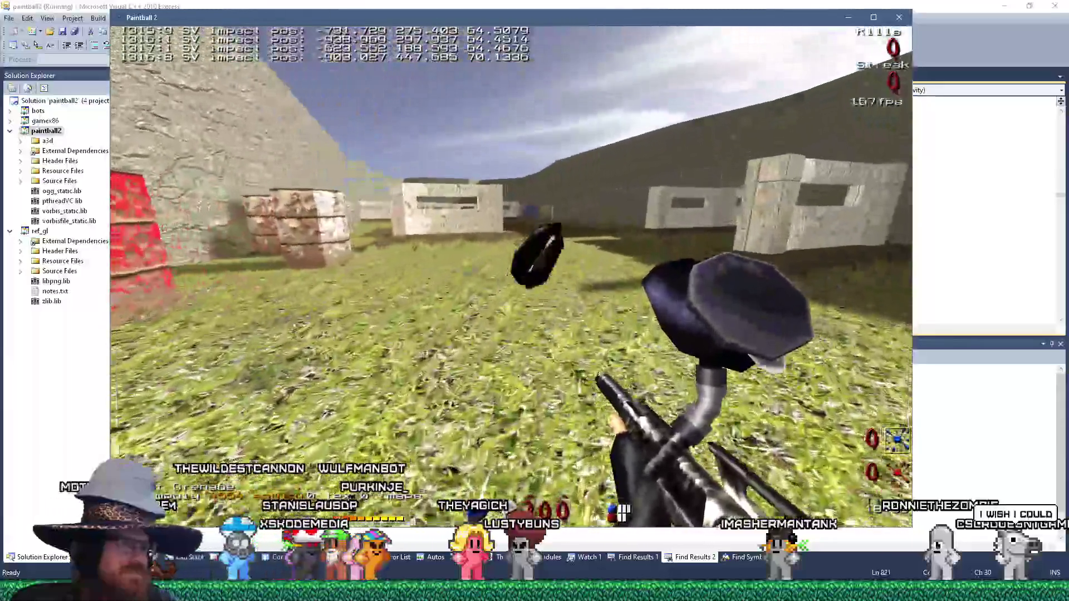
key("w")
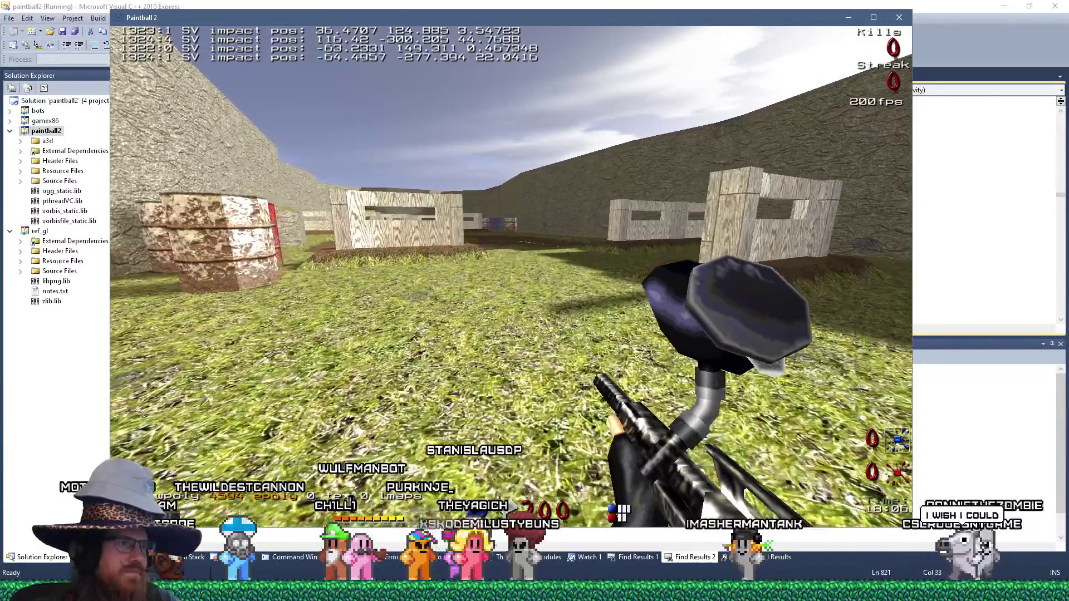
key("w")
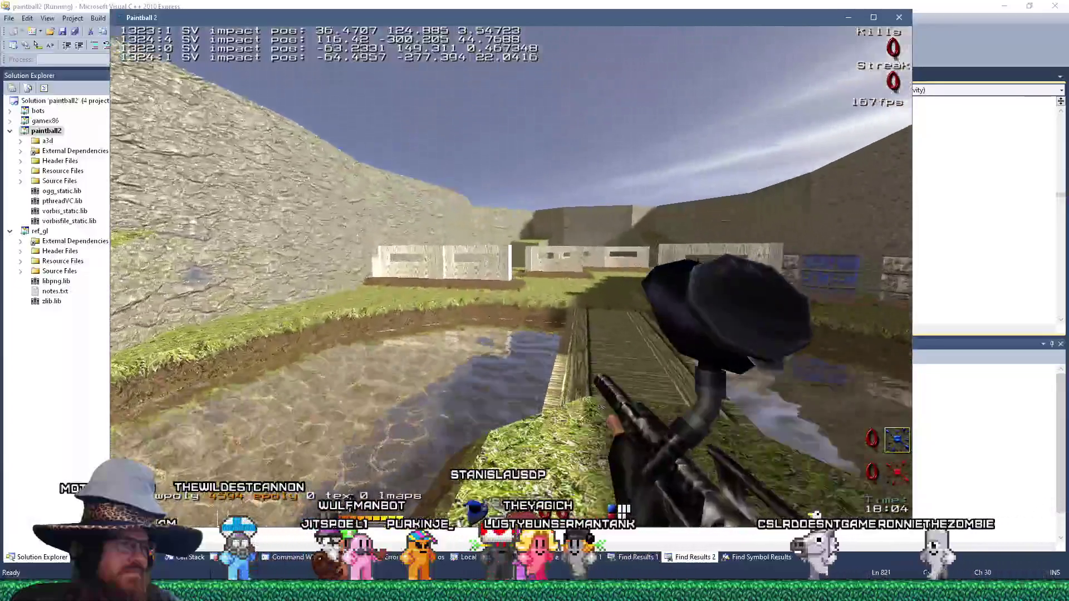
key("w")
key("w")
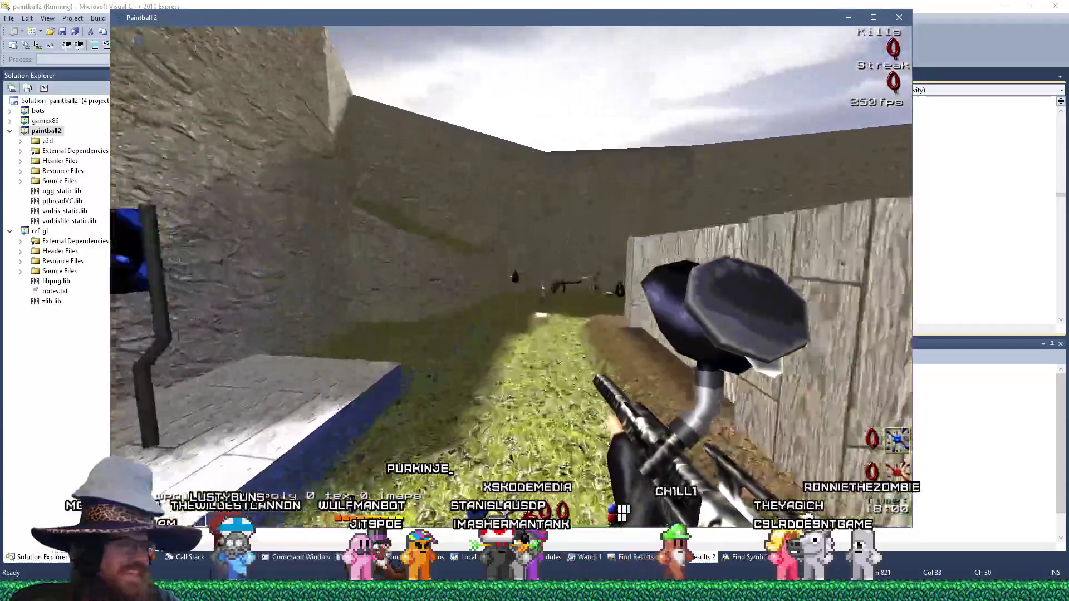
Fire paintballs at the rock and stone walls around the map to check impact readouts.
left_click(511, 276)
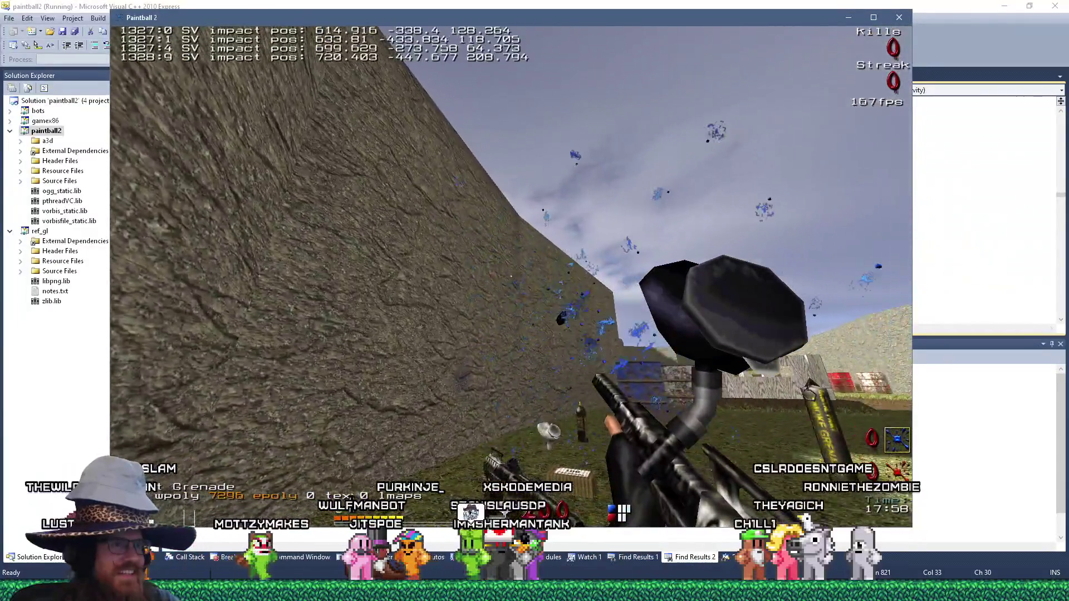
key("w")
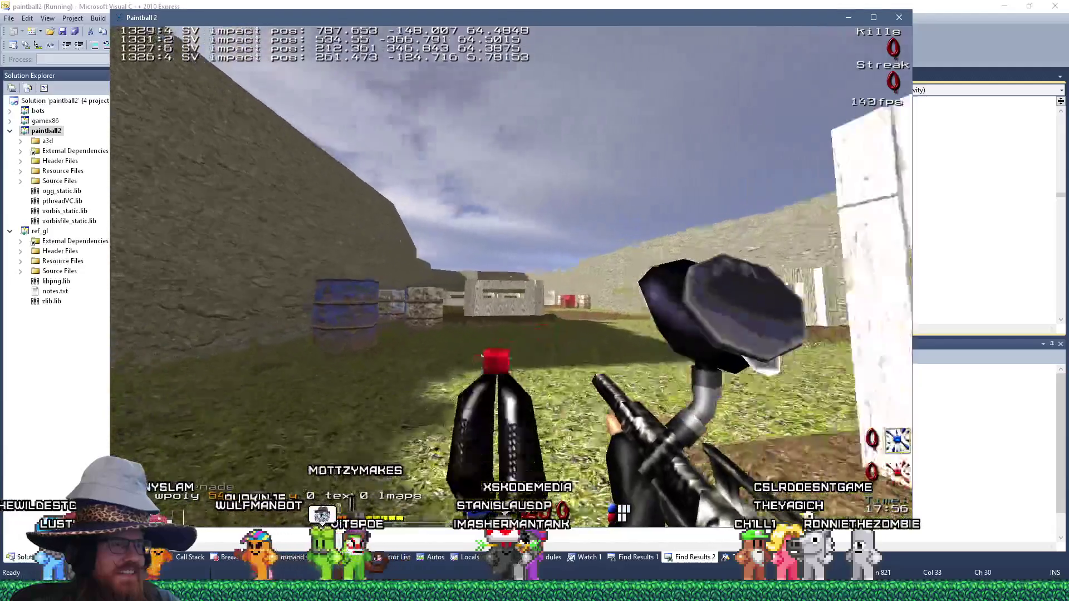
left_click(510, 276)
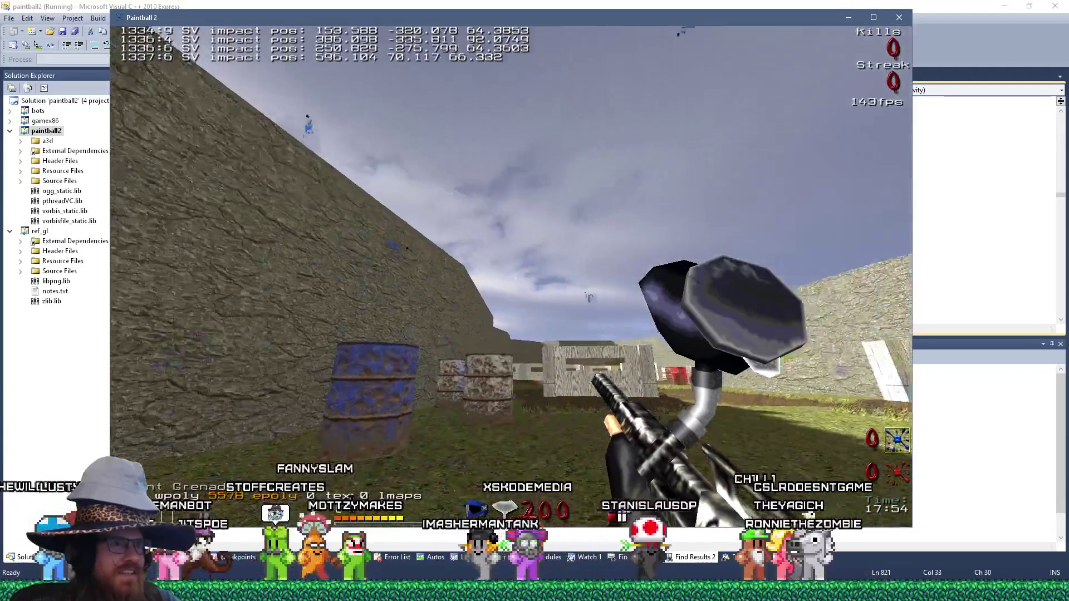
key("w")
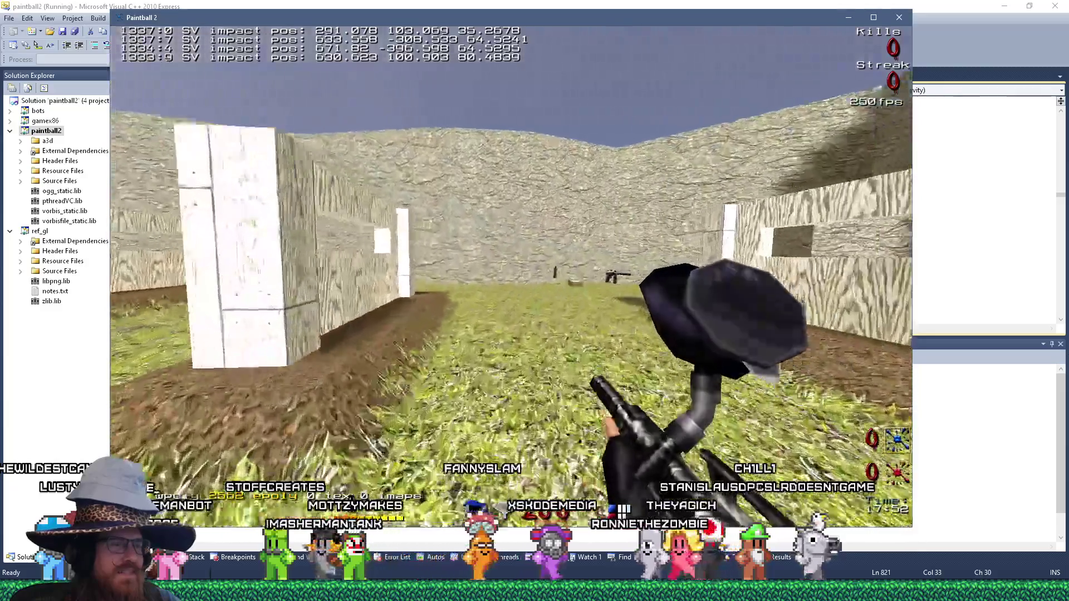
key("w")
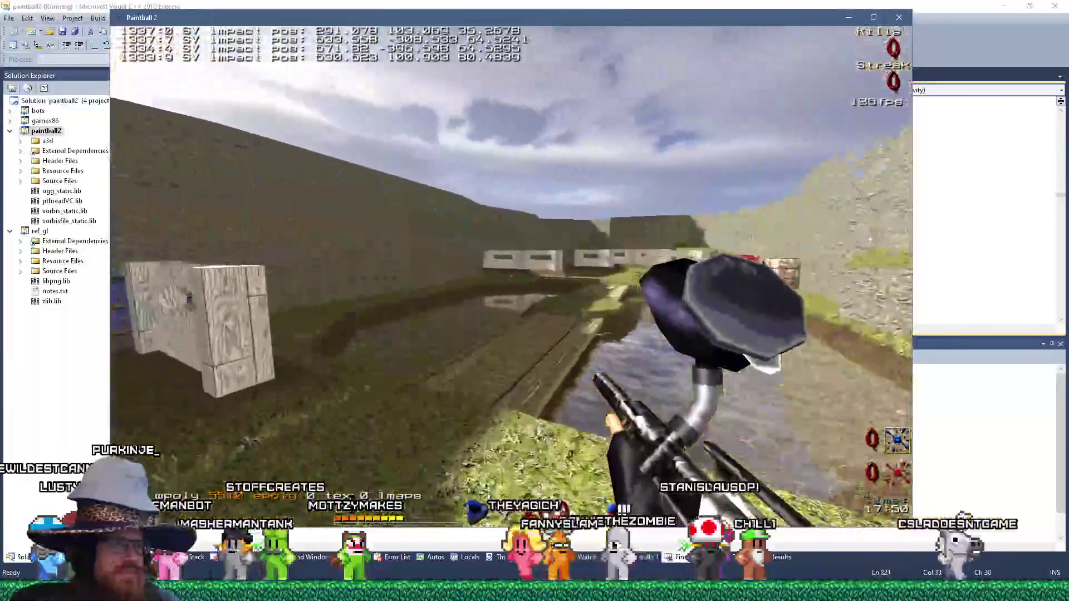
key("w")
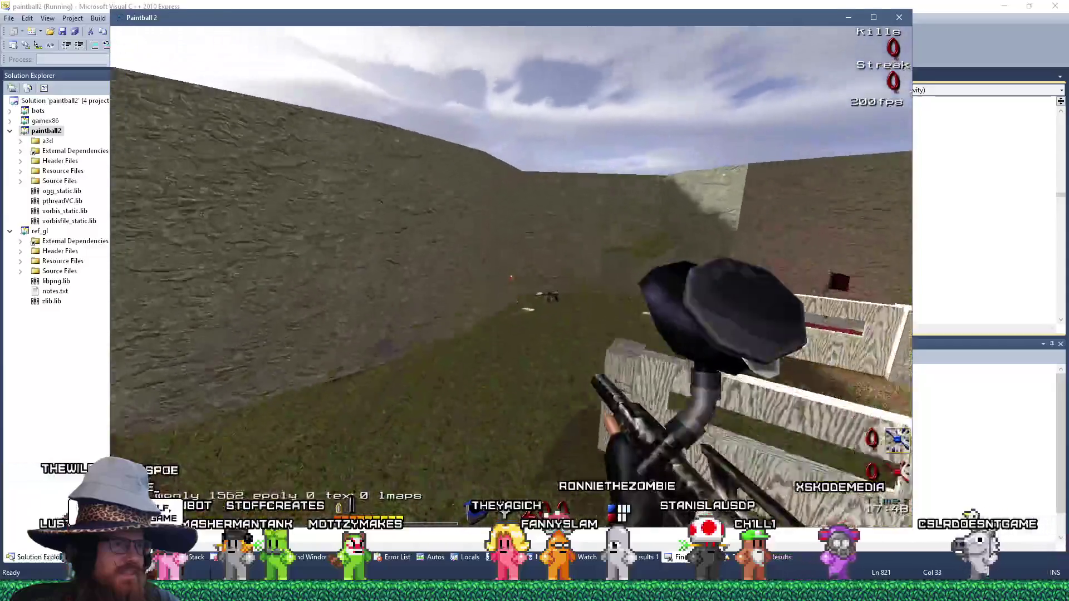
key("w")
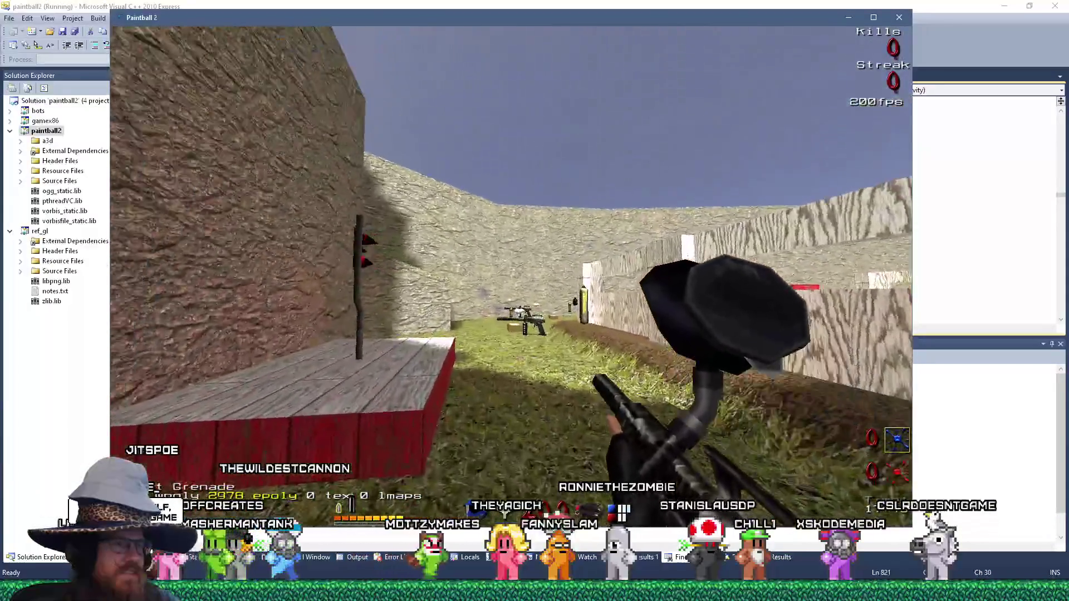
left_click(511, 276)
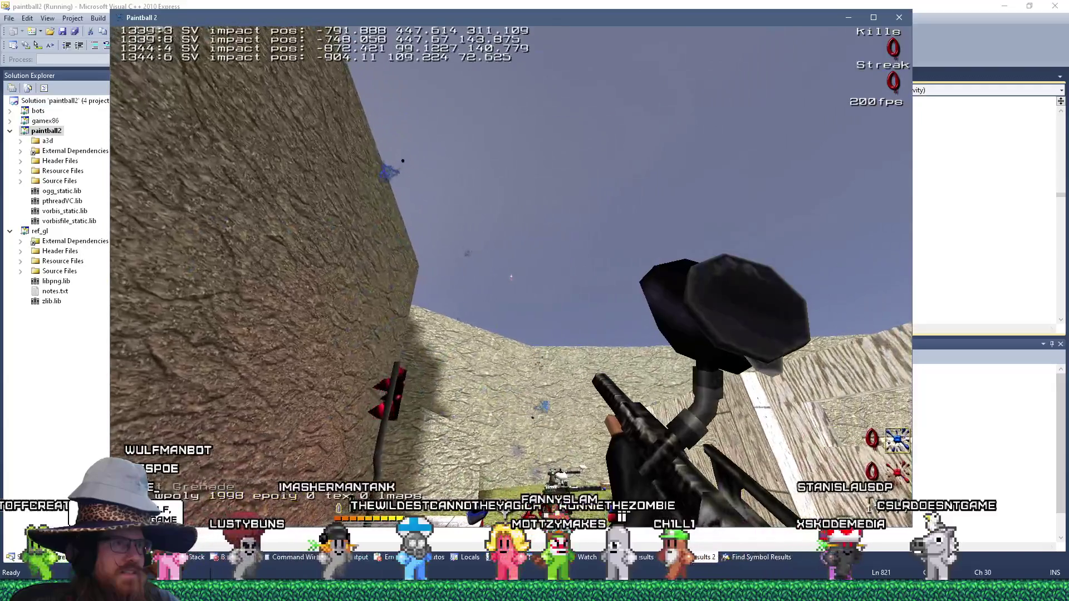
mouse_move(511, 276)
key("w")
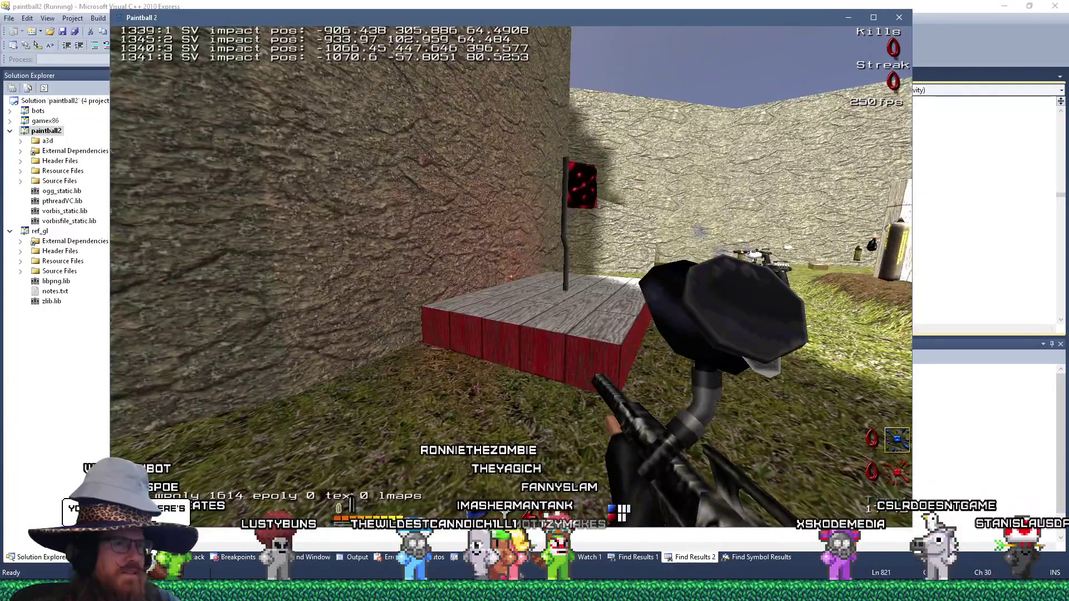
key("w")
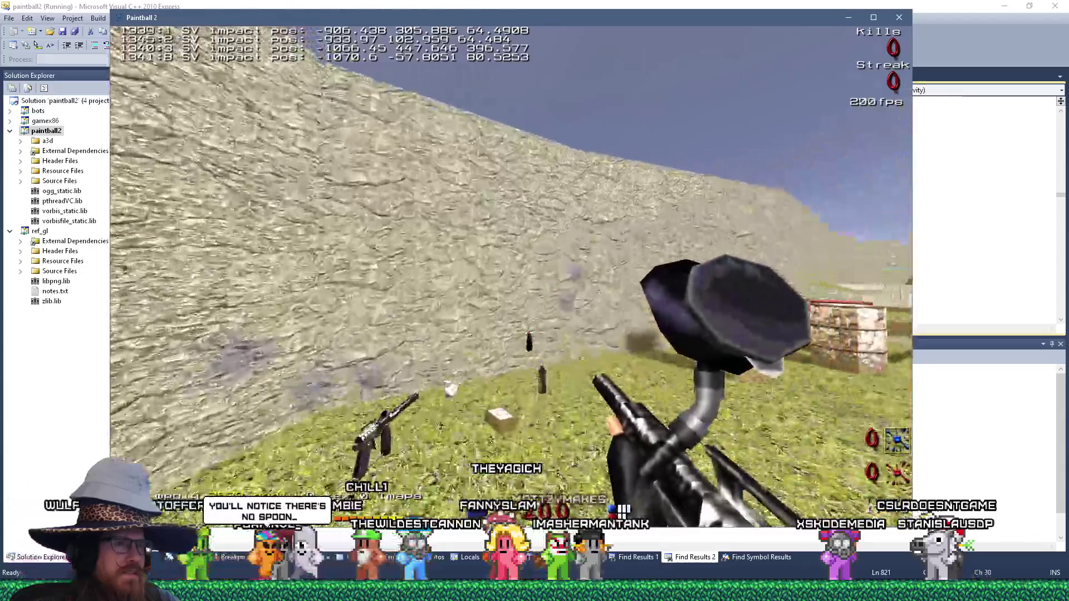
key("s")
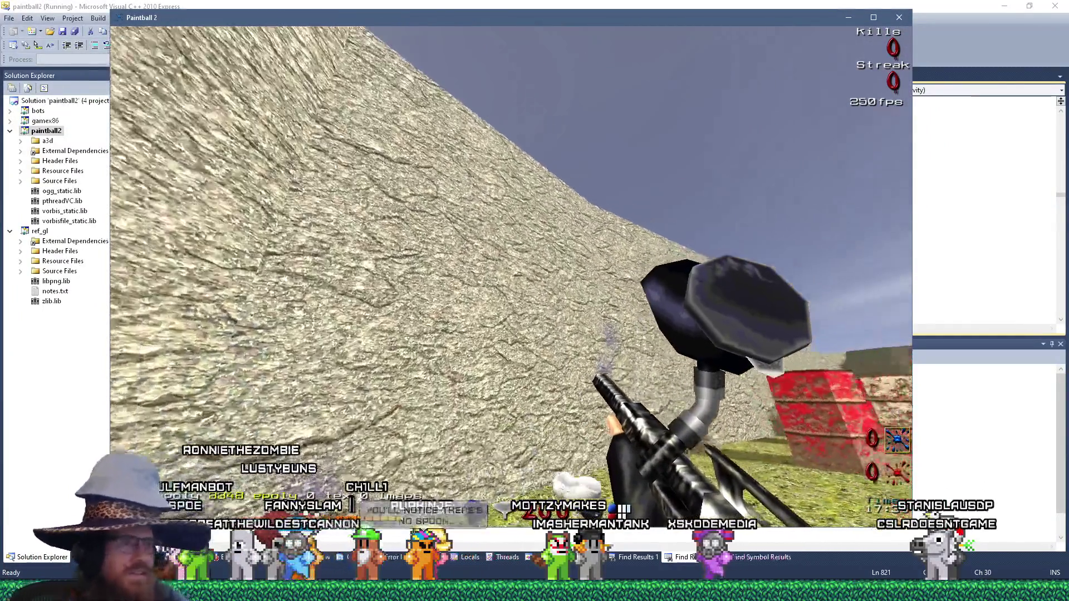
left_click(511, 276)
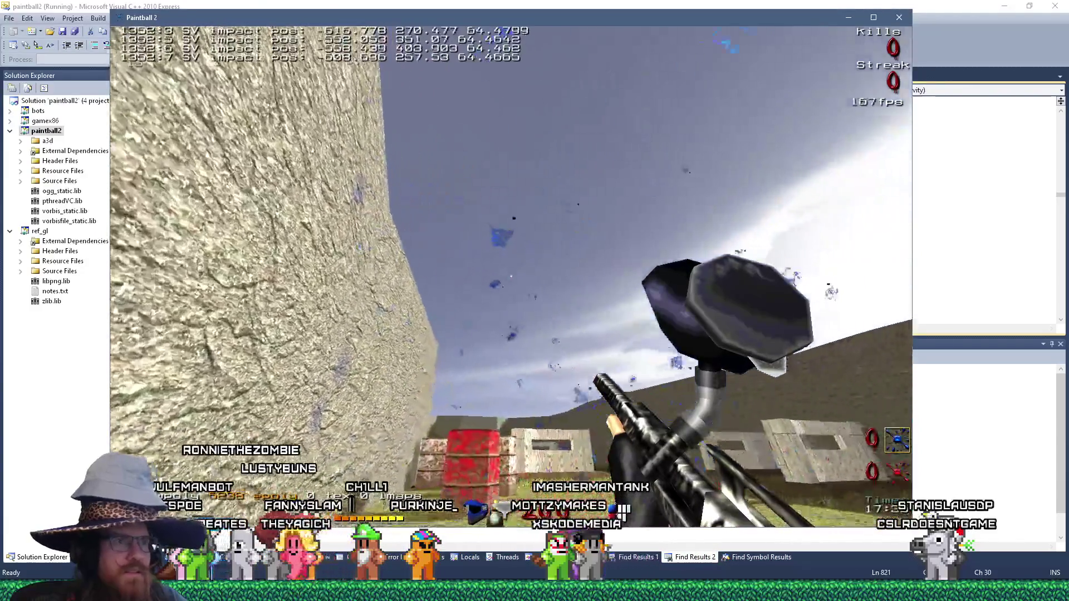
mouse_move(511, 276)
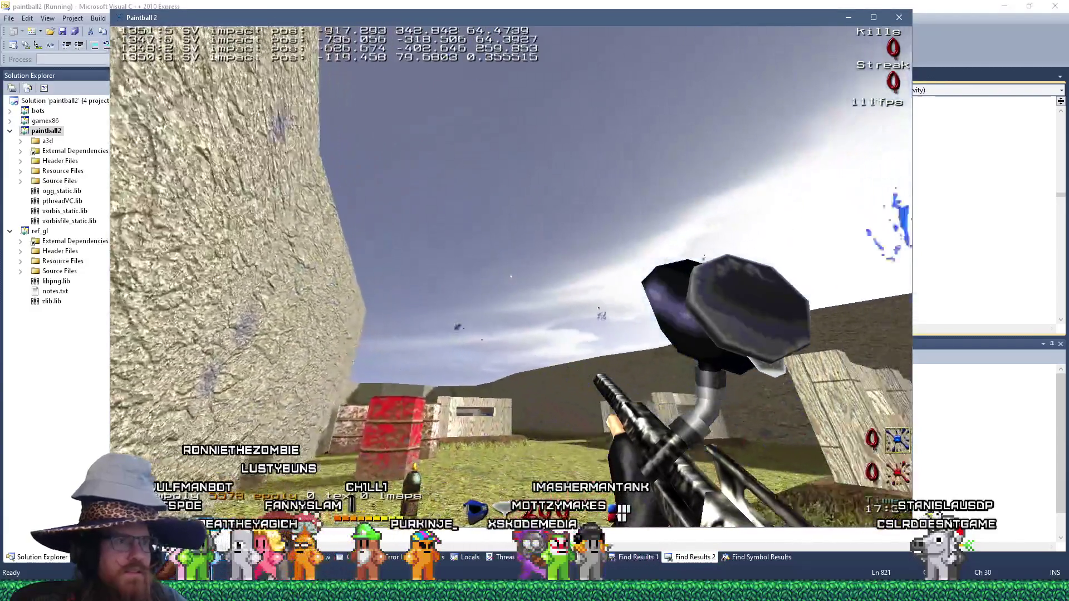
Quit Paintball 2 from its console and bring up the Windows Run prompt.
key("grave")
type("quit")
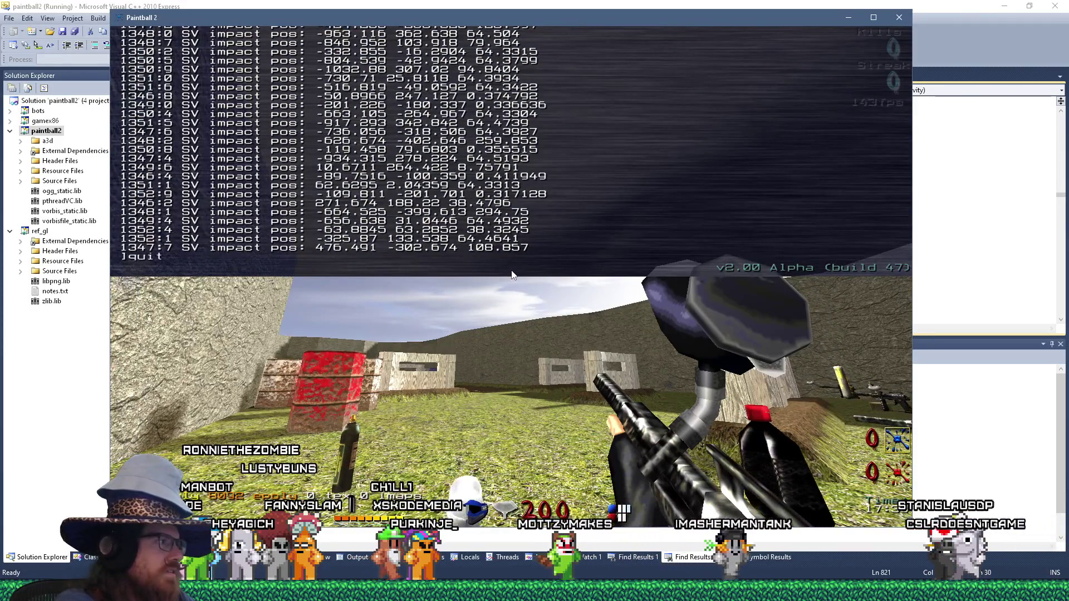
key("Return")
key("super+r")
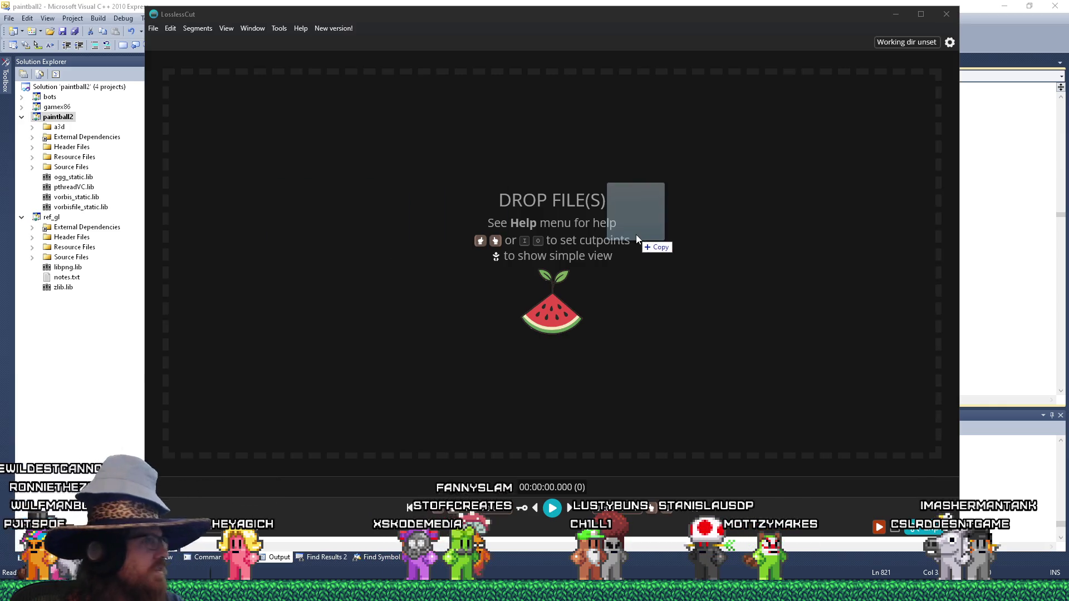
left_click_drag(636, 235, 640, 241)
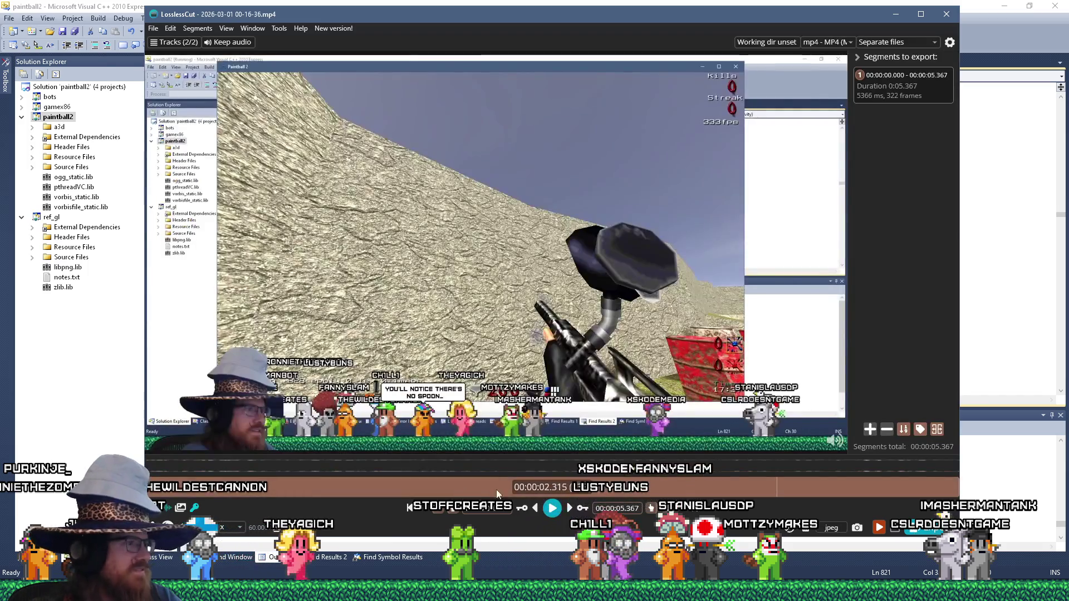
left_click(375, 489)
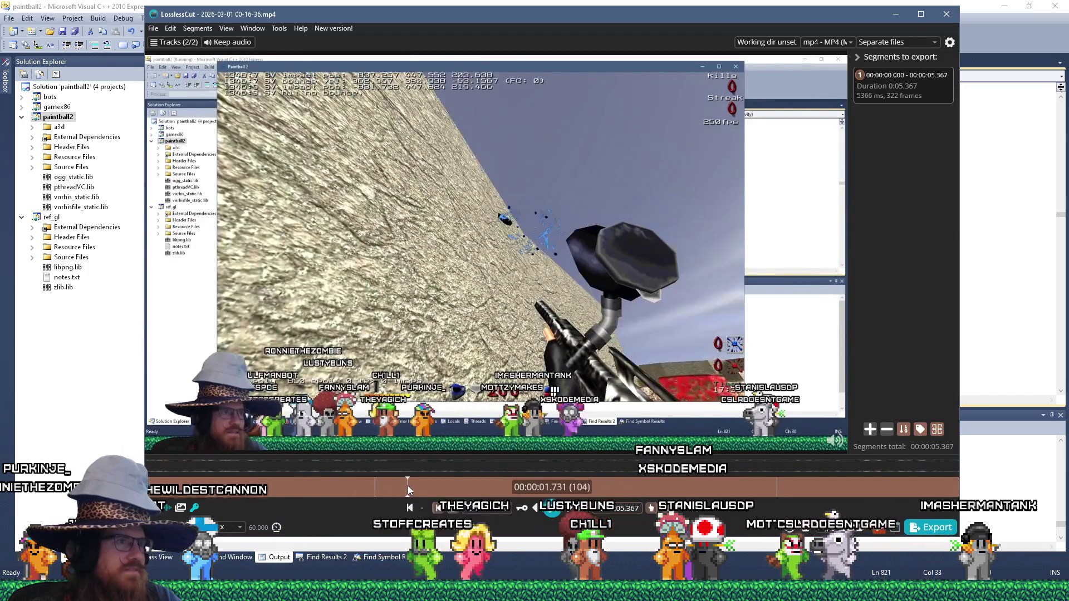
left_click(420, 487)
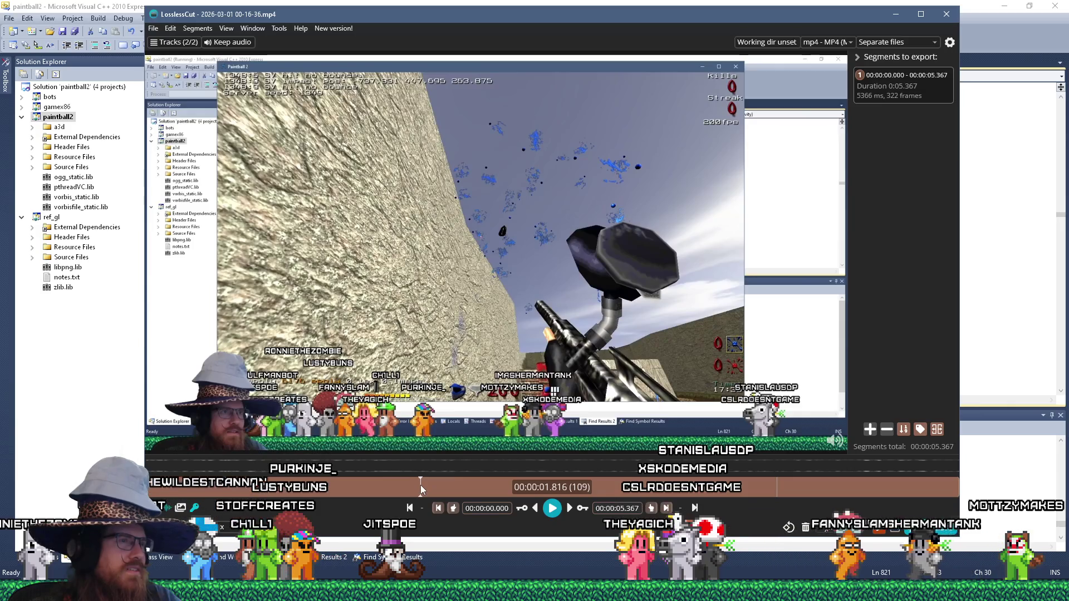
left_click_drag(419, 485, 665, 483)
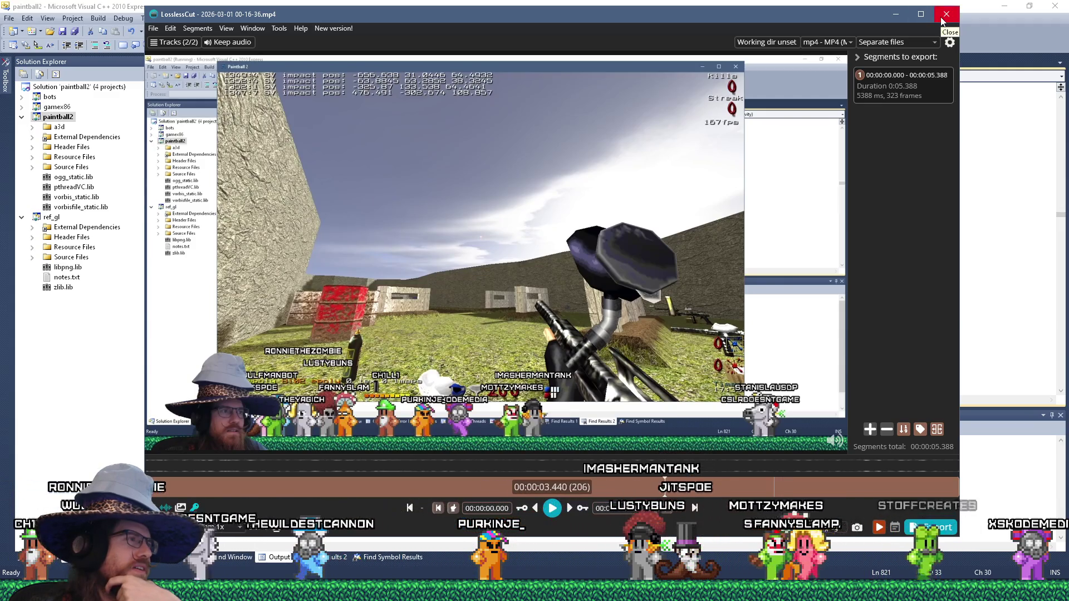
Jump between splatter frames up to about 4.2 s, then settle on frame 112 near 1.86 s.
left_click(453, 486)
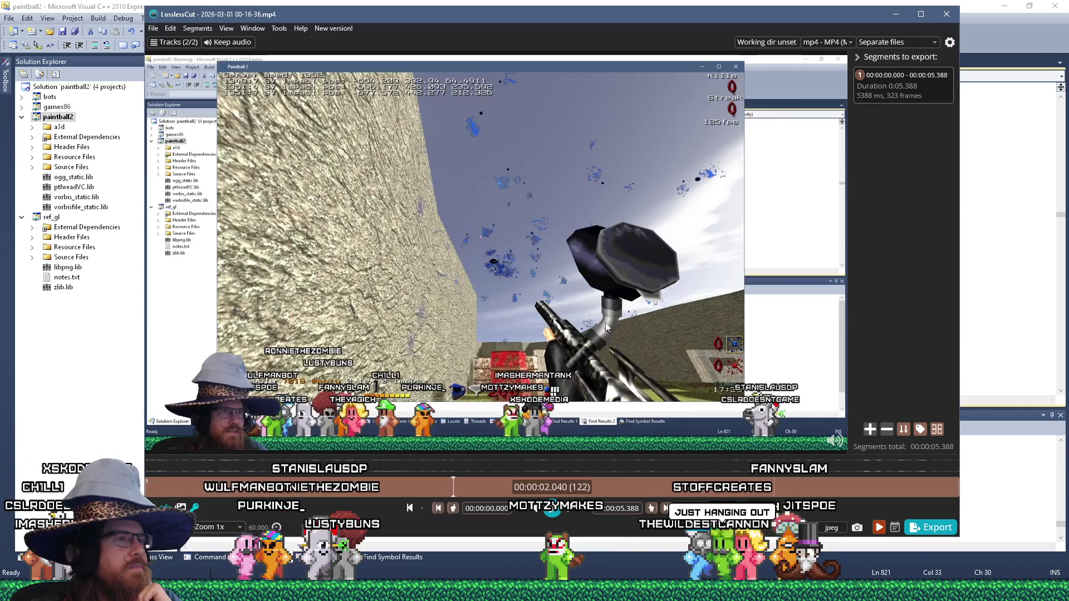
left_click(488, 485)
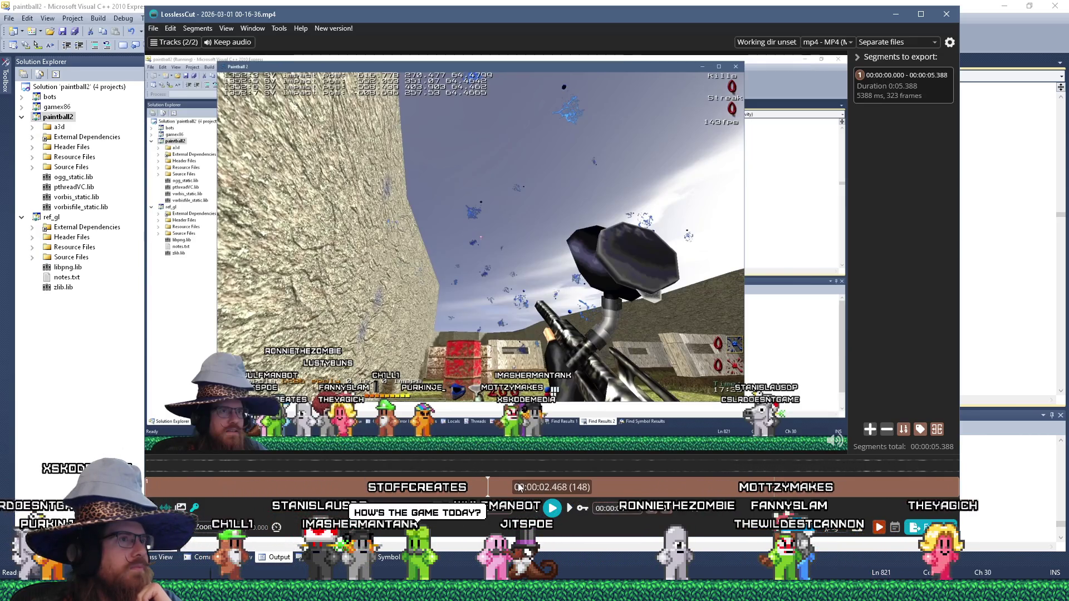
left_click(518, 483)
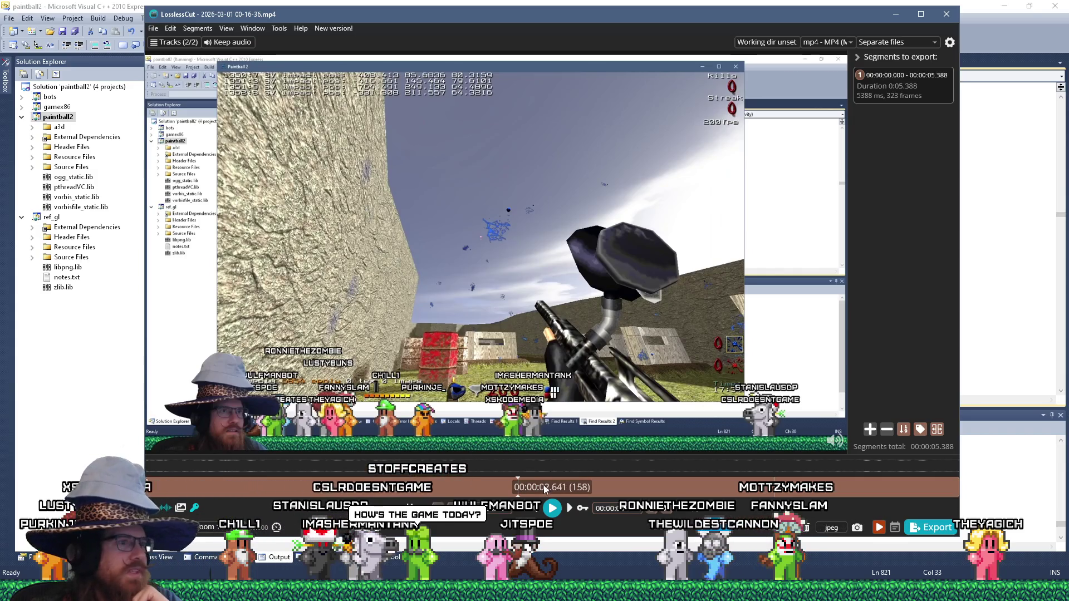
left_click(543, 484)
left_click(566, 483)
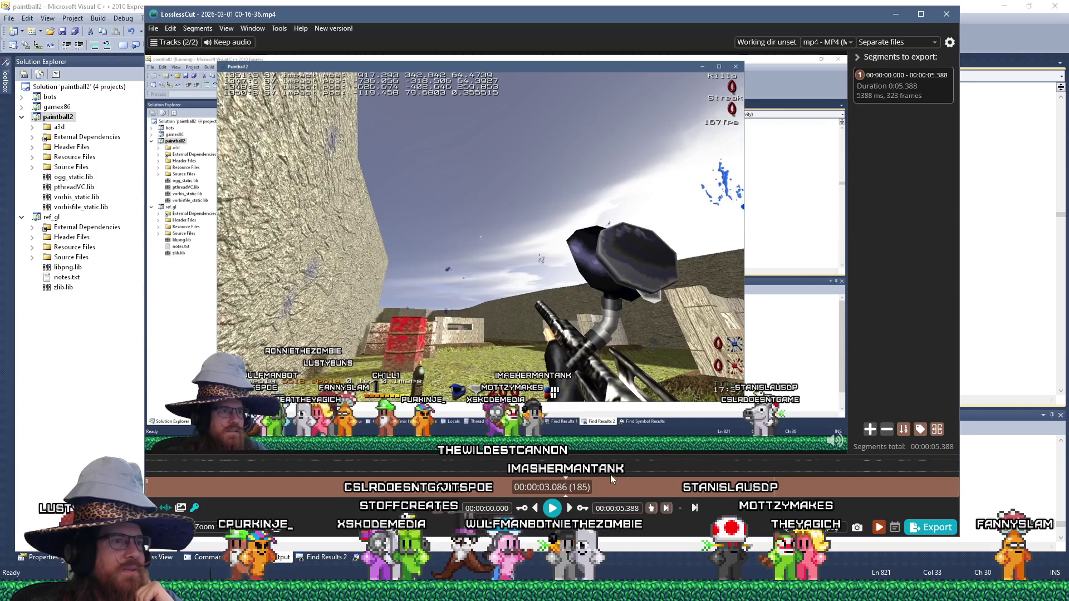
left_click(600, 484)
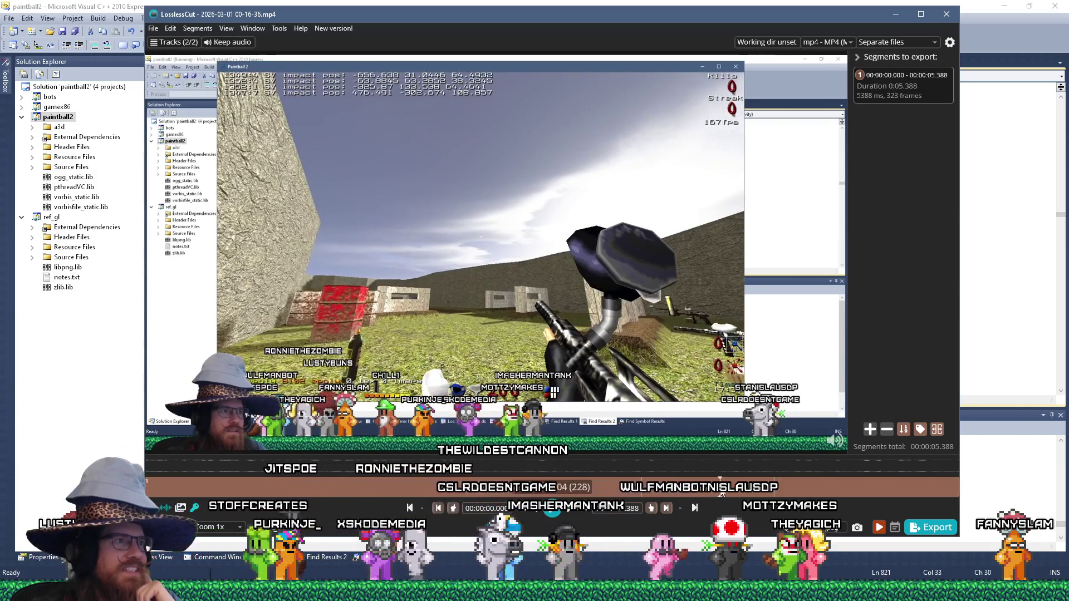
left_click(781, 483)
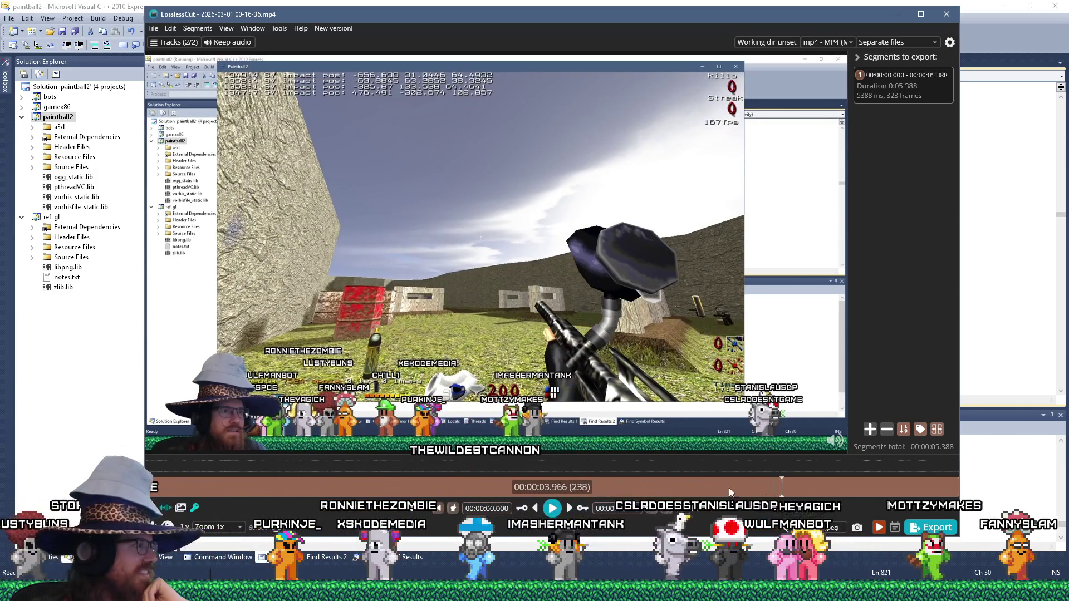
left_click(211, 483)
left_click(407, 487)
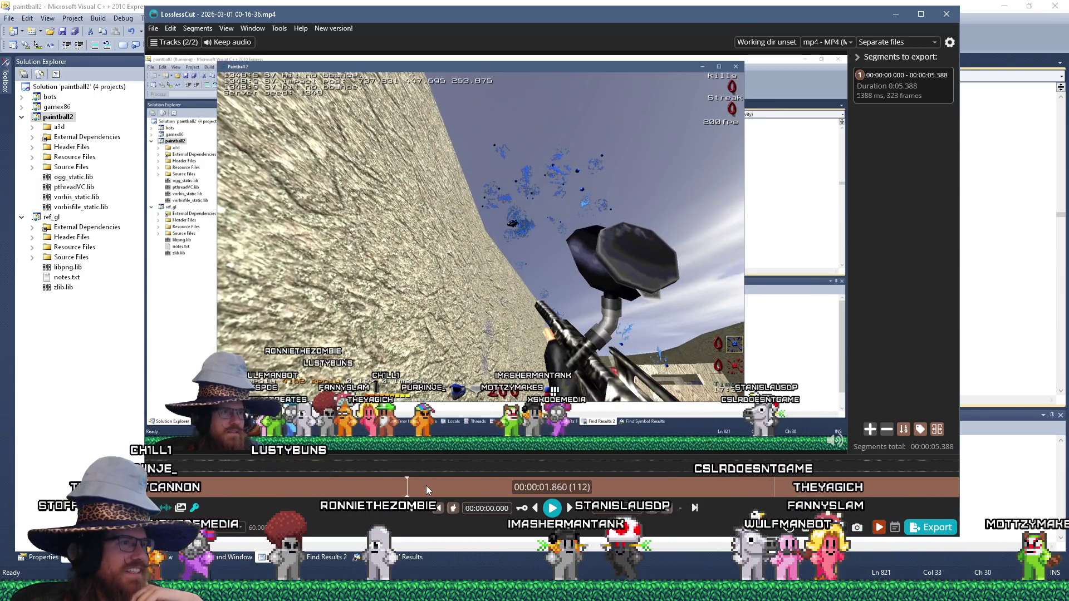
left_click(426, 485)
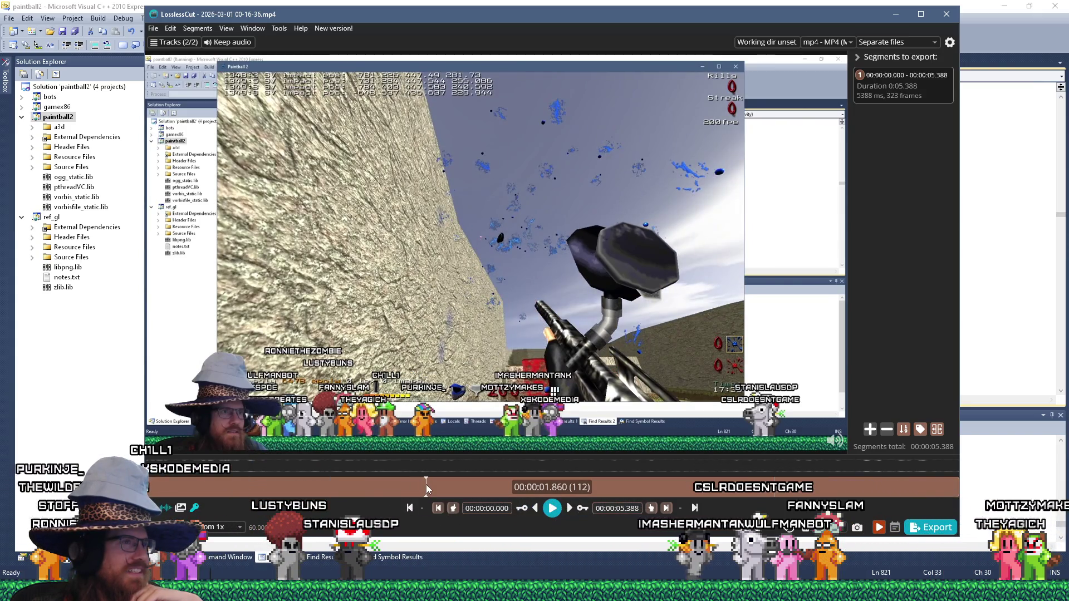
left_click(426, 483)
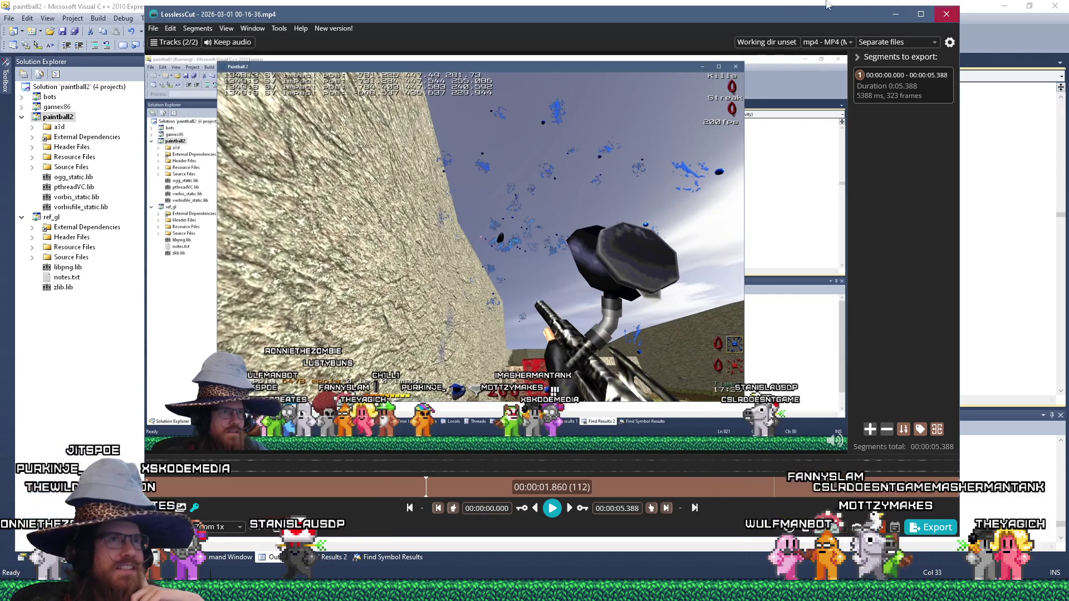
Close LosslessCut and put the cursor on the projectile->time line in the Visual C++ editor.
left_click(946, 14)
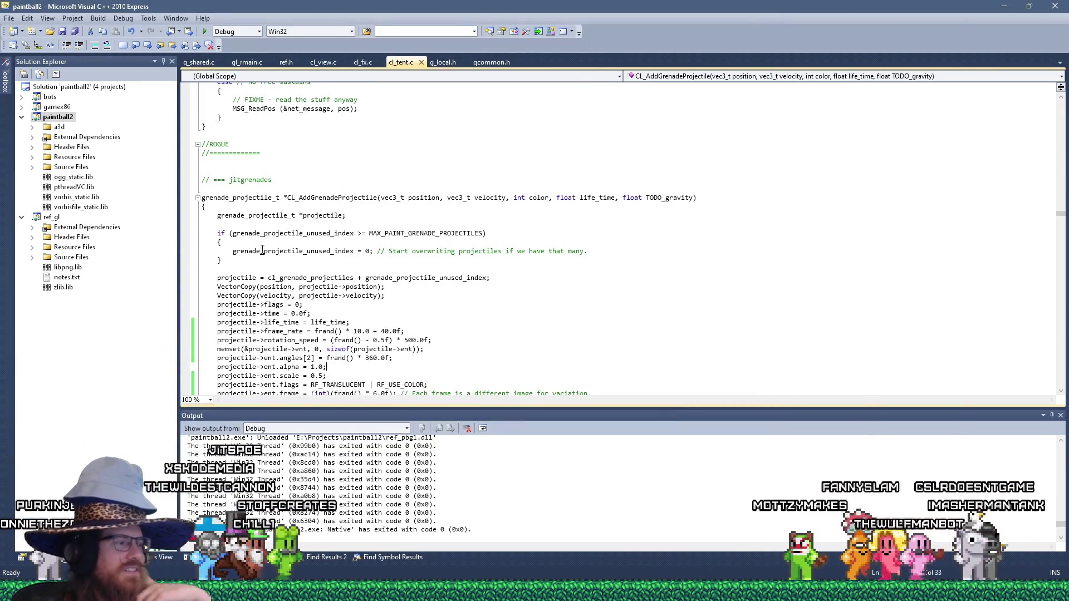
key("alt+Tab")
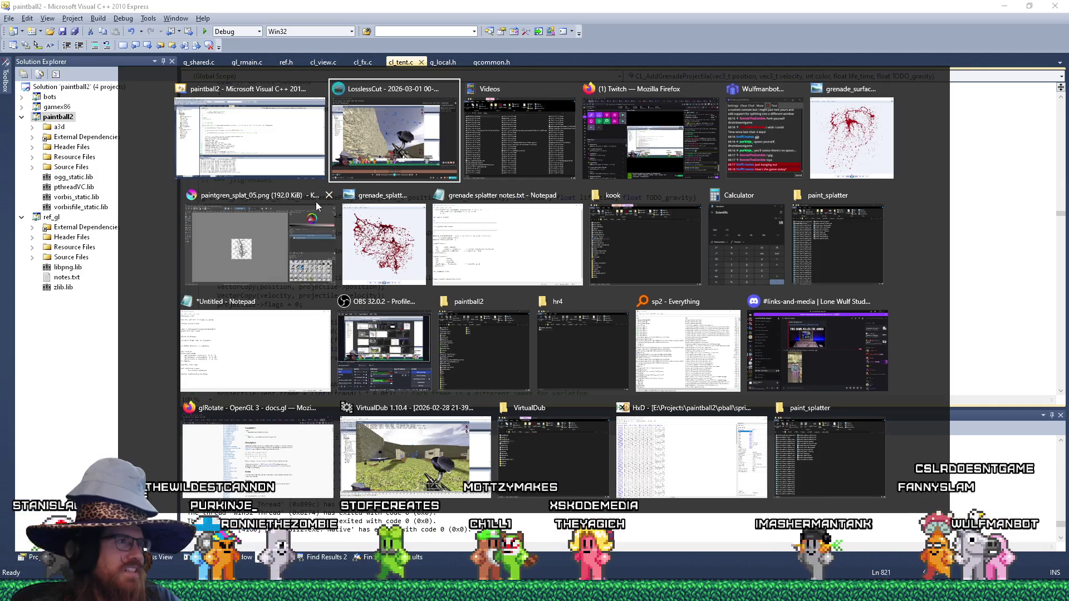
left_click(262, 139)
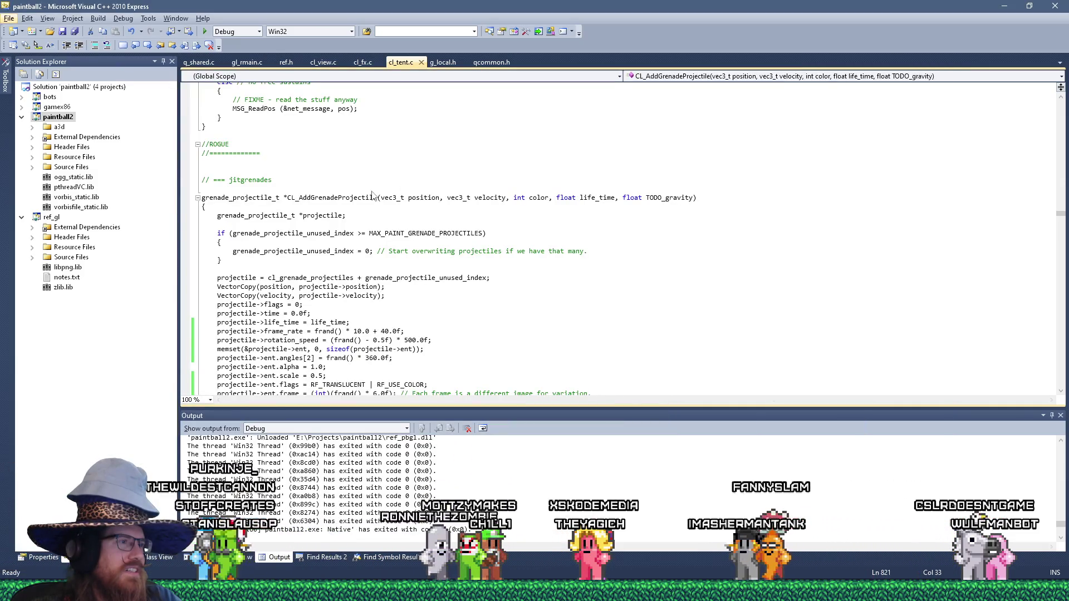
left_click(495, 318)
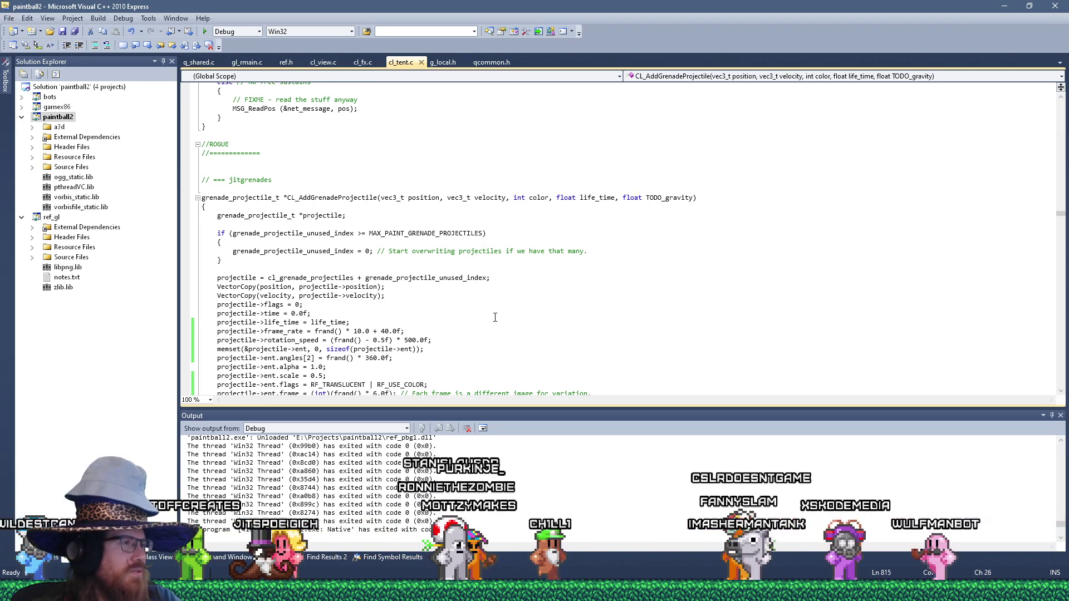
Bring the paint_splatter folder window to the front with Alt+Tab.
key("alt+Tab")
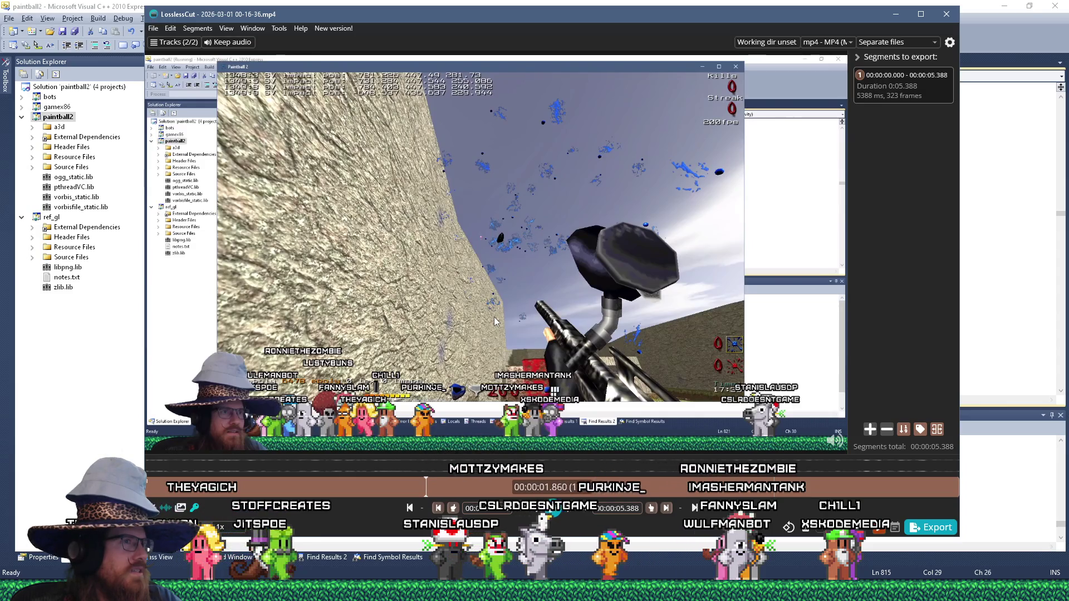
key("alt+Tab")
key("alt+Tab")
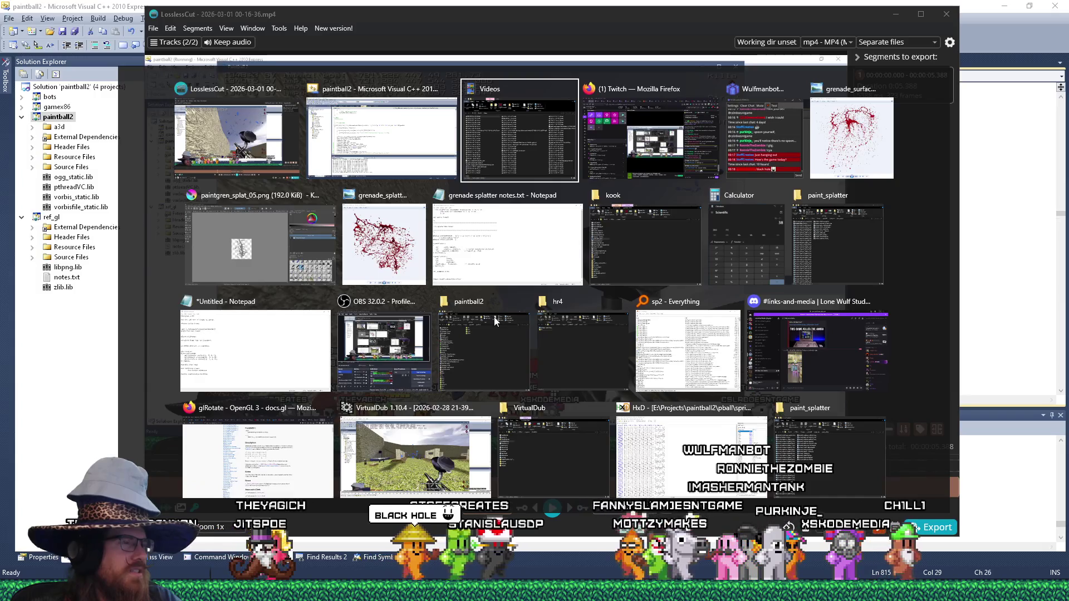
key("Escape")
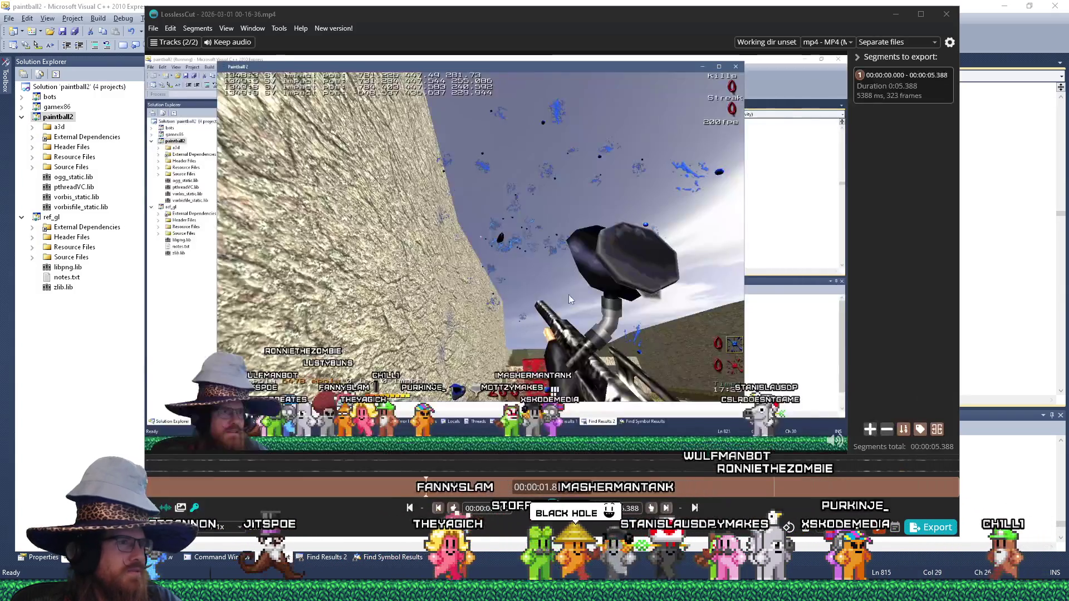
key("alt+Tab")
key("alt+Tab")
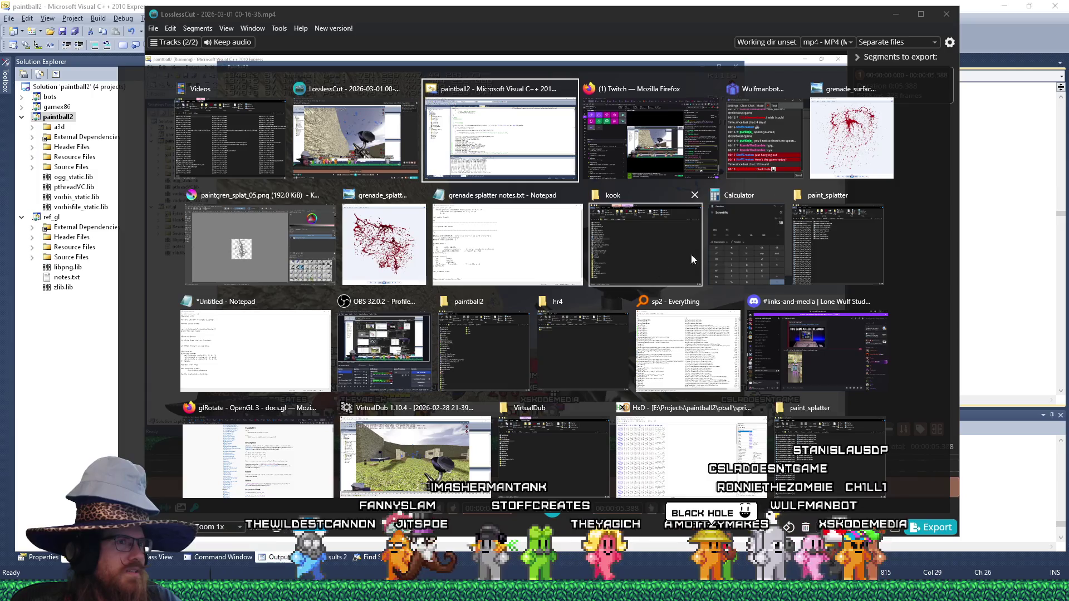
left_click(835, 246)
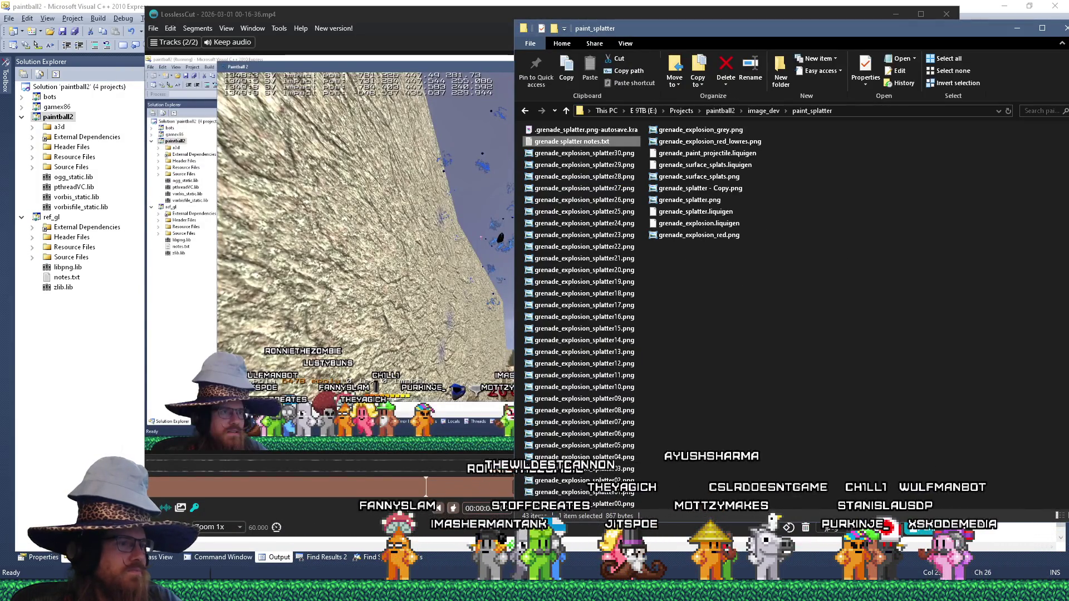
In HxD, select bytes 0C–0F of grenade_splatter.sp2 to read the value 64, then the bytes at offset 10.
key("alt+Tab")
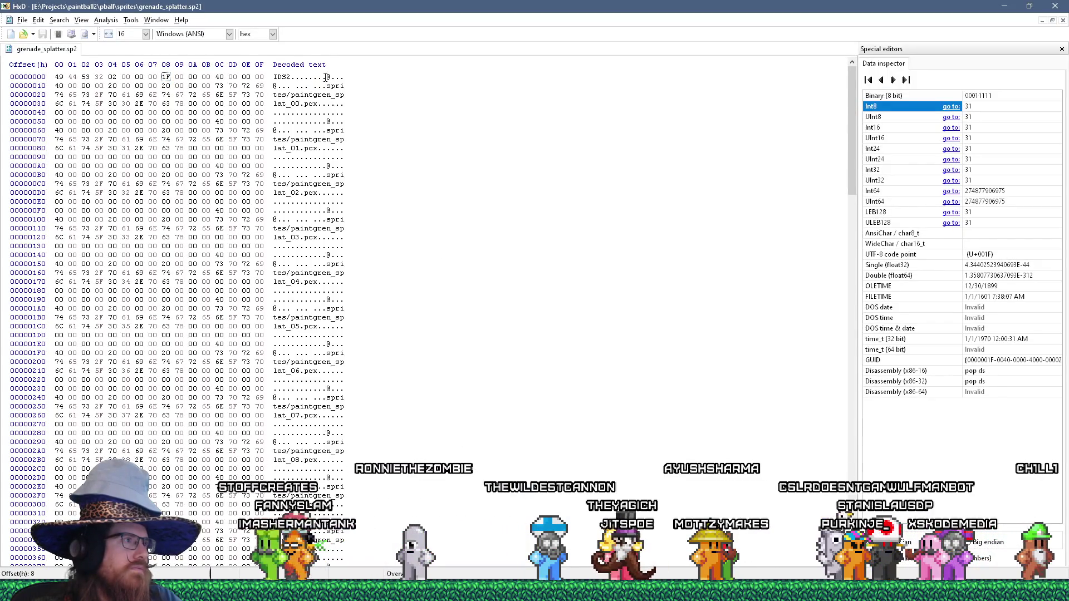
left_click_drag(327, 78, 337, 77)
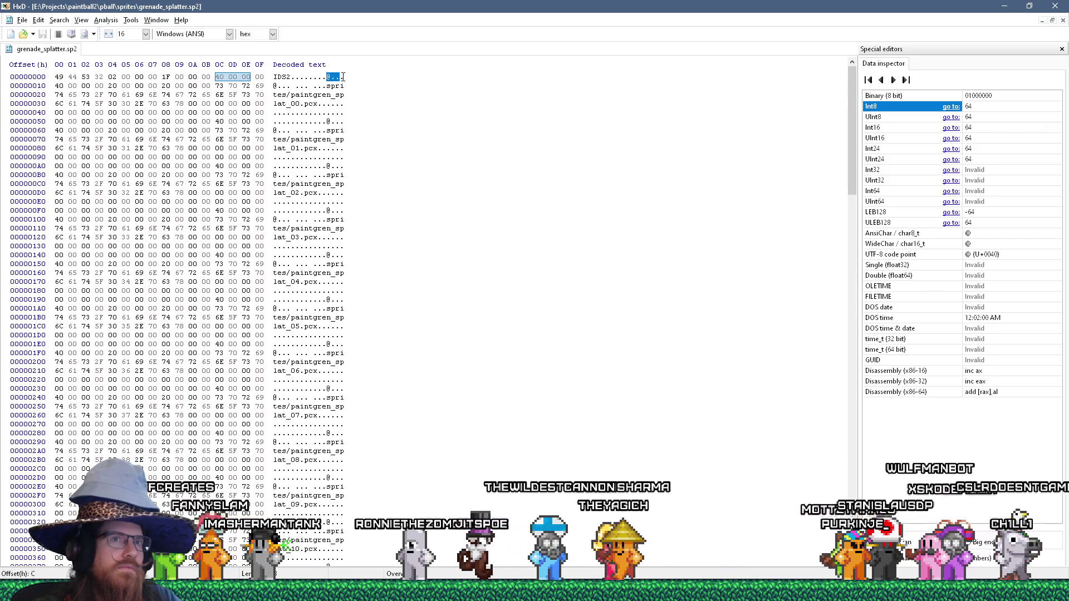
left_click_drag(343, 77, 345, 76)
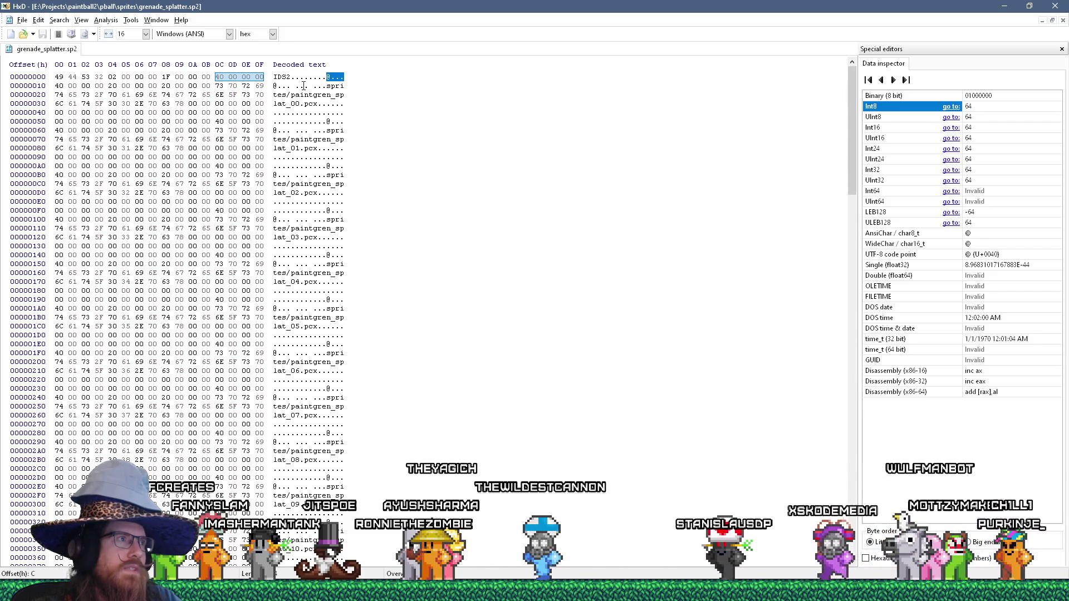
left_click_drag(273, 85, 290, 87)
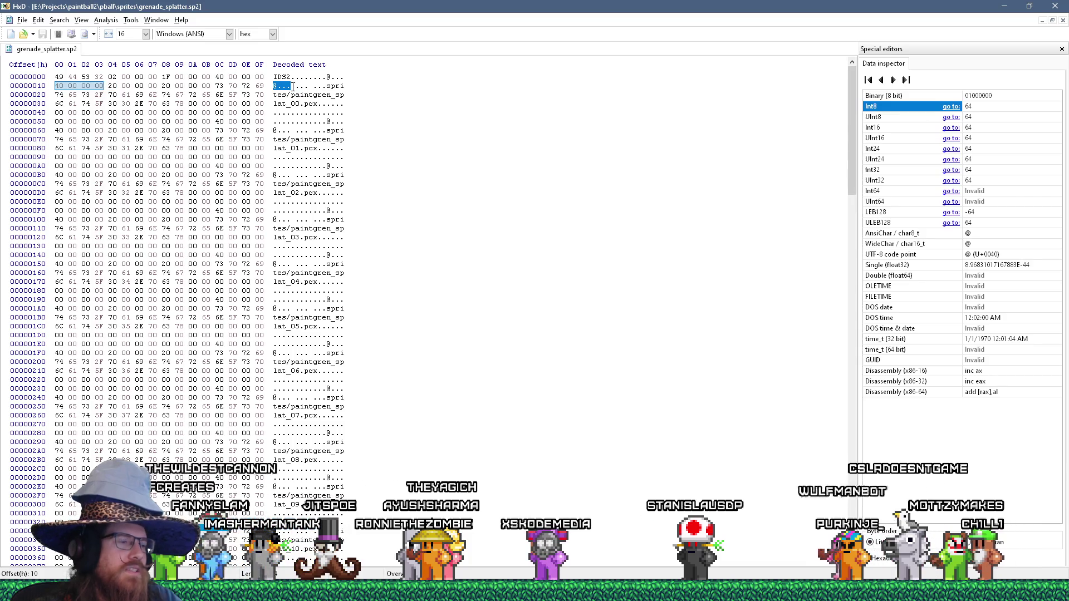
Launch Windows Calculator from the Run prompt and begin entering 64/.
key("super+r")
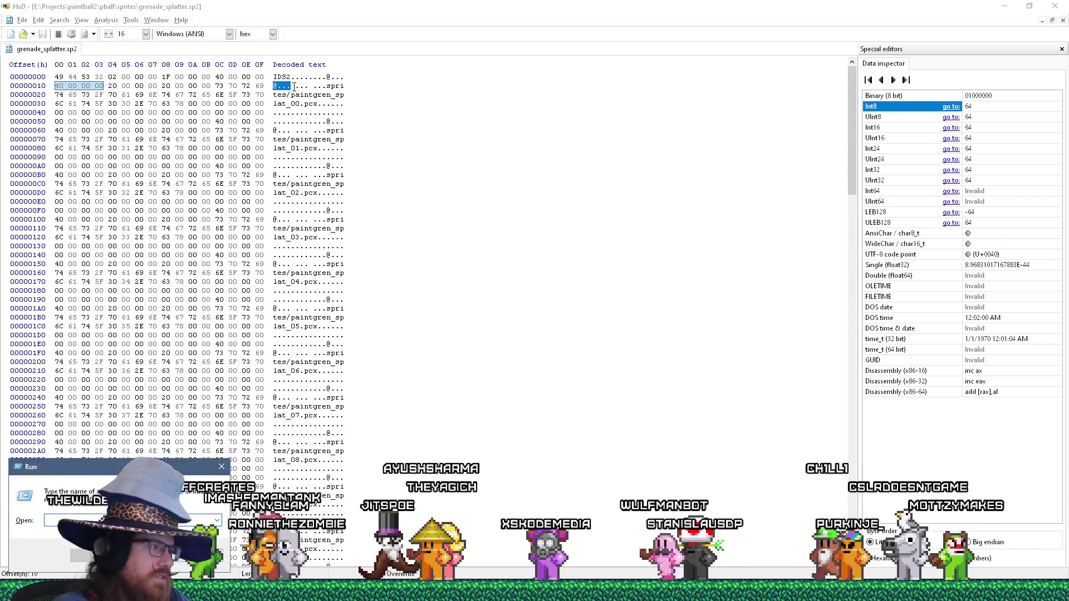
key("Return")
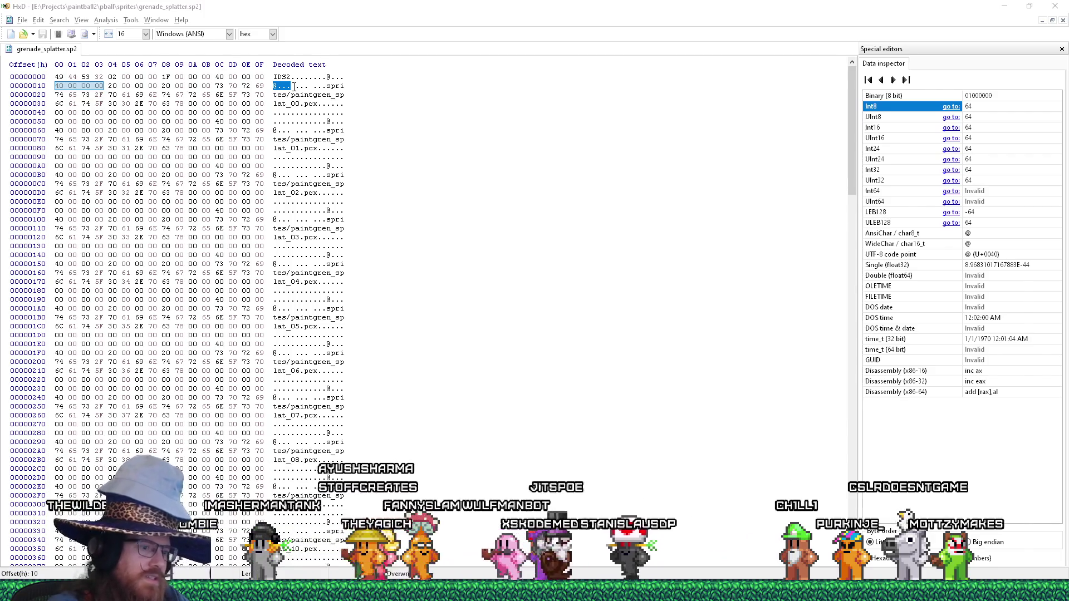
type("64/")
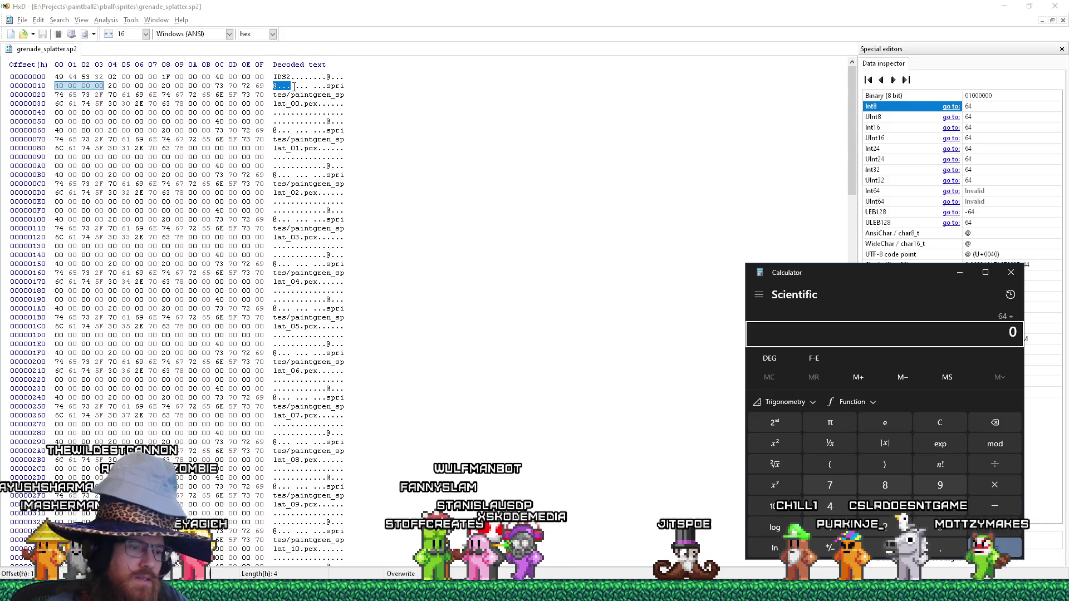
Clear the pending division and calculate 64*4 = 256 in Calculator.
key("Escape")
key("Return")
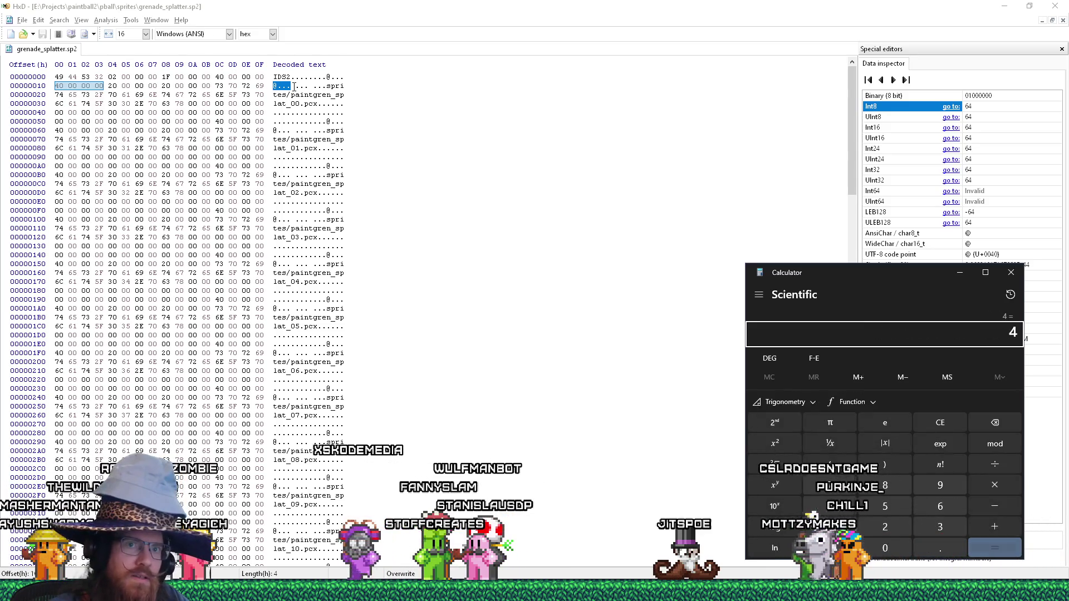
type("64*4")
key("Return")
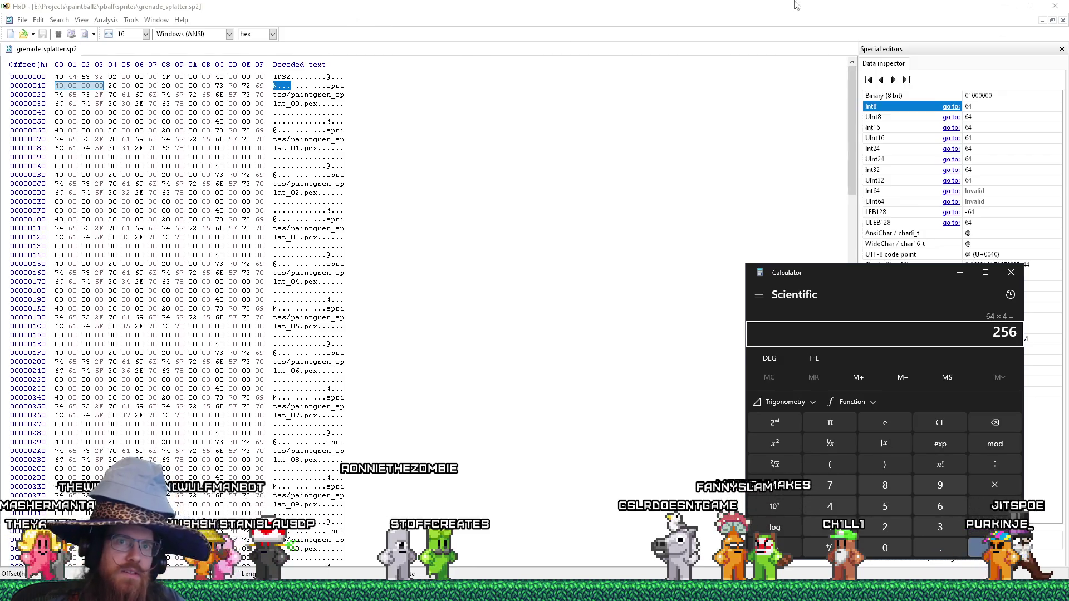
Close Calculator and bring the paint_splatter folder forward from the taskbar.
key("alt+Tab")
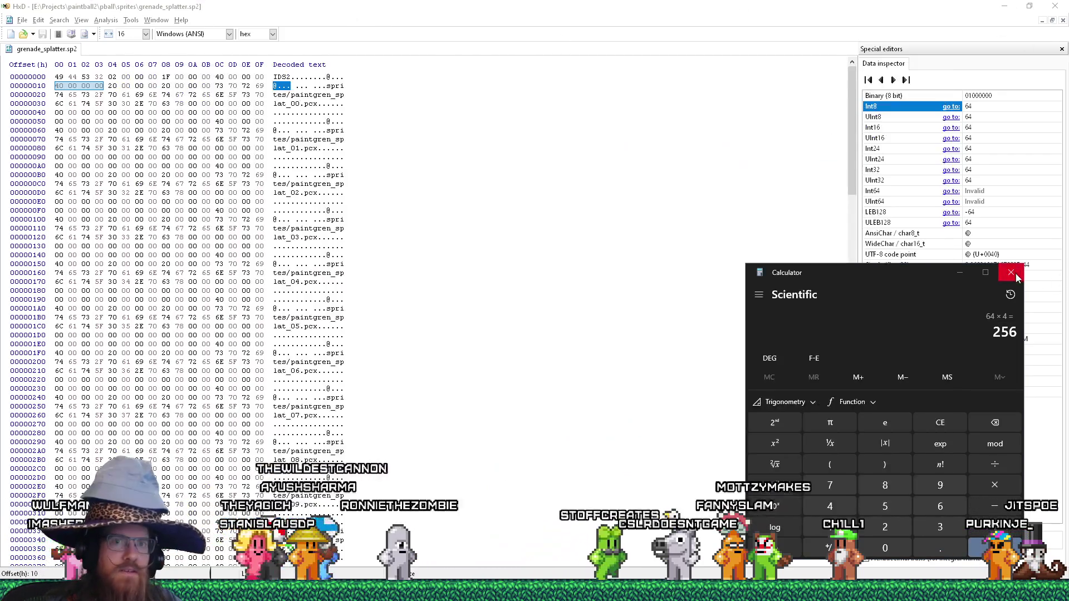
left_click(1011, 273)
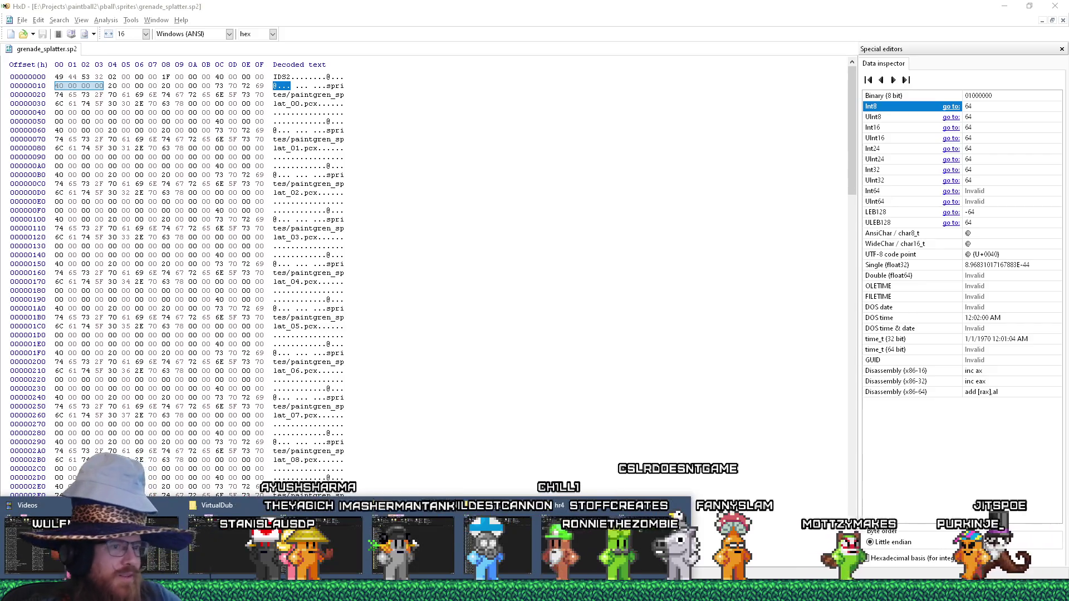
mouse_move(345, 591)
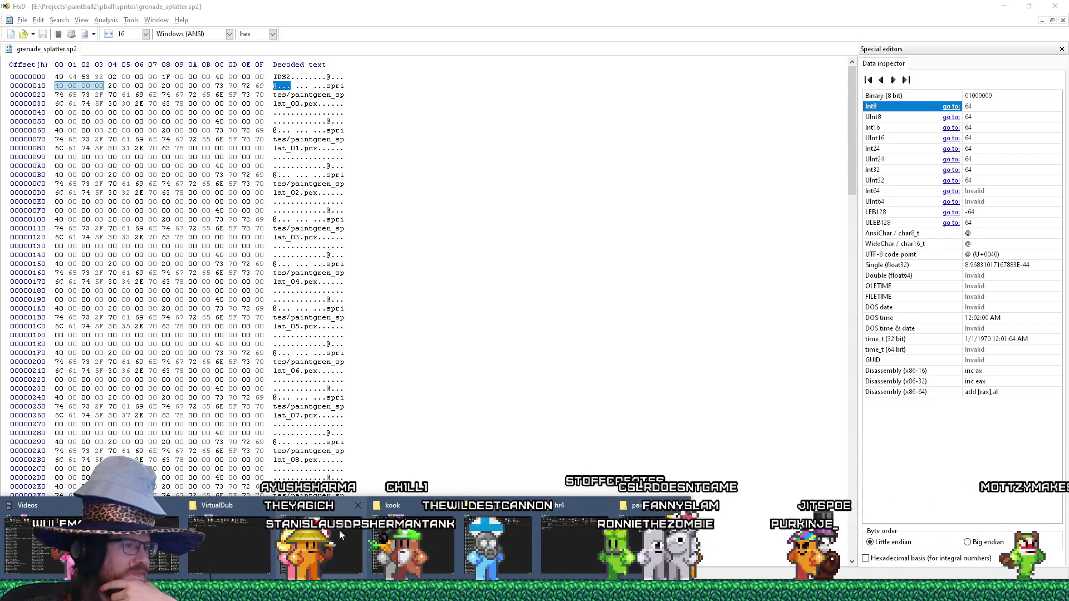
left_click(320, 537)
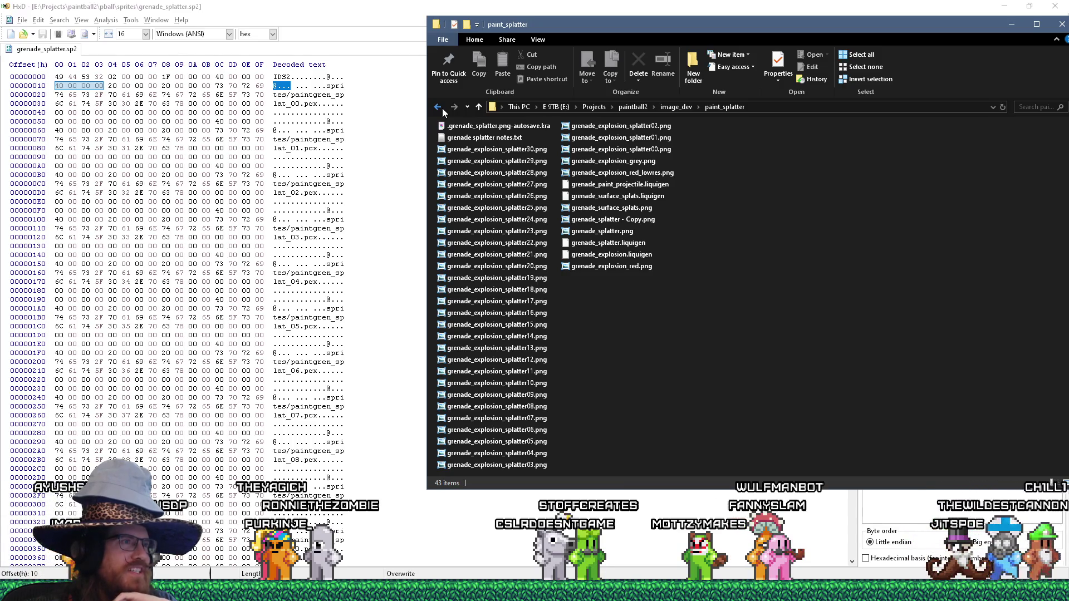
Preview paintgren_splat_05.png and the next two splat images in sprites\hr4, then return to HxD.
left_click(442, 110)
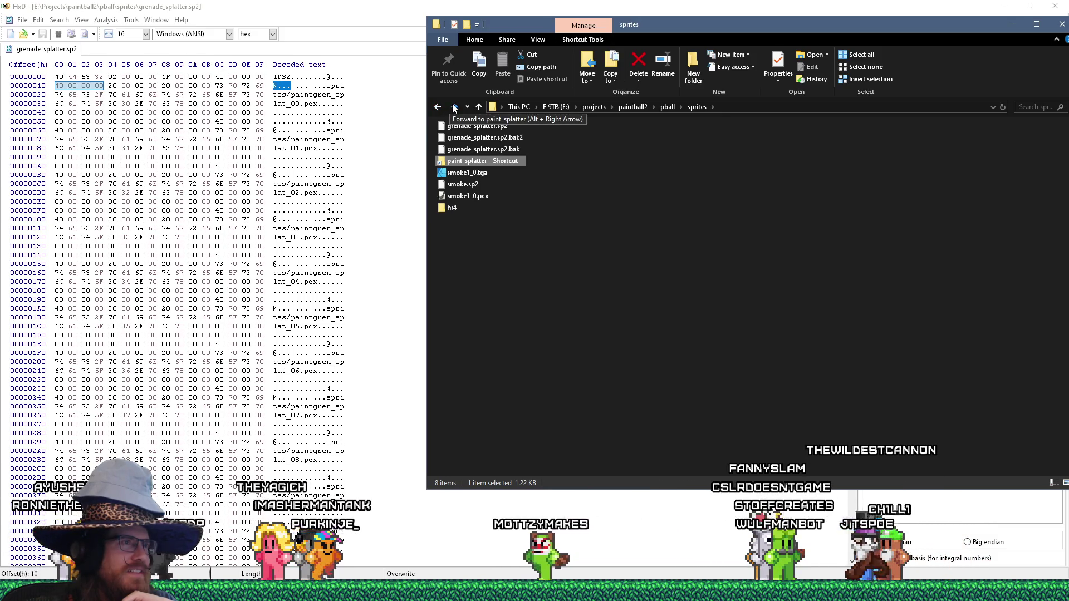
double_click(445, 207)
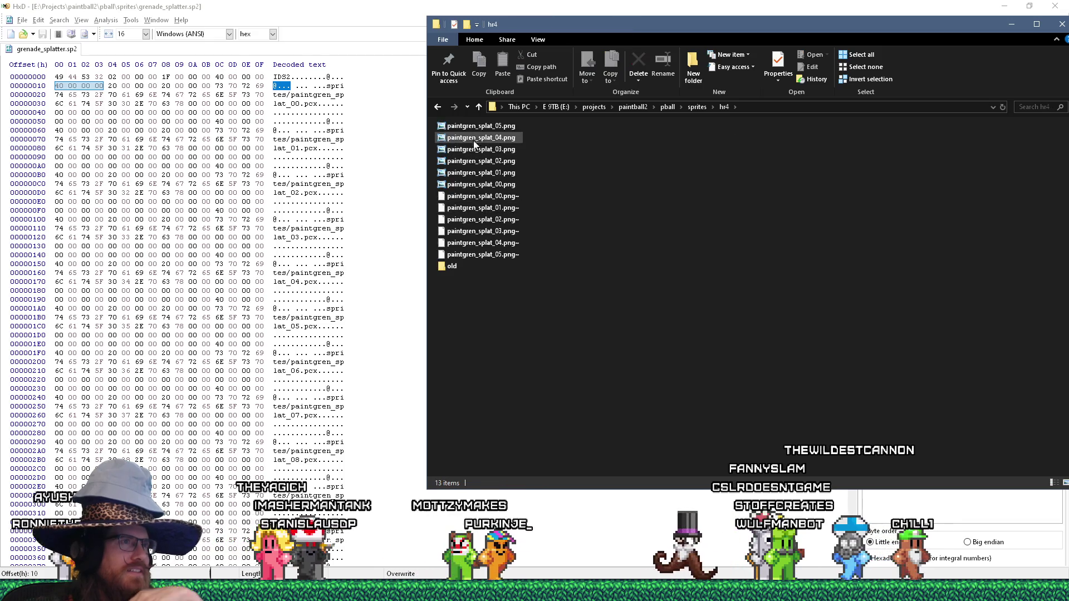
double_click(481, 126)
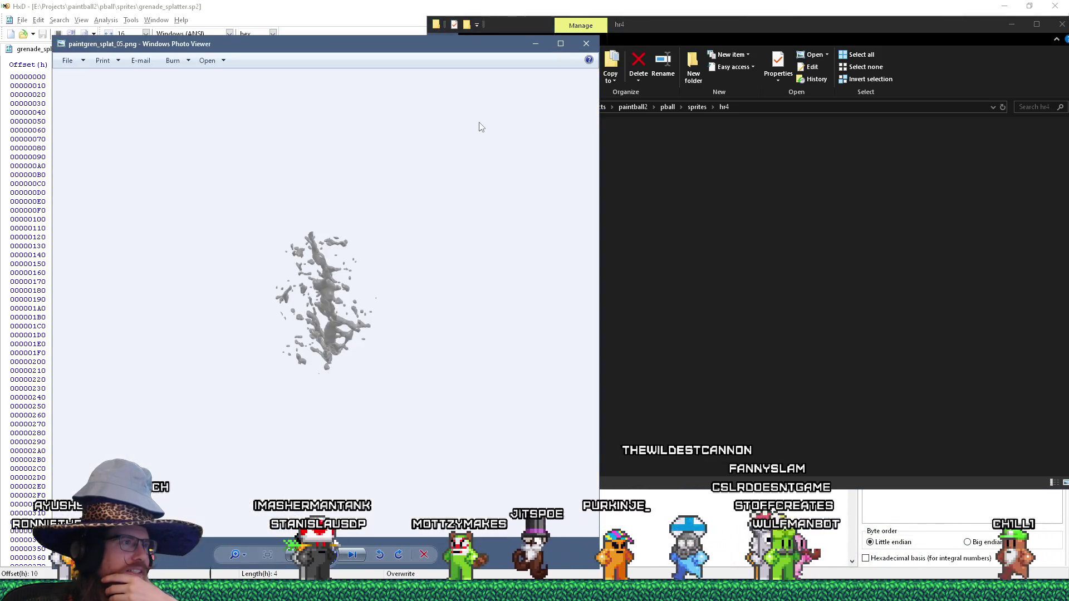
left_click(354, 555)
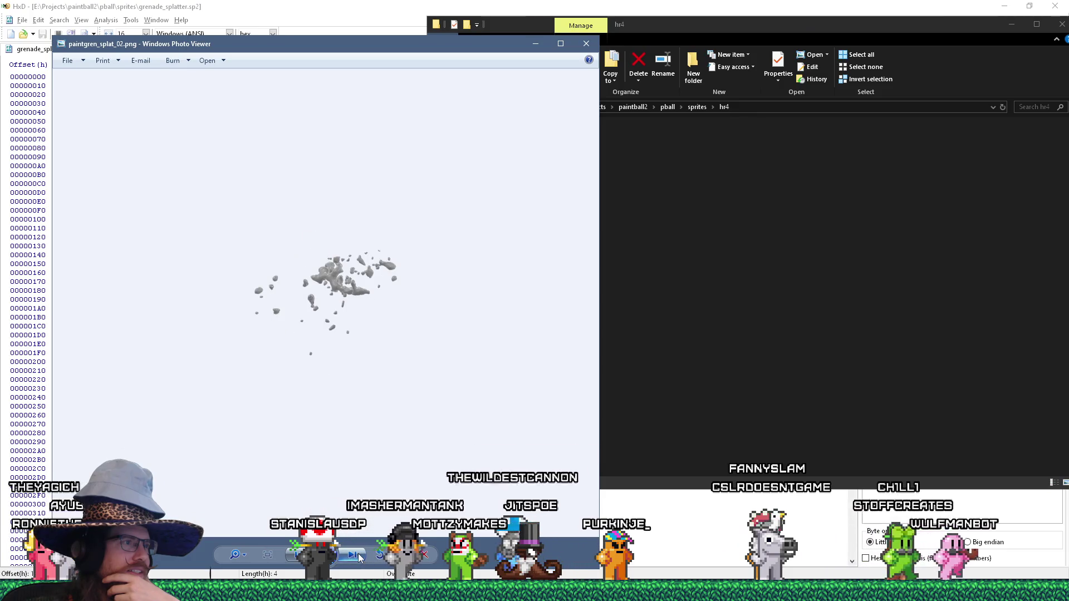
left_click(354, 555)
key("Escape")
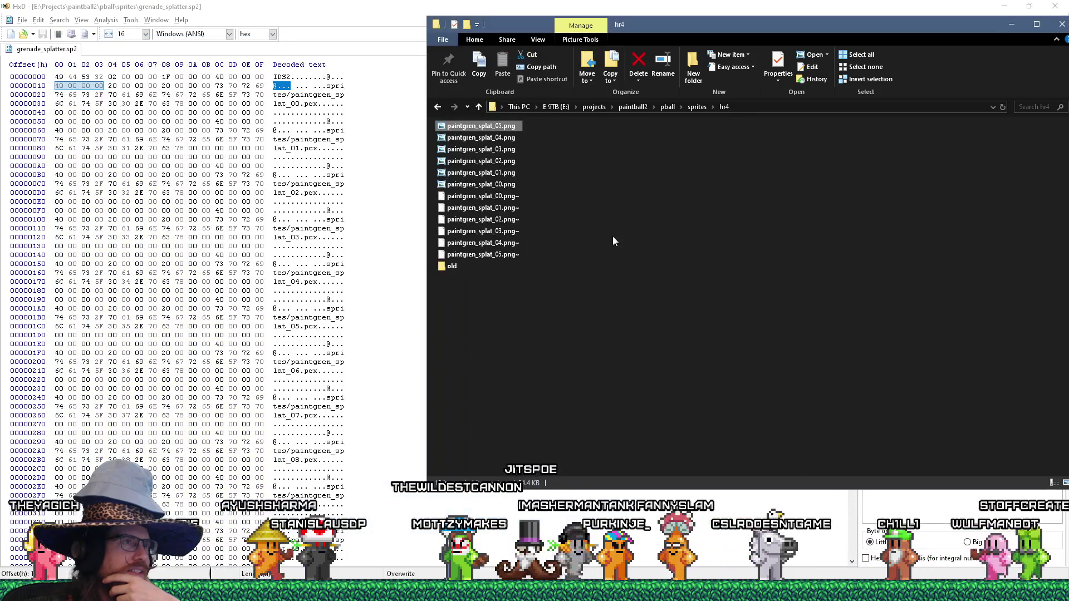
left_click(437, 4)
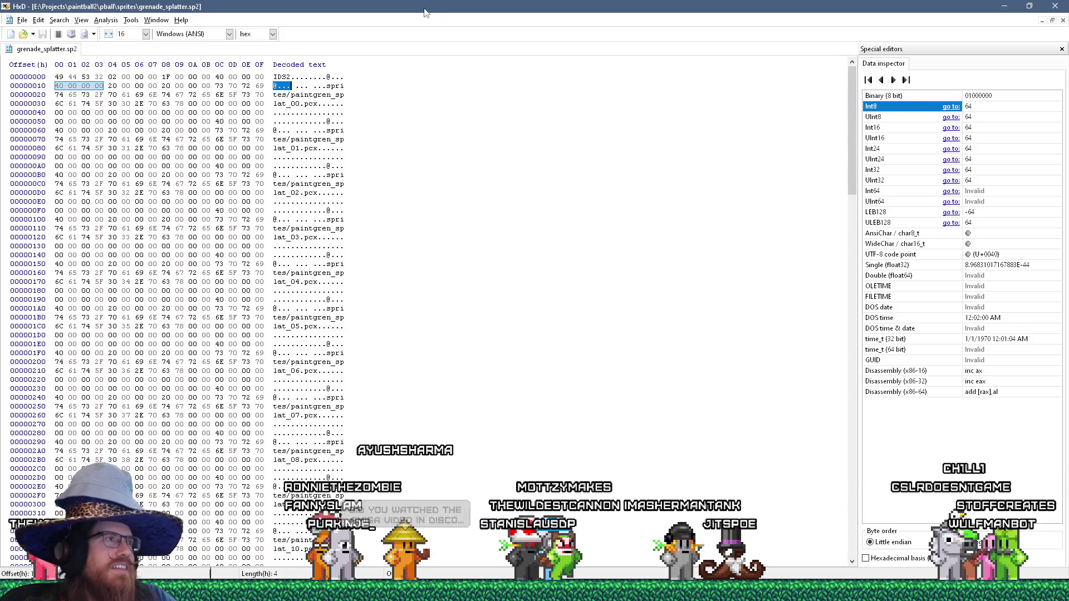
Switch to the paintball2 Visual C++ window and scroll cl_tent.c to CL_AddGrenadeProjectile.
key("alt+Tab")
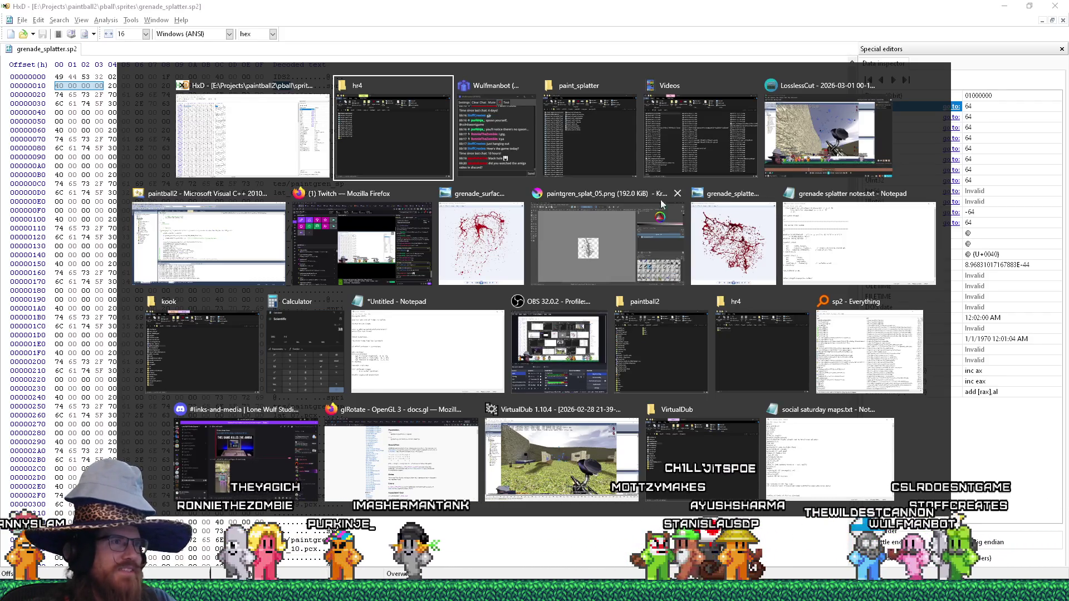
key("shift+Tab")
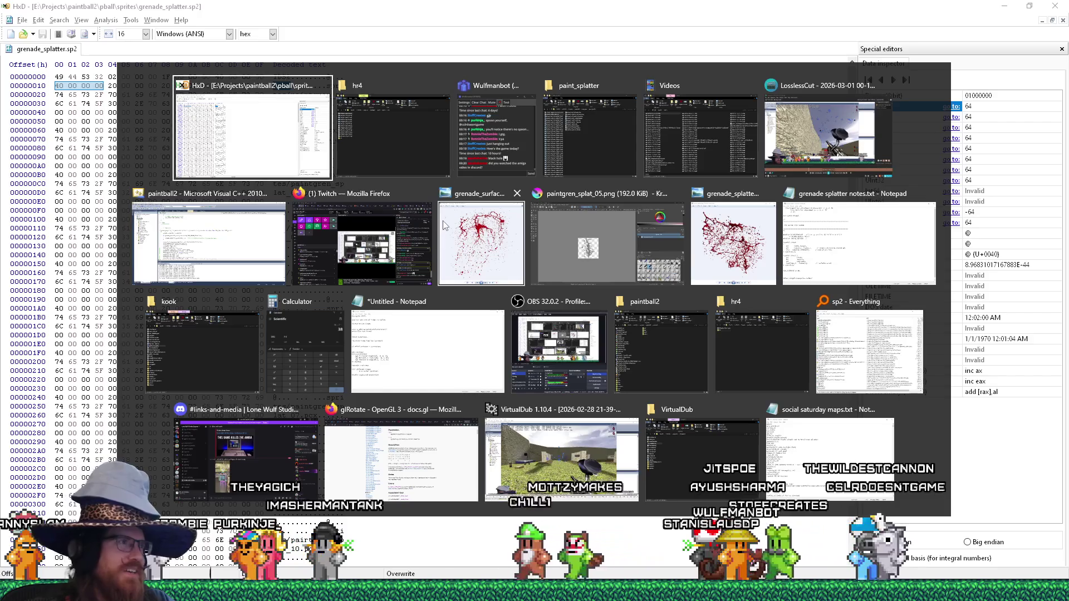
key("Tab")
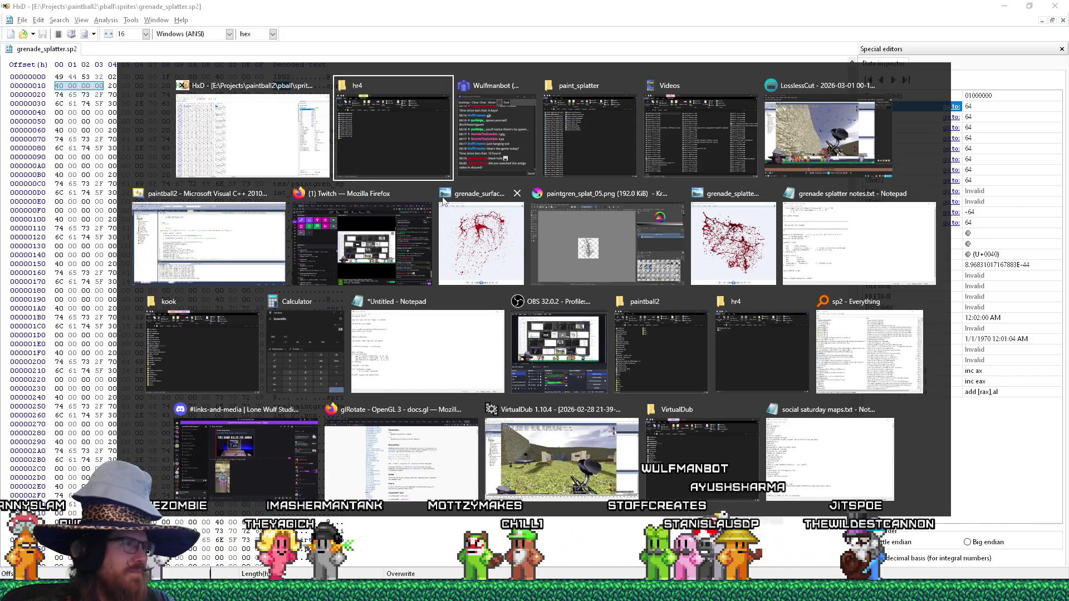
left_click(285, 202)
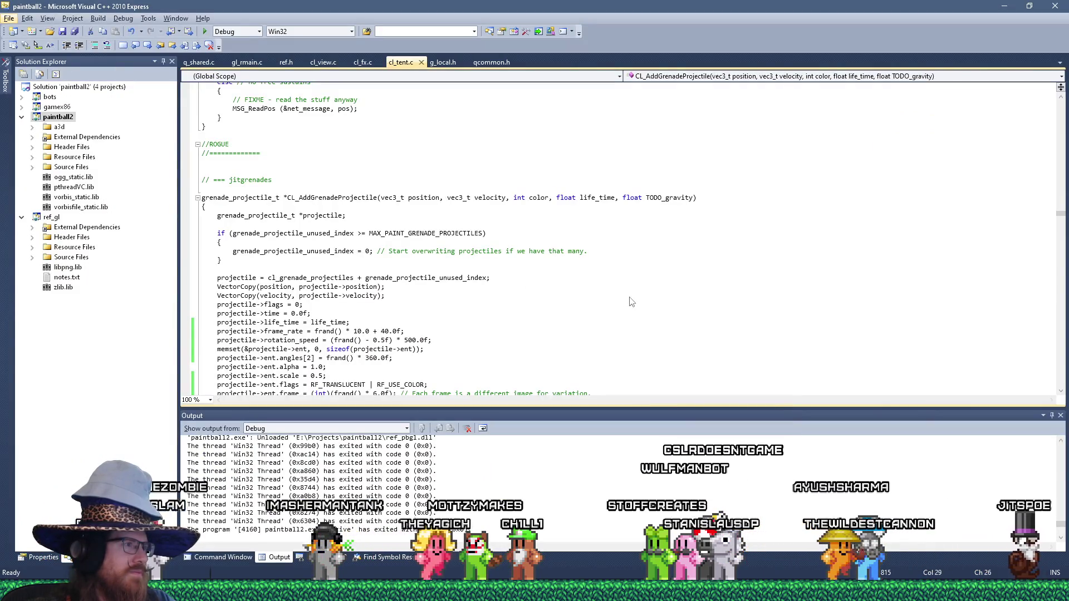
scroll(504, 320, "down", 2)
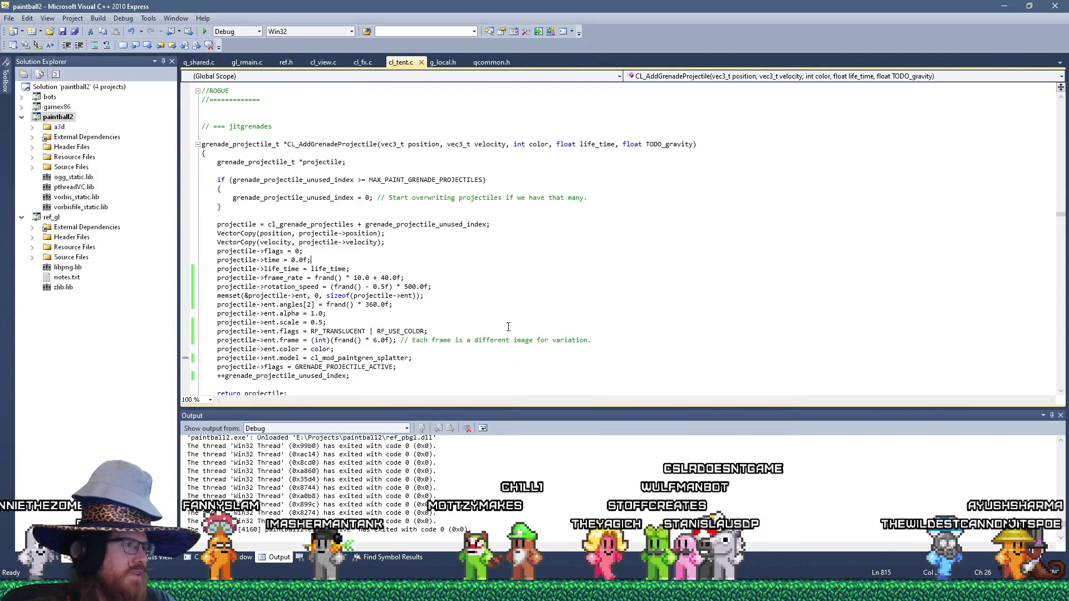